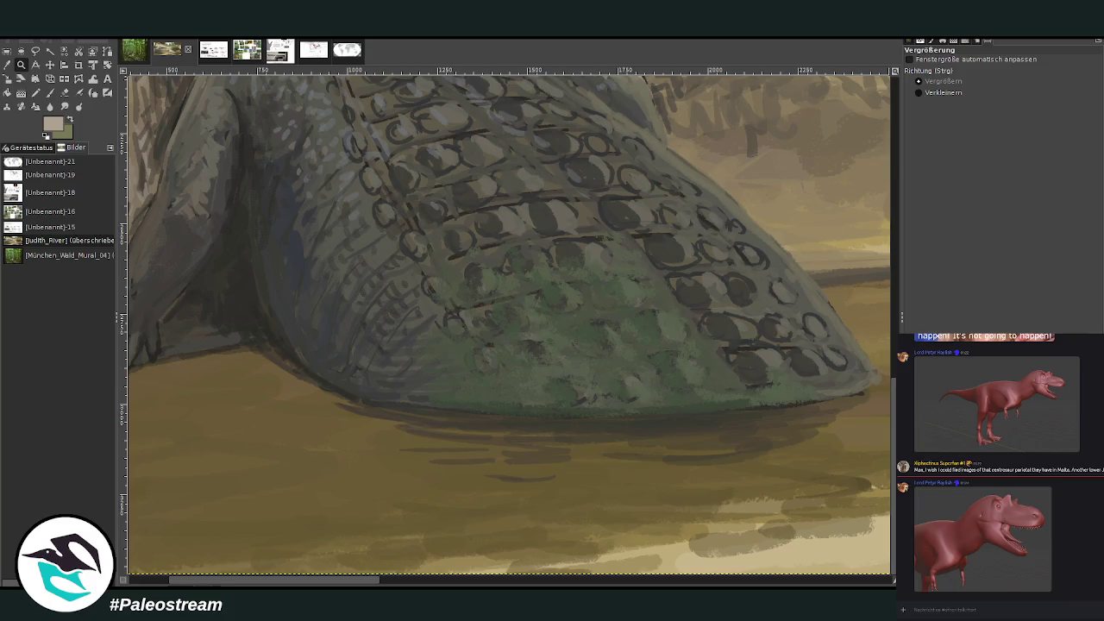
- Tint the mud below the crocodile green with the Charcoal 01 brush at opacity 52.7, size 184
{"action": "left_click", "coordinate": [49, 93]}
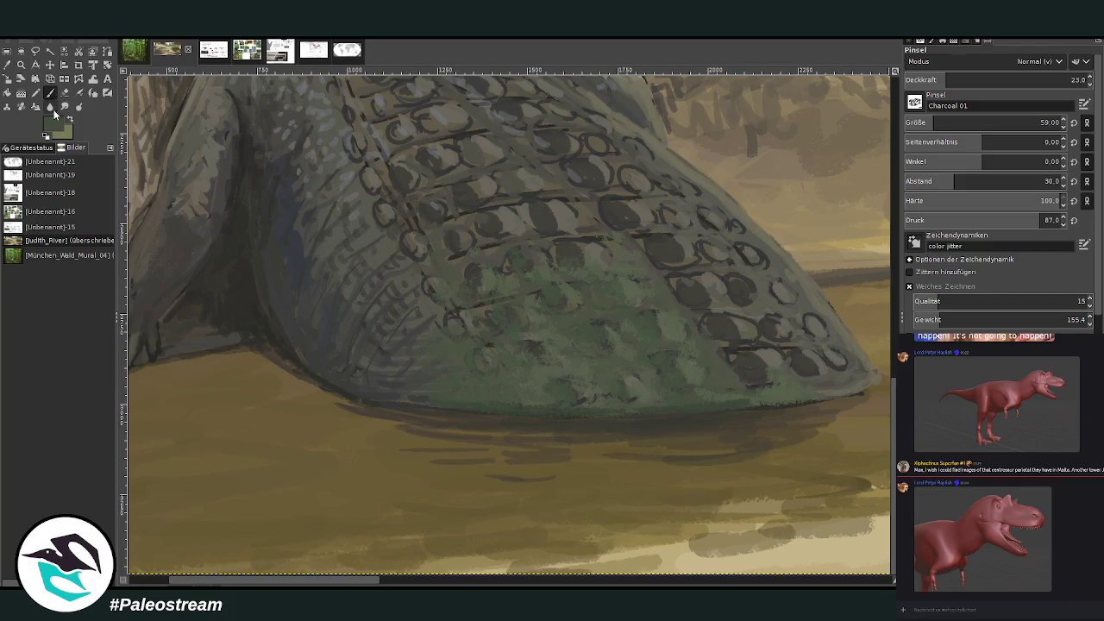
{"action": "left_click", "coordinate": [872, 335], "text": "ctrl"}
{"action": "left_click", "coordinate": [1000, 79]}
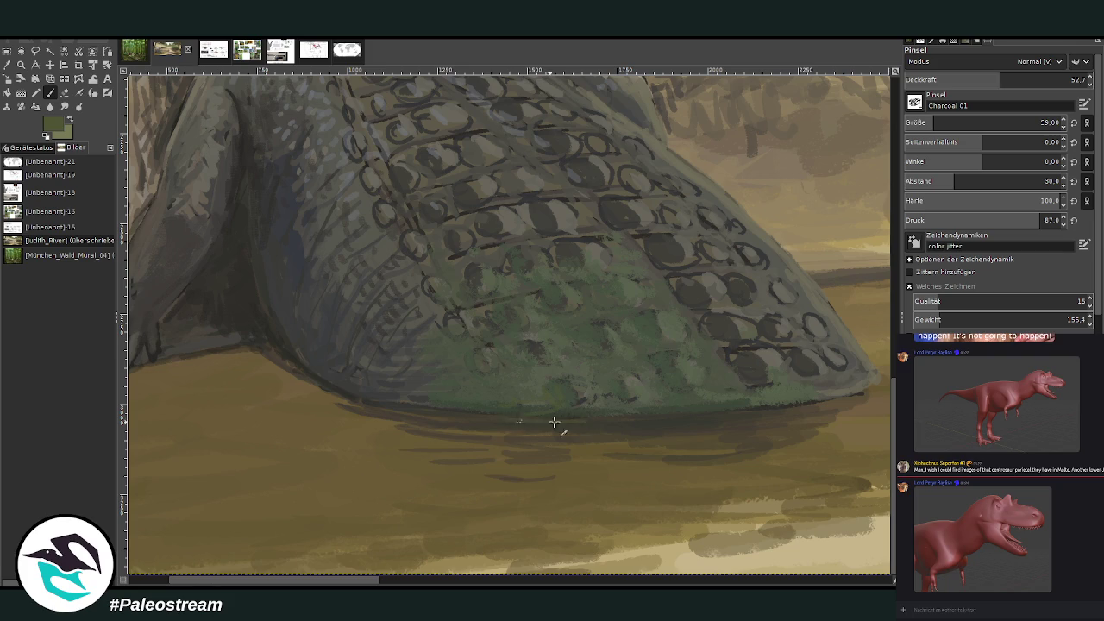
{"action": "left_click", "coordinate": [962, 122]}
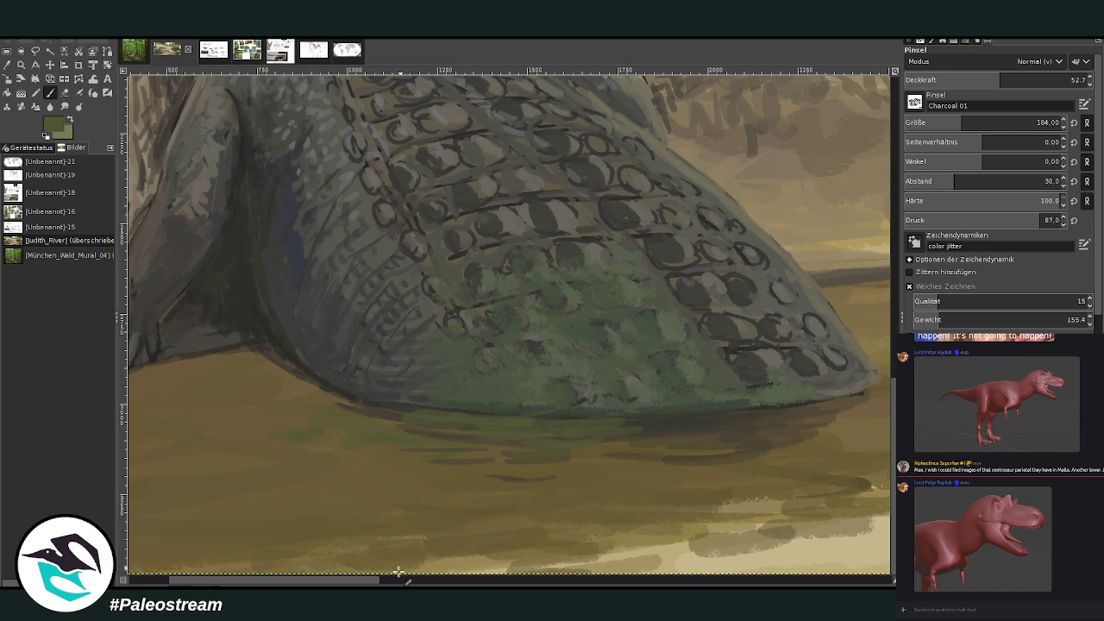
{"action": "left_click_drag", "start_coordinate": [297, 581], "coordinate": [256, 584]}
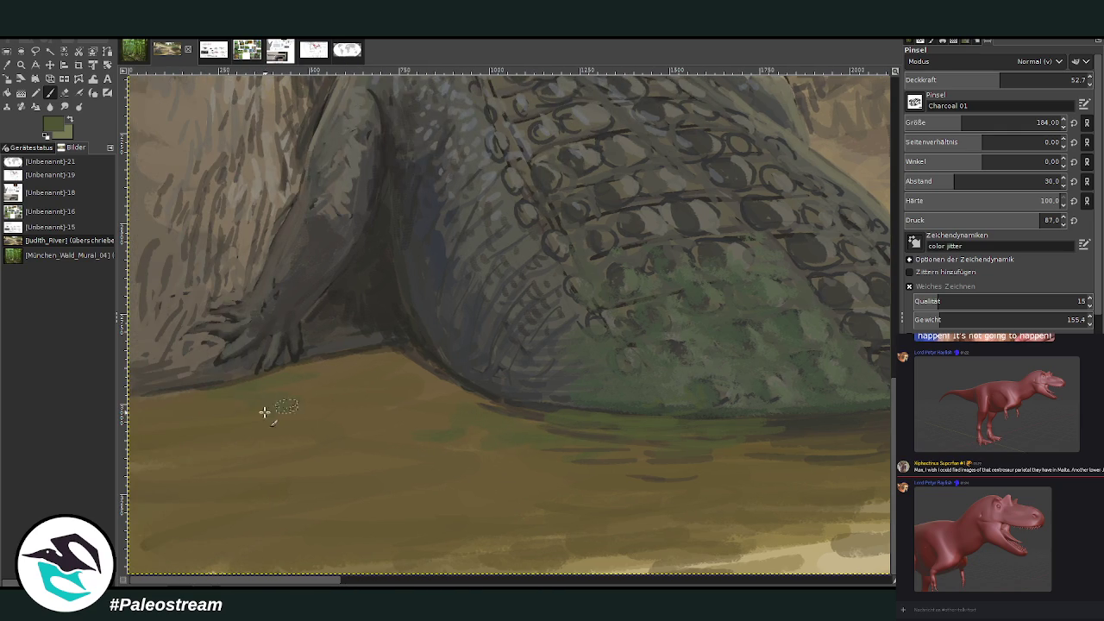
{"action": "mouse_move", "coordinate": [422, 456]}
{"action": "left_mouse_down"}
{"action": "mouse_move", "coordinate": [506, 456]}
{"action": "mouse_move", "coordinate": [505, 480]}
{"action": "mouse_move", "coordinate": [463, 468]}
{"action": "left_mouse_up"}
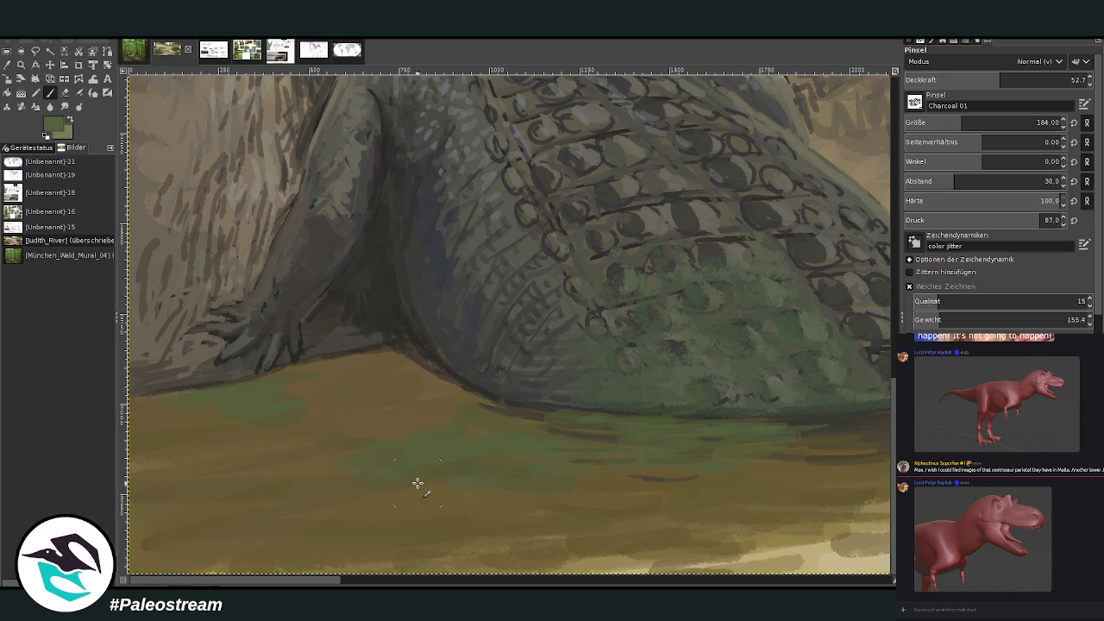
{"action": "scroll", "coordinate": [417, 484], "scroll_direction": "down", "scroll_amount": 3}
{"action": "scroll", "coordinate": [418, 483], "scroll_direction": "down", "scroll_amount": 1}
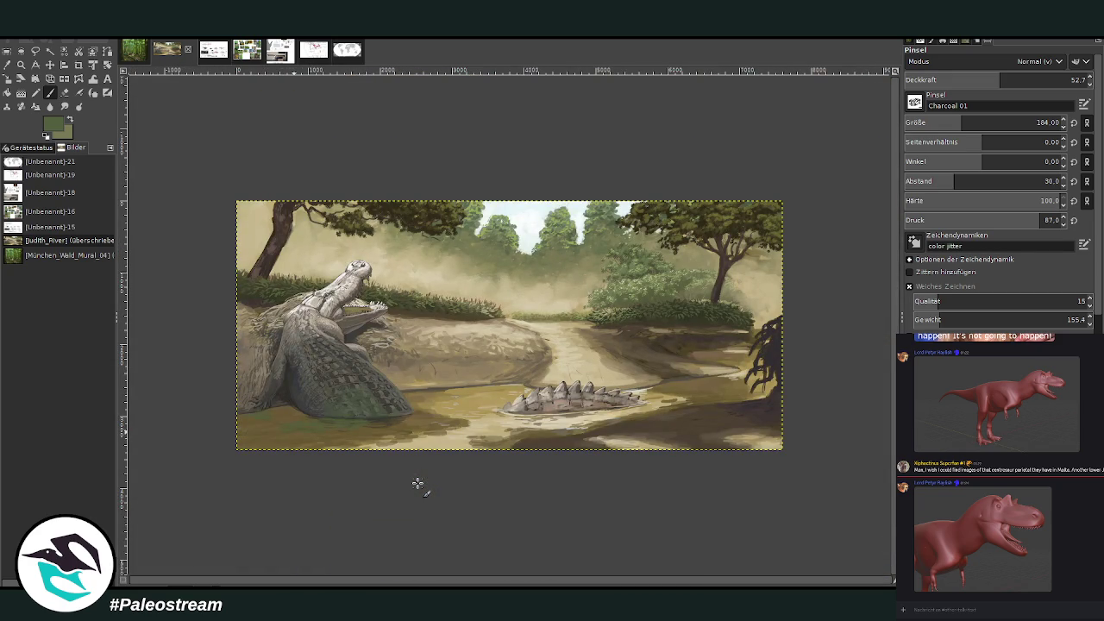
- Zoom in on the crocodile and paint a dark green-brown pad in the bottom-left water with a size-291 brush
{"action": "key", "text": "z"}
{"action": "left_click_drag", "start_coordinate": [250, 285], "coordinate": [471, 486]}
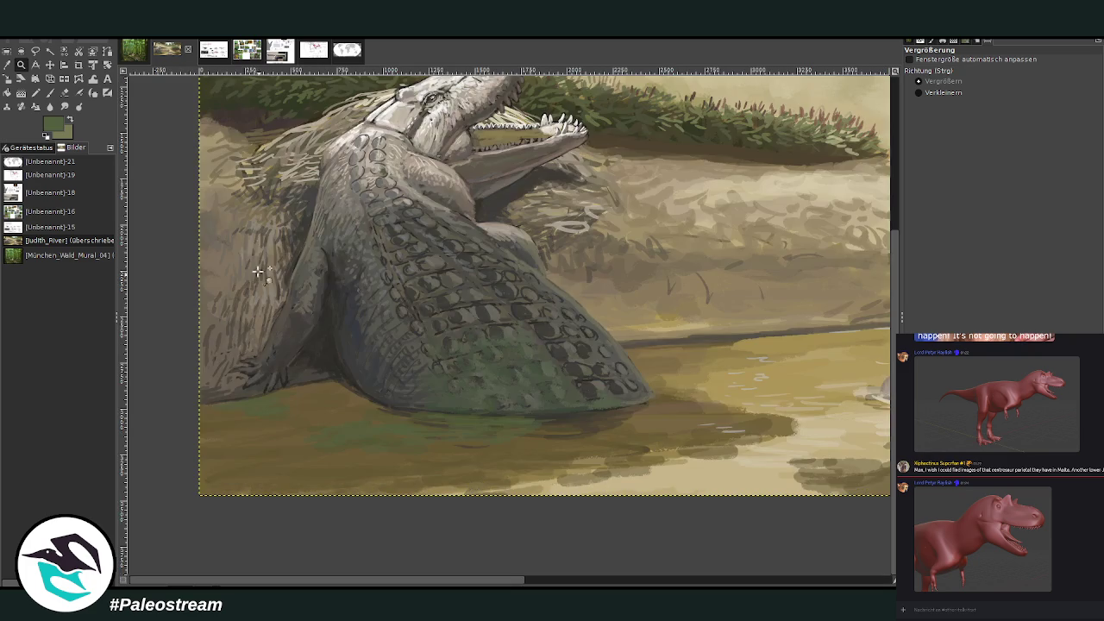
{"action": "left_click_drag", "start_coordinate": [185, 181], "coordinate": [645, 549]}
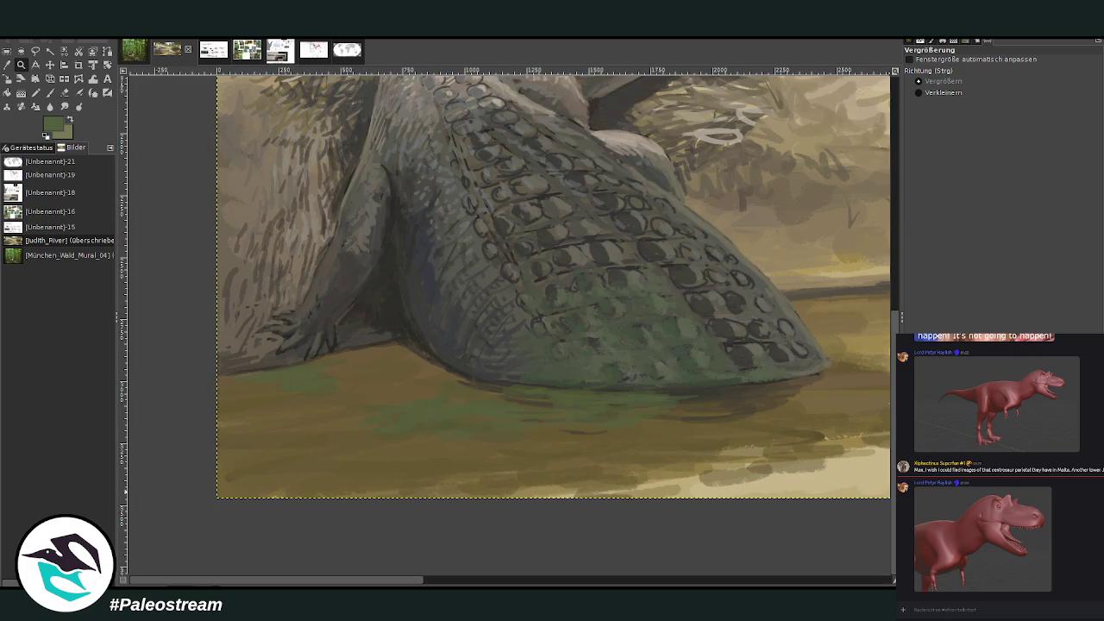
{"action": "key", "text": "p"}
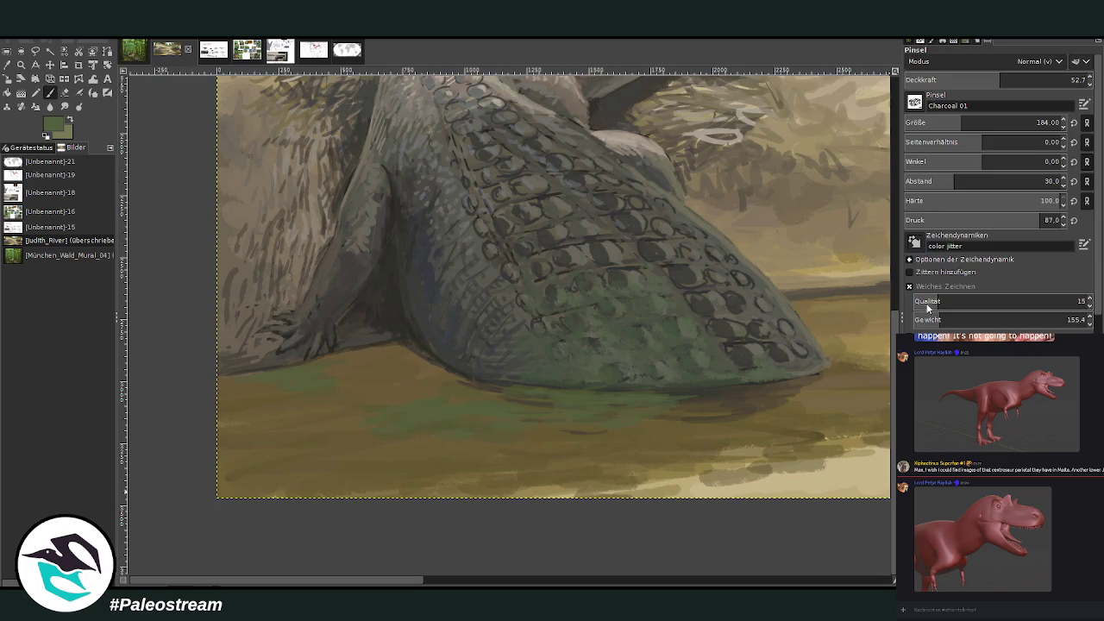
{"action": "left_click", "coordinate": [877, 342], "text": "ctrl"}
{"action": "left_click", "coordinate": [1058, 79]}
{"action": "left_click", "coordinate": [970, 126]}
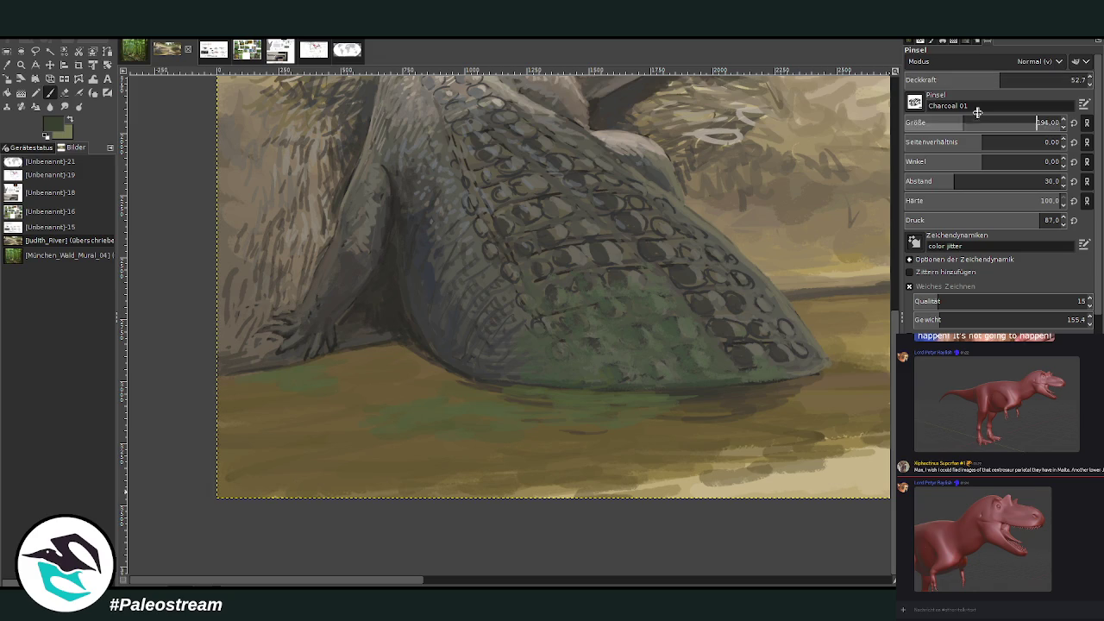
{"action": "left_click_drag", "start_coordinate": [969, 126], "coordinate": [979, 126]}
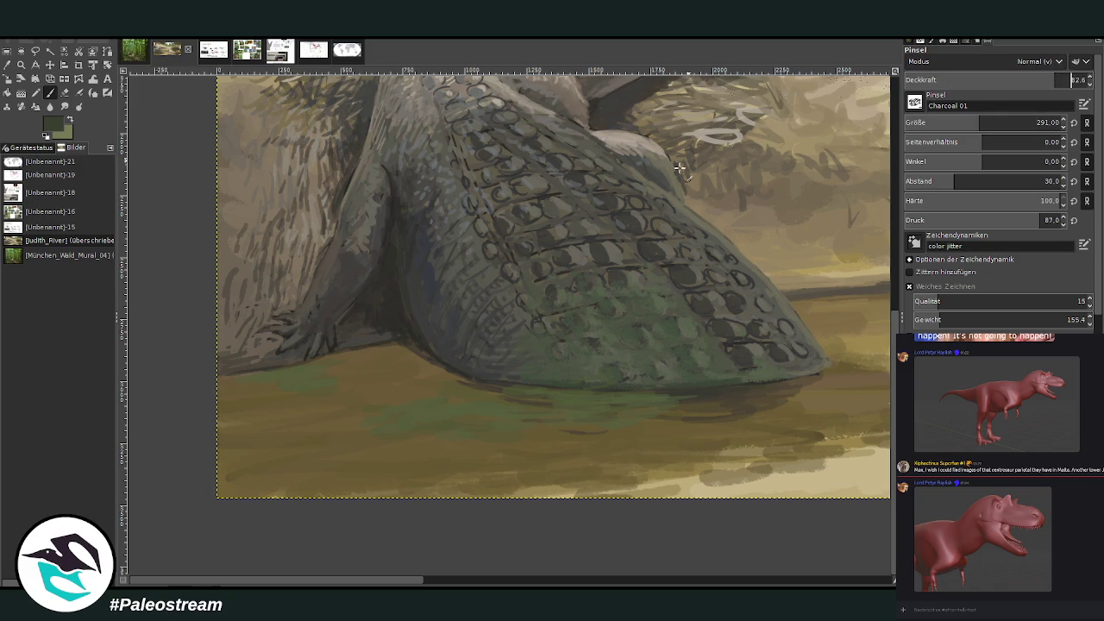
{"action": "mouse_move", "coordinate": [285, 472]}
{"action": "left_mouse_down"}
{"action": "mouse_move", "coordinate": [262, 481]}
{"action": "mouse_move", "coordinate": [276, 473]}
{"action": "left_mouse_up"}
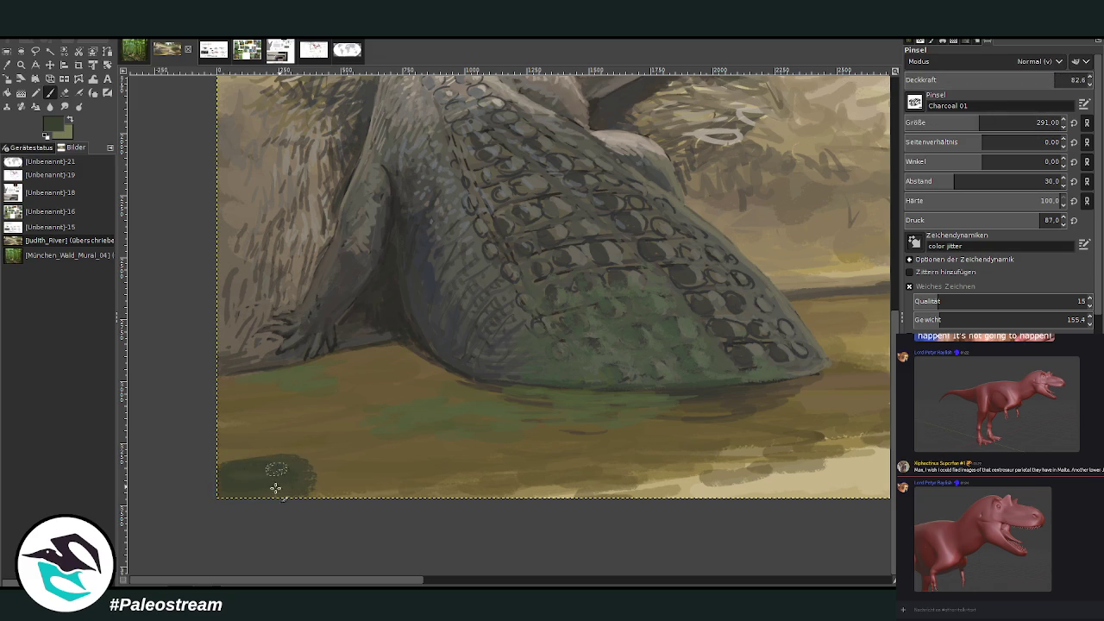
{"action": "key", "text": "ctrl+z"}
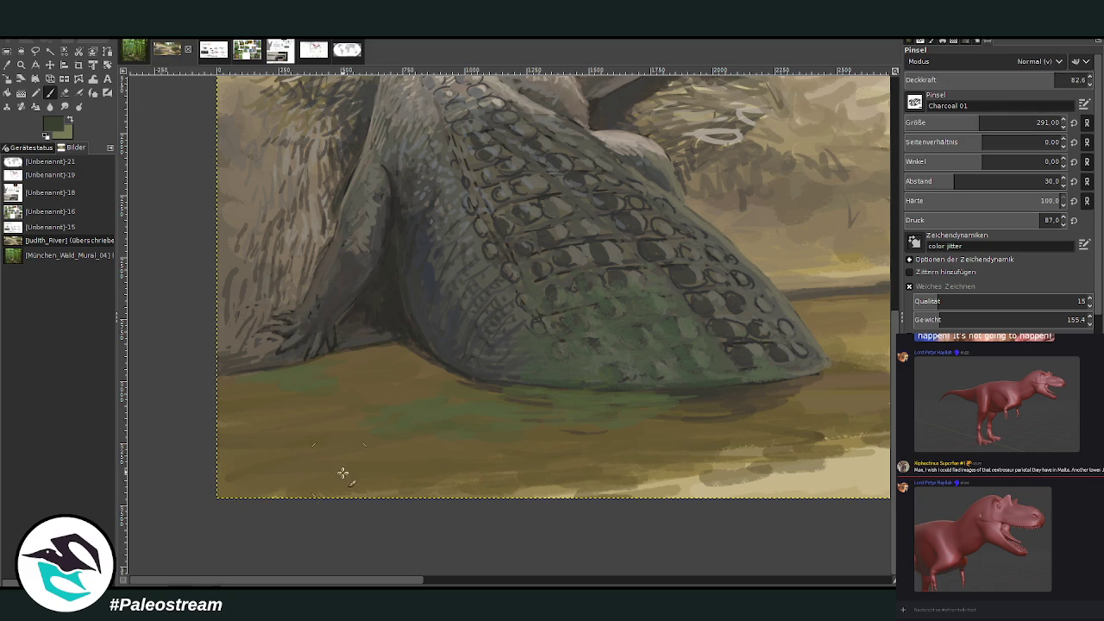
{"action": "mouse_move", "coordinate": [343, 472]}
{"action": "left_mouse_down"}
{"action": "mouse_move", "coordinate": [234, 486]}
{"action": "mouse_move", "coordinate": [249, 458]}
{"action": "mouse_move", "coordinate": [291, 481]}
{"action": "mouse_move", "coordinate": [327, 483]}
{"action": "mouse_move", "coordinate": [298, 500]}
{"action": "mouse_move", "coordinate": [382, 468]}
{"action": "mouse_move", "coordinate": [444, 483]}
{"action": "mouse_move", "coordinate": [414, 502]}
{"action": "mouse_move", "coordinate": [328, 443]}
{"action": "mouse_move", "coordinate": [289, 454]}
{"action": "mouse_move", "coordinate": [394, 457]}
{"action": "mouse_move", "coordinate": [475, 486]}
{"action": "mouse_move", "coordinate": [513, 470]}
{"action": "left_mouse_up"}
- Set brush opacity to 88 and spacing to 18, then dab dark green lily pads across the water
{"action": "left_click", "coordinate": [1048, 79]}
{"action": "left_click", "coordinate": [939, 180]}
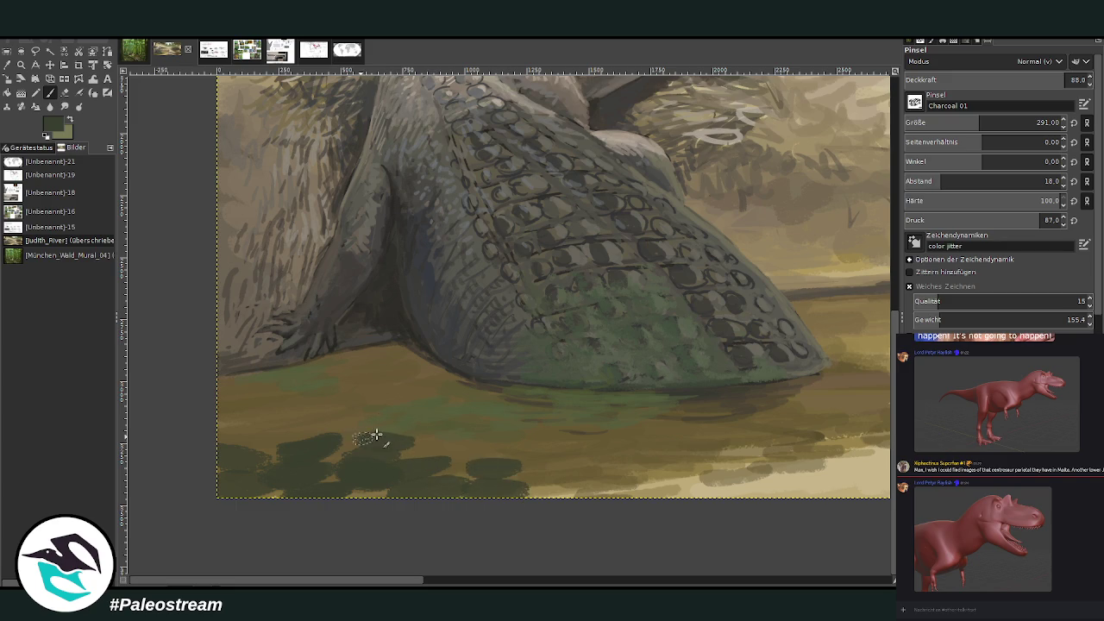
{"action": "mouse_move", "coordinate": [376, 435]}
{"action": "left_mouse_down"}
{"action": "mouse_move", "coordinate": [402, 436]}
{"action": "mouse_move", "coordinate": [364, 422]}
{"action": "mouse_move", "coordinate": [483, 434]}
{"action": "mouse_move", "coordinate": [497, 421]}
{"action": "mouse_move", "coordinate": [569, 443]}
{"action": "mouse_move", "coordinate": [524, 426]}
{"action": "mouse_move", "coordinate": [506, 443]}
{"action": "mouse_move", "coordinate": [443, 421]}
{"action": "mouse_move", "coordinate": [460, 428]}
{"action": "mouse_move", "coordinate": [278, 451]}
{"action": "mouse_move", "coordinate": [254, 480]}
{"action": "mouse_move", "coordinate": [308, 466]}
{"action": "mouse_move", "coordinate": [266, 426]}
{"action": "mouse_move", "coordinate": [326, 420]}
{"action": "mouse_move", "coordinate": [301, 414]}
{"action": "left_mouse_up"}
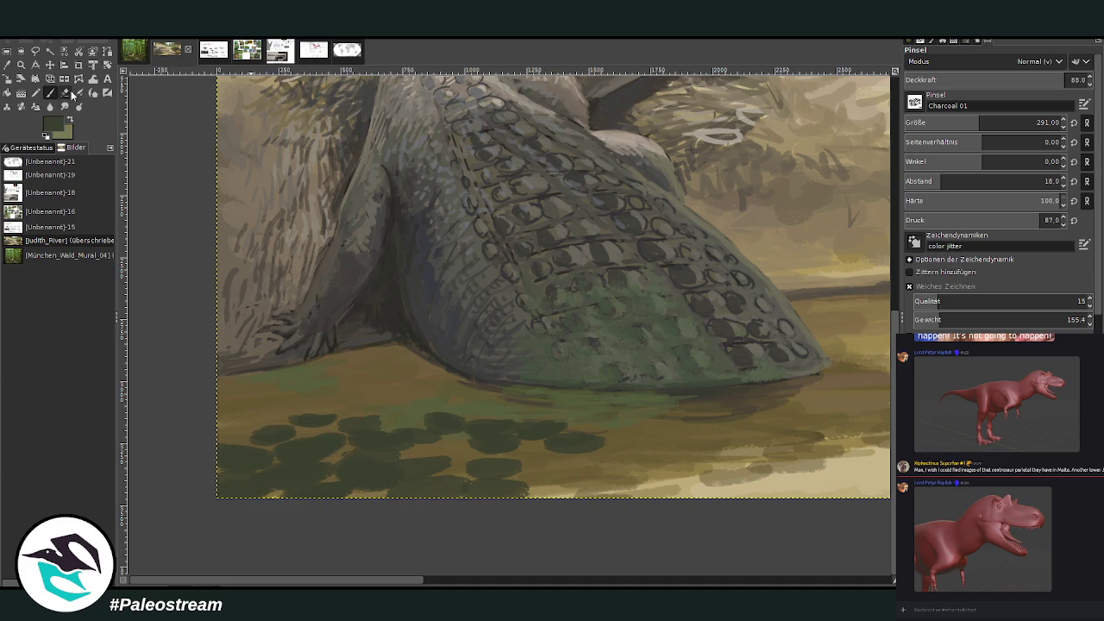
{"action": "left_click", "coordinate": [66, 93]}
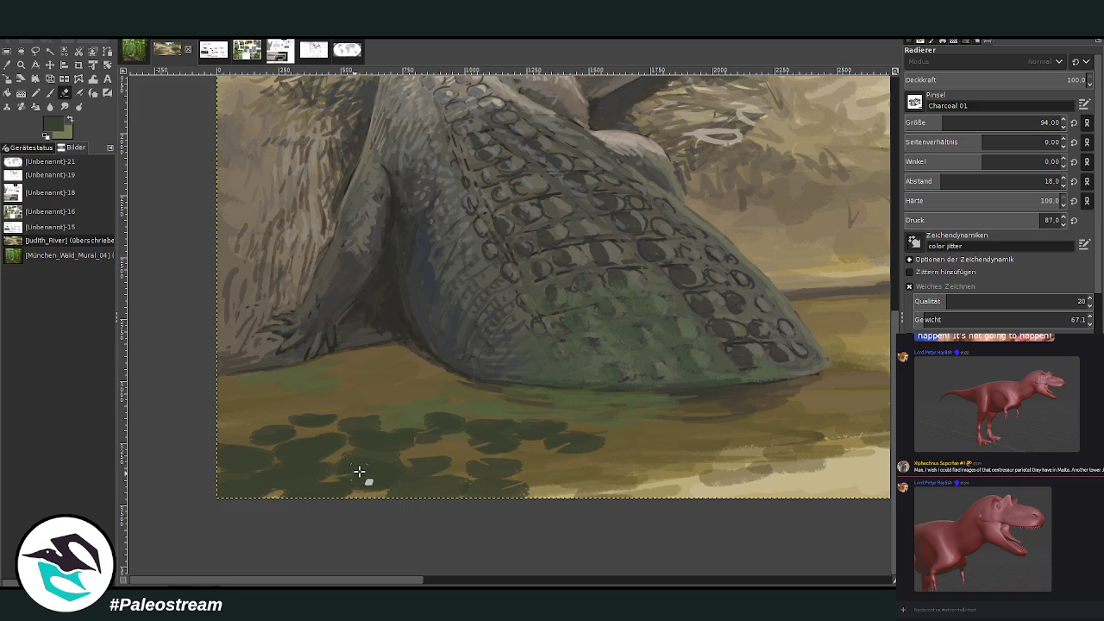
- At brush opacity 59, dab grey-green highlights onto the lily pads
{"action": "left_click", "coordinate": [22, 78]}
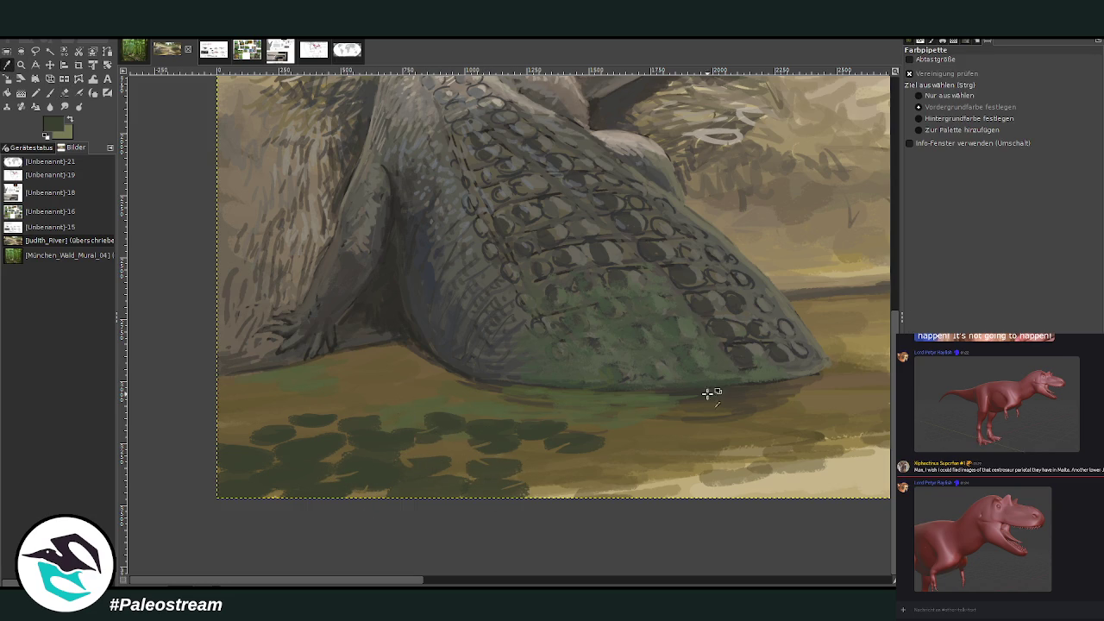
{"action": "key", "text": "p"}
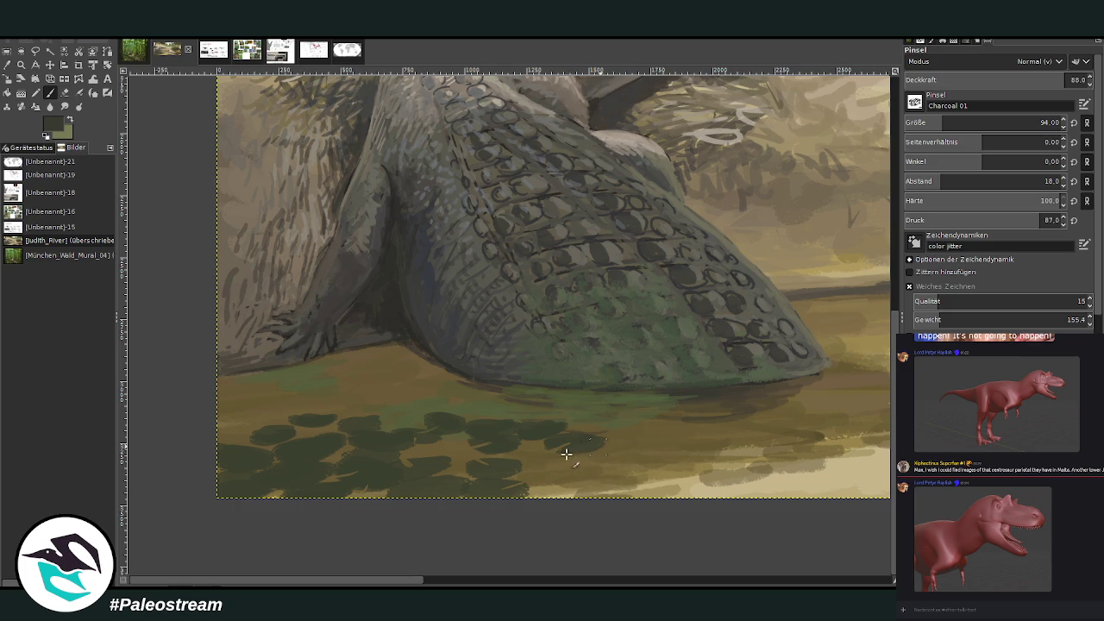
{"action": "scroll", "coordinate": [983, 122], "scroll_direction": "up", "scroll_amount": 5}
{"action": "left_click", "coordinate": [1000, 79]}
{"action": "key", "text": "Return"}
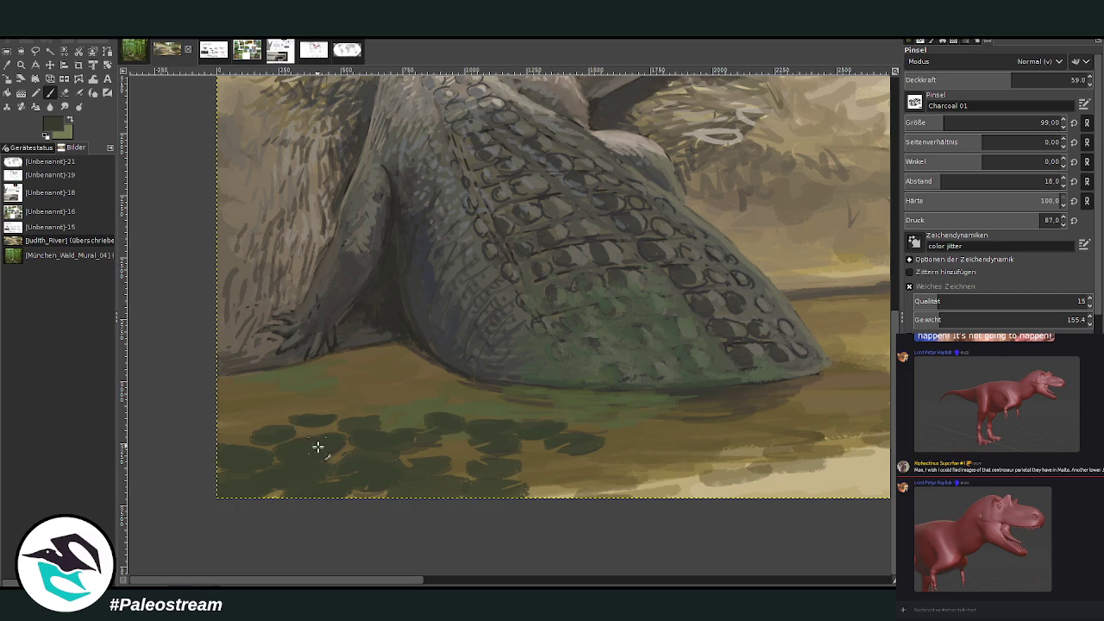
{"action": "left_click", "coordinate": [604, 285], "text": "ctrl"}
{"action": "left_click_drag", "start_coordinate": [289, 459], "coordinate": [352, 471]}
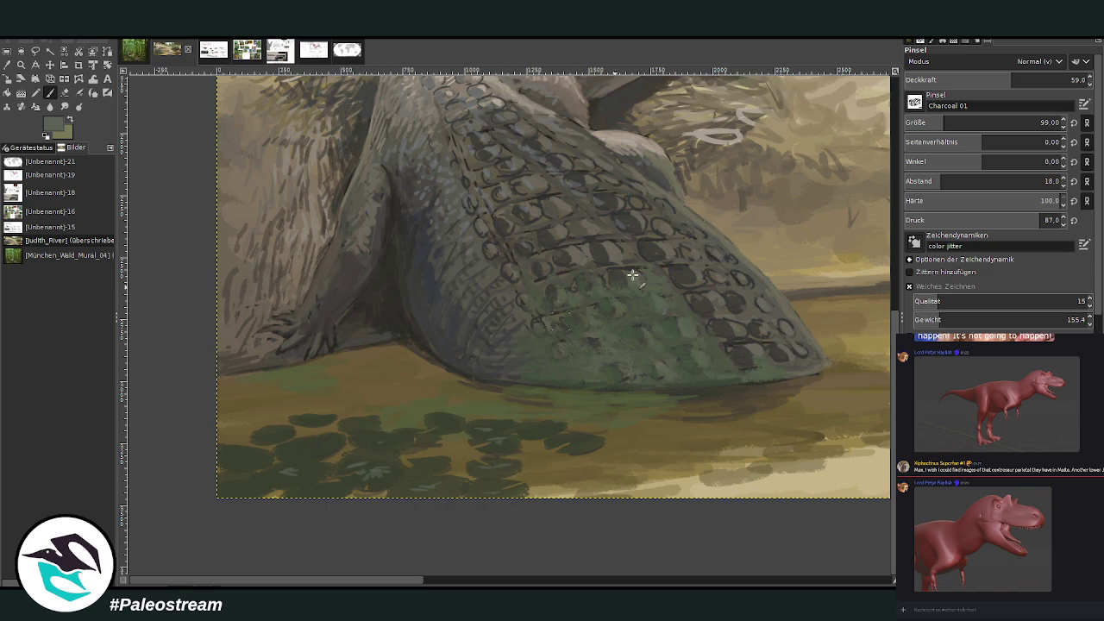
- Settle the brush opacity at 48.3 after trying 35.6 and 66.9, then zoom out
{"action": "left_click", "coordinate": [970, 79]}
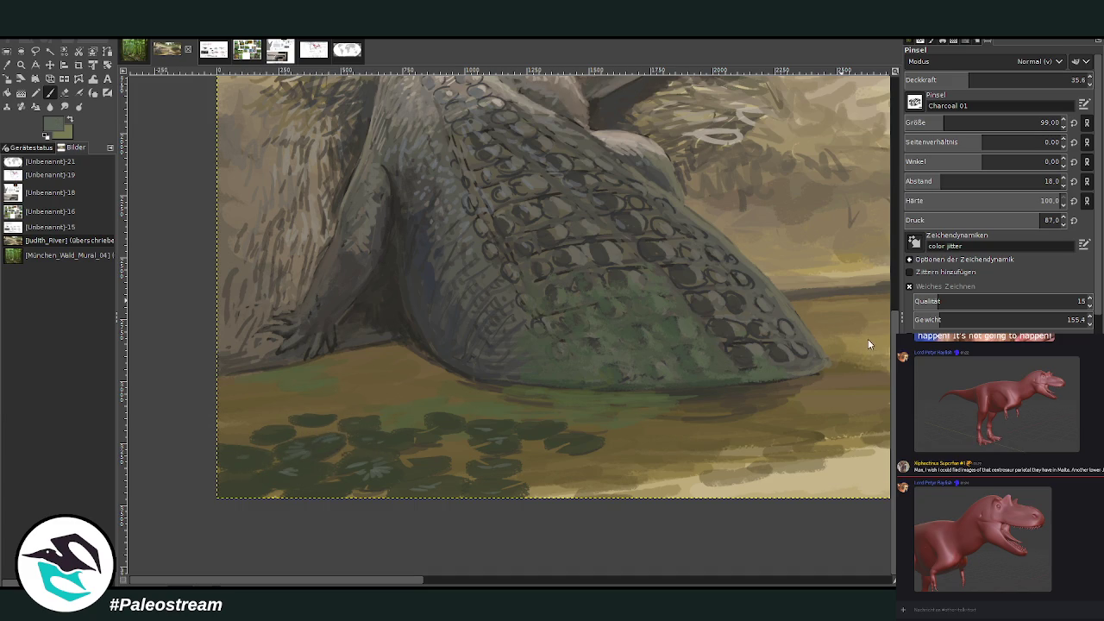
{"action": "left_click_drag", "start_coordinate": [968, 79], "coordinate": [1026, 80]}
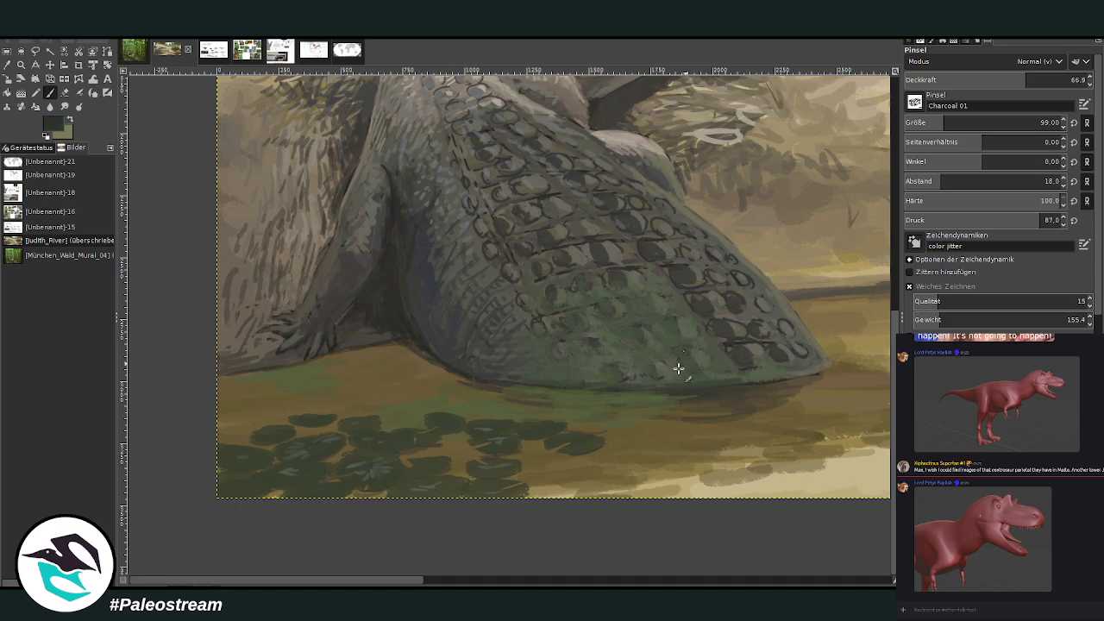
{"action": "left_click", "coordinate": [992, 80]}
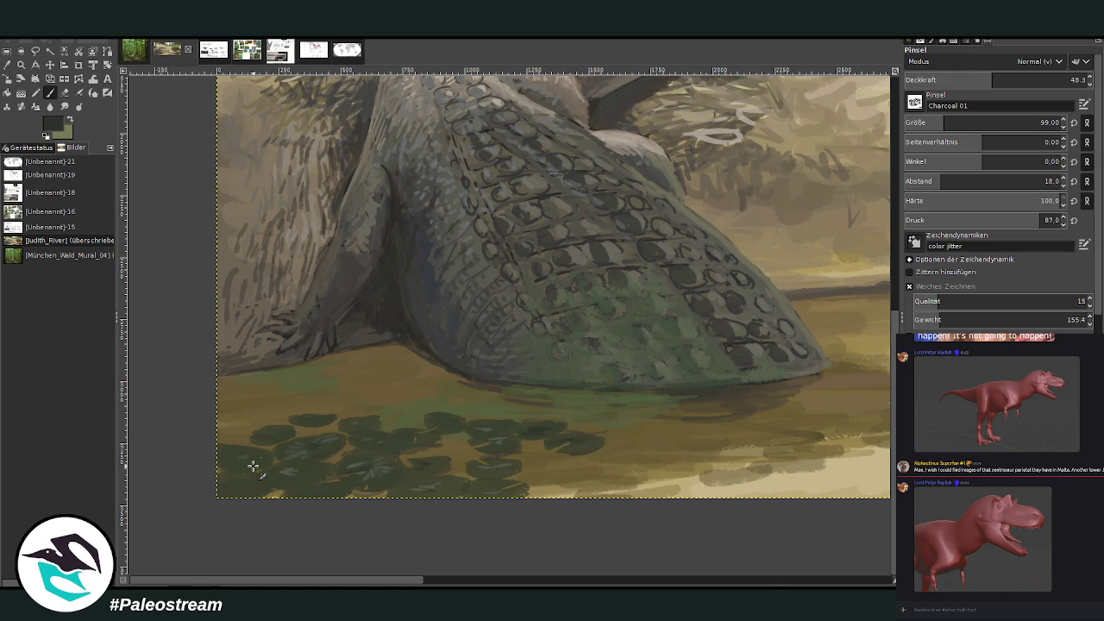
{"action": "key", "text": "minus"}
{"action": "key", "text": "minus"}
{"action": "key", "text": "minus"}
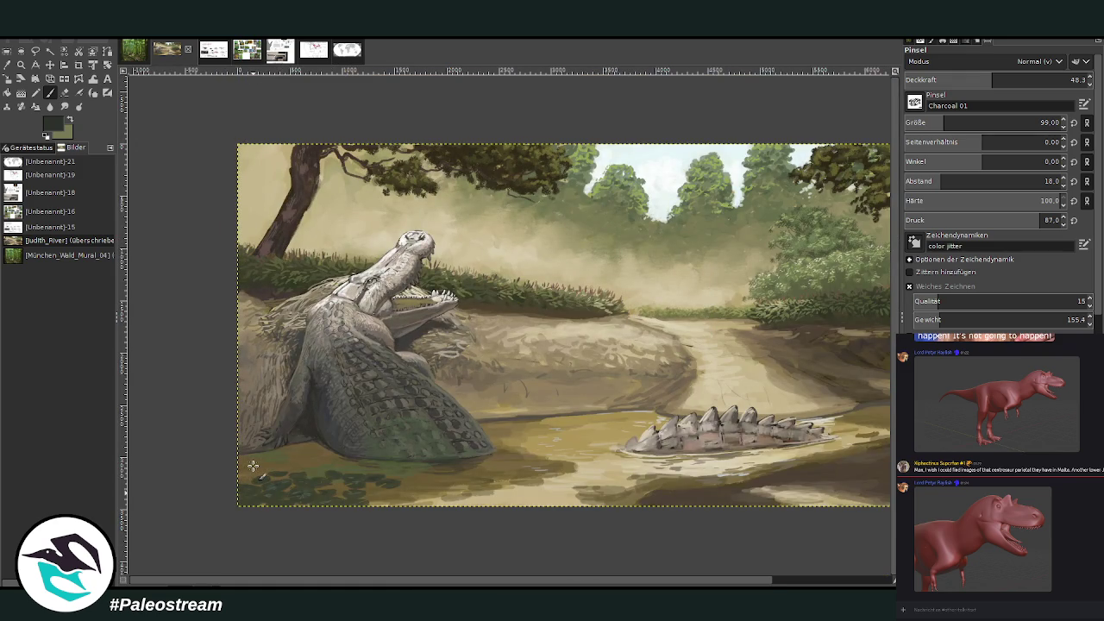
- Paint light olive flower dabs on the lily pads with a size-59 brush at 83.3 opacity
{"action": "key", "text": "z"}
{"action": "left_click_drag", "start_coordinate": [264, 317], "coordinate": [466, 518]}
{"action": "left_click", "coordinate": [49, 92]}
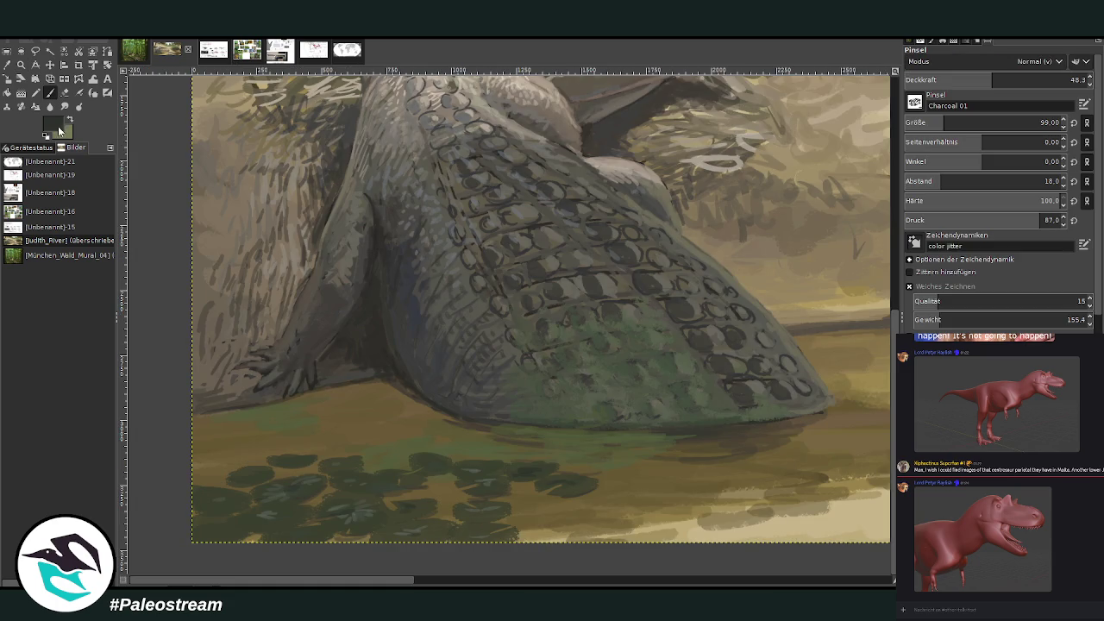
{"action": "left_click", "coordinate": [887, 308], "text": "ctrl"}
{"action": "left_click", "coordinate": [1057, 80]}
{"action": "left_click", "coordinate": [1040, 122]}
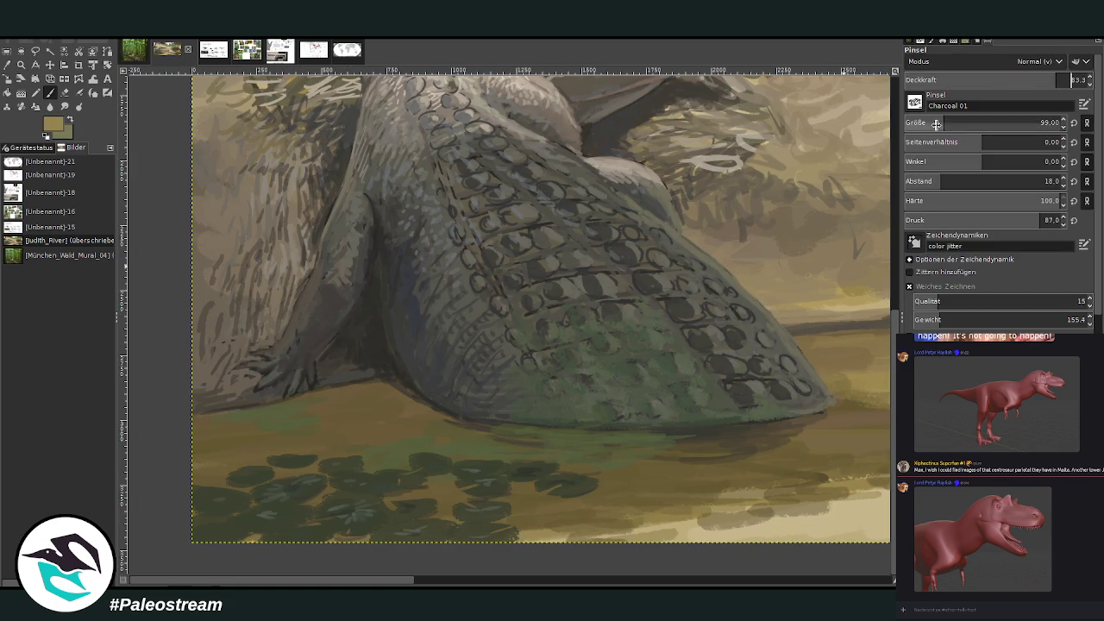
{"action": "left_click_drag", "start_coordinate": [245, 521], "coordinate": [261, 528]}
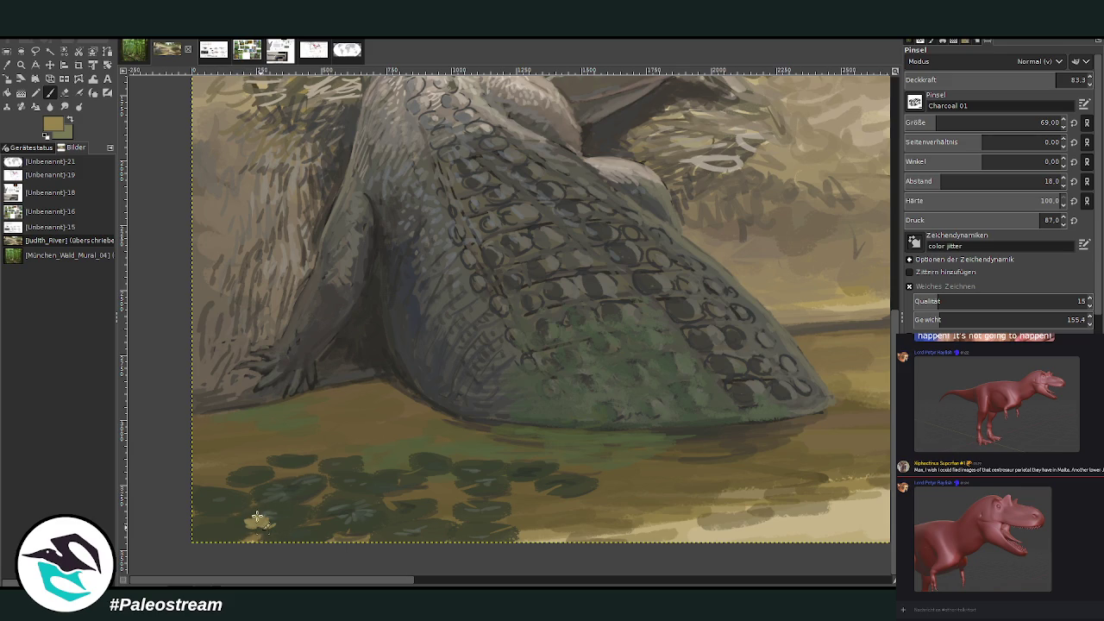
{"action": "left_click_drag", "start_coordinate": [320, 483], "coordinate": [332, 488]}
{"action": "mouse_move", "coordinate": [398, 478]}
{"action": "left_mouse_down"}
{"action": "mouse_move", "coordinate": [427, 497]}
{"action": "mouse_move", "coordinate": [407, 490]}
{"action": "left_mouse_up"}
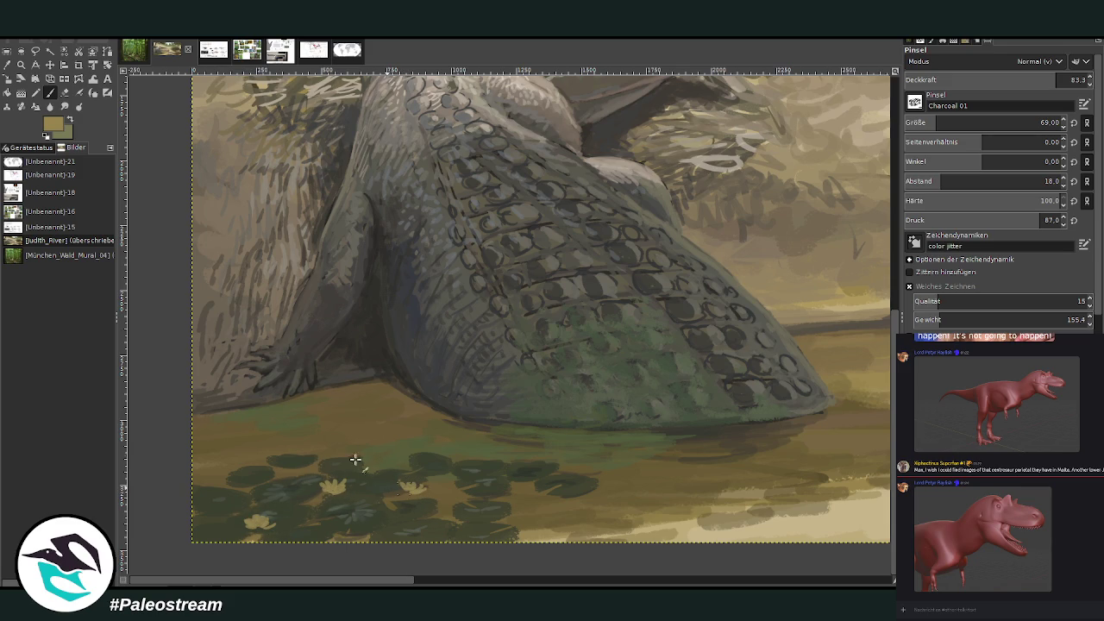
{"action": "left_click_drag", "start_coordinate": [231, 480], "coordinate": [269, 481]}
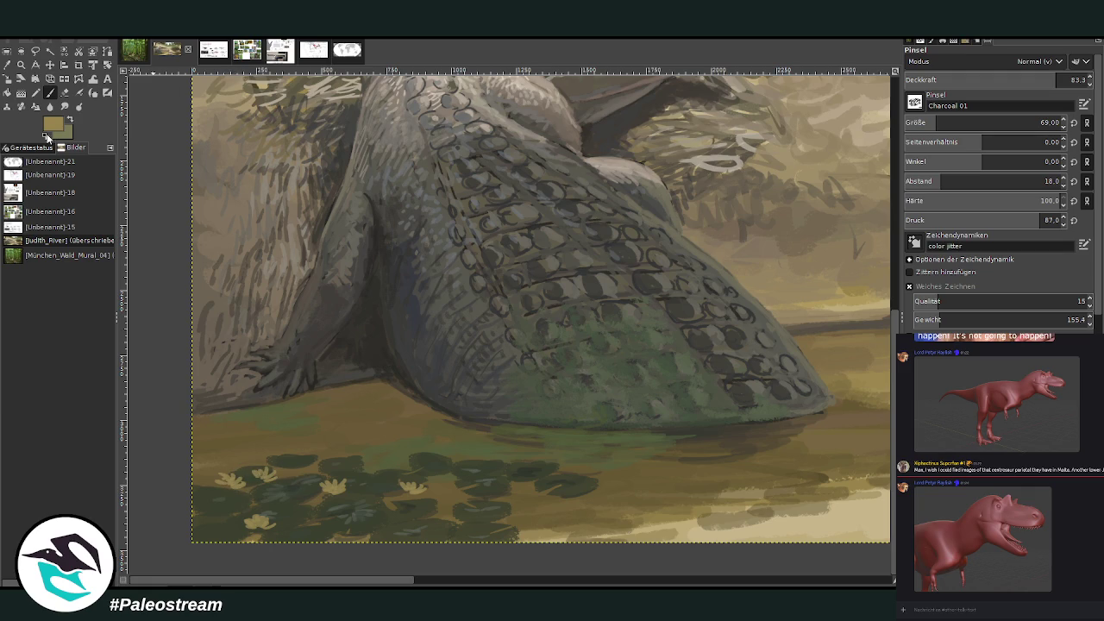
- Add two pale cream lily flowers on the water
{"action": "left_click", "coordinate": [880, 271], "text": "ctrl"}
{"action": "left_click_drag", "start_coordinate": [595, 521], "coordinate": [628, 526]}
{"action": "left_click_drag", "start_coordinate": [695, 527], "coordinate": [718, 533]}
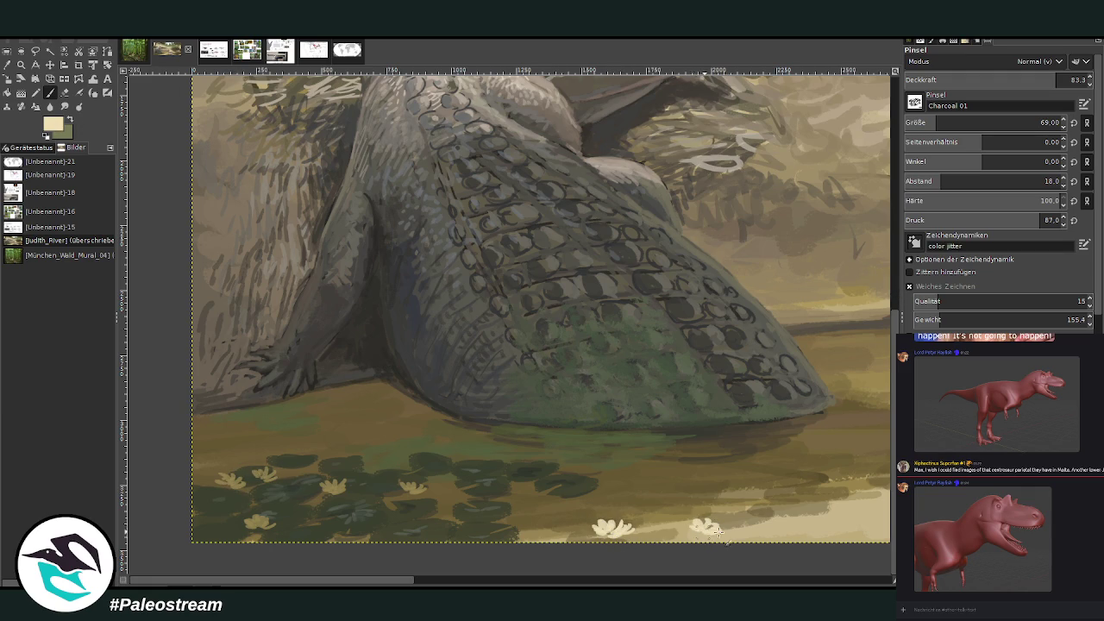
- Swap colours to green and set the brush to size 99 at opacity 49.2
{"action": "left_click", "coordinate": [874, 276], "text": "ctrl"}
{"action": "key", "text": "x"}
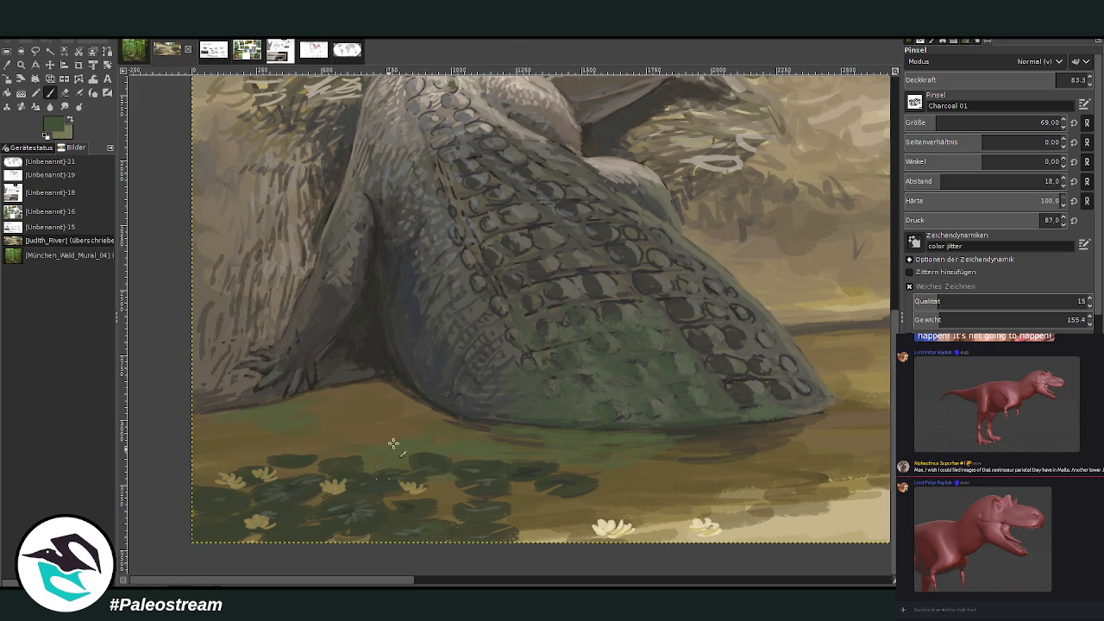
{"action": "left_click", "coordinate": [1041, 123]}
{"action": "left_click", "coordinate": [994, 81]}
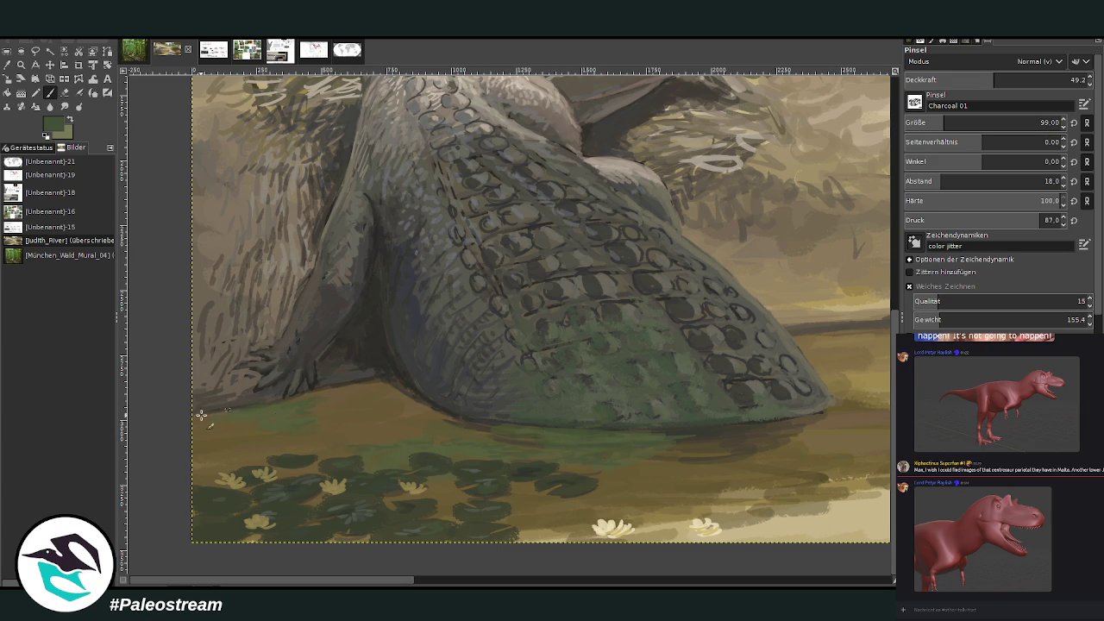
- Zoom out, then zoom in on the crocodile's head and the sand bank behind it
{"action": "key", "text": "minus"}
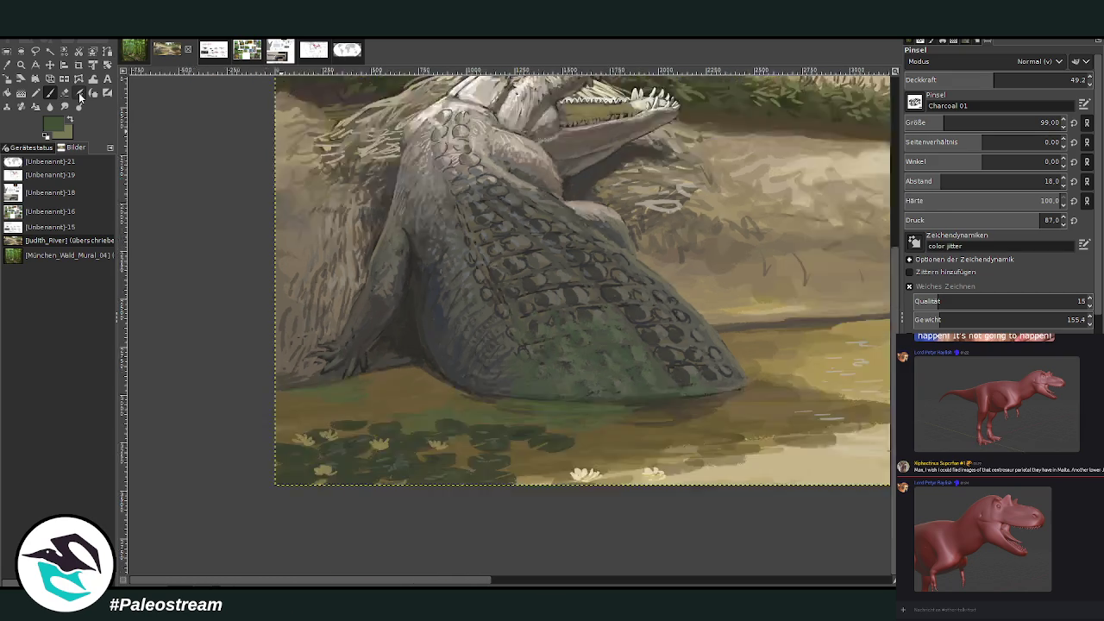
{"action": "key", "text": "minus"}
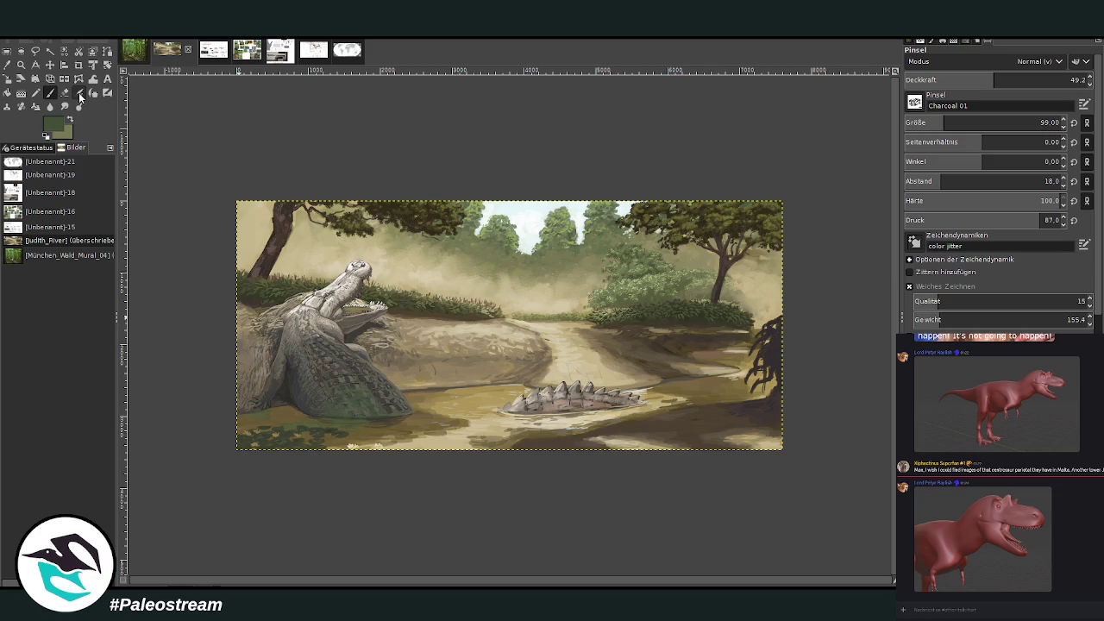
{"action": "left_click", "coordinate": [20, 64]}
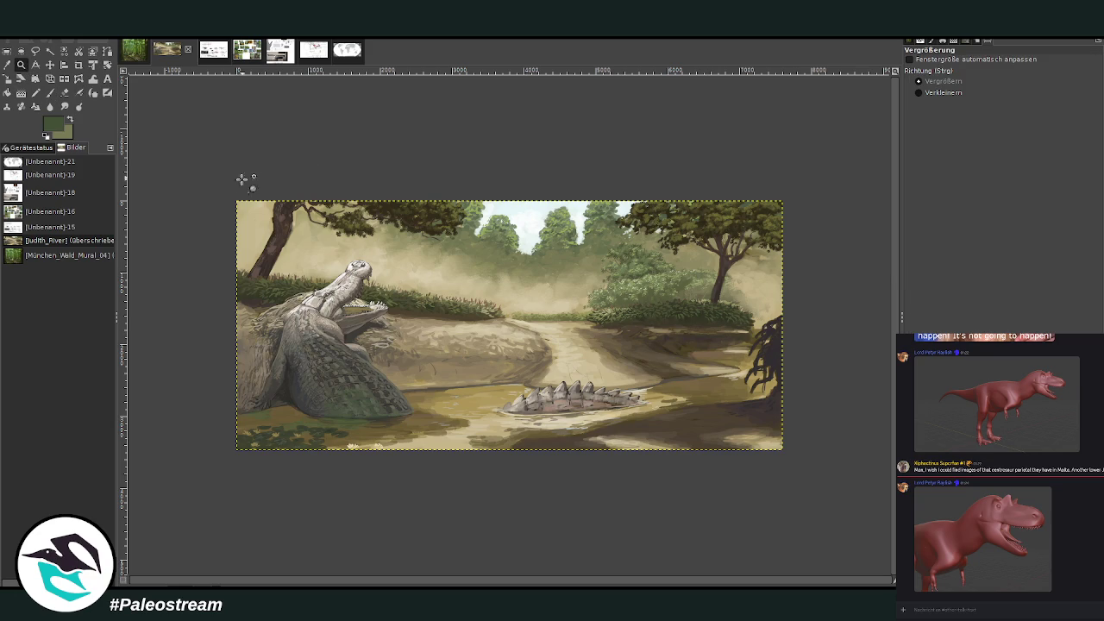
{"action": "left_click_drag", "start_coordinate": [242, 181], "coordinate": [787, 457]}
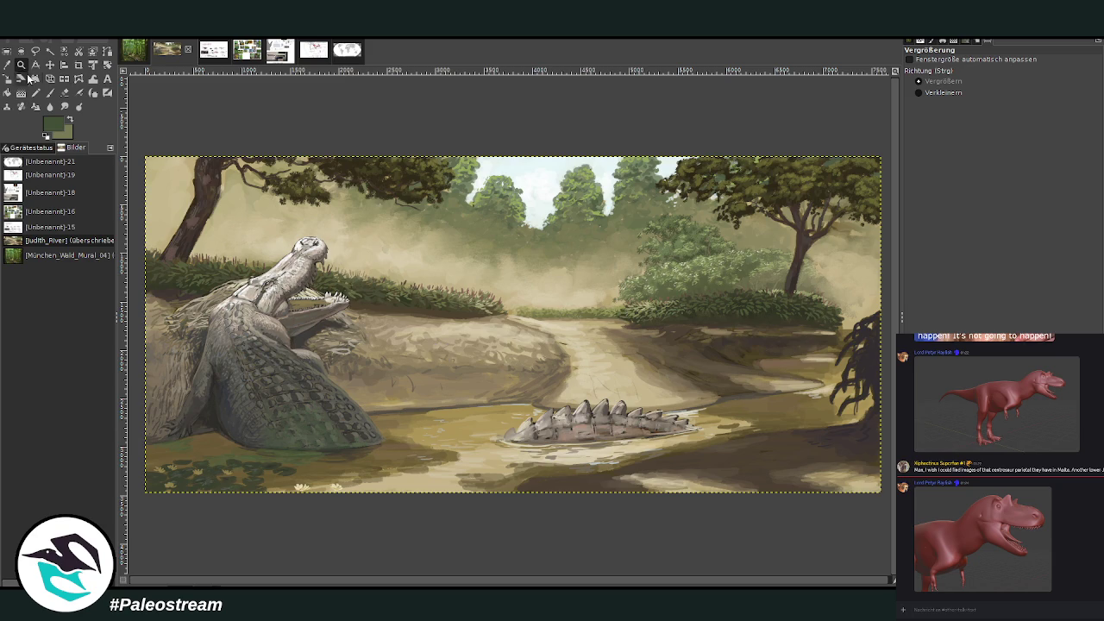
{"action": "left_click_drag", "start_coordinate": [315, 259], "coordinate": [567, 474]}
- Sample a beige-grey from the bank and paint darker charcoal strokes across the sand
{"action": "key", "text": "o"}
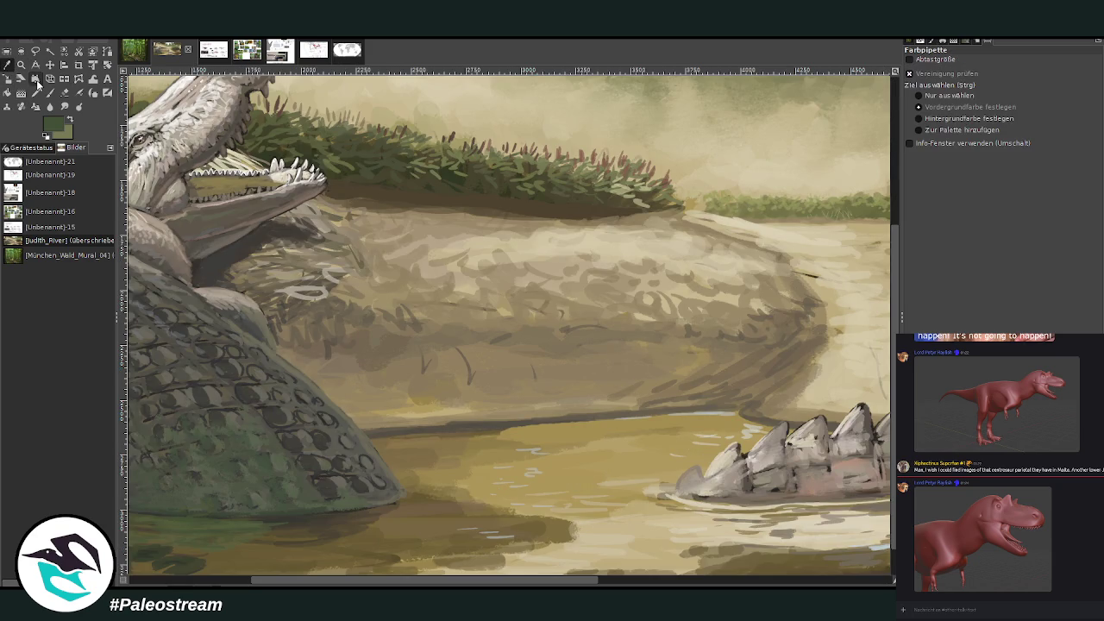
{"action": "left_click", "coordinate": [765, 350]}
{"action": "left_click", "coordinate": [51, 92]}
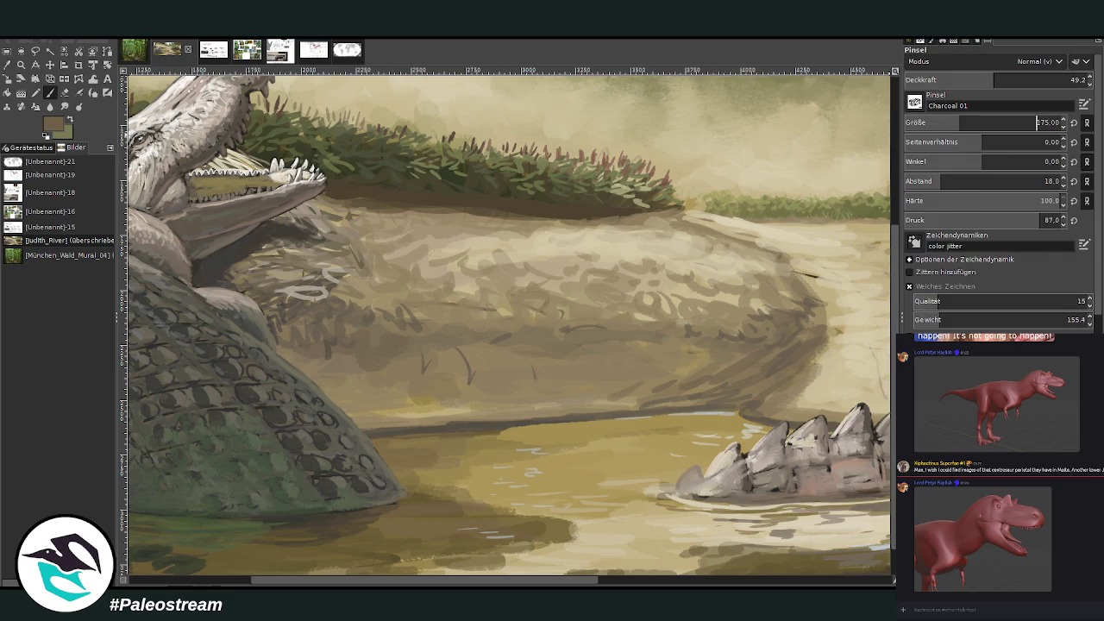
{"action": "left_click_drag", "start_coordinate": [440, 373], "coordinate": [615, 344]}
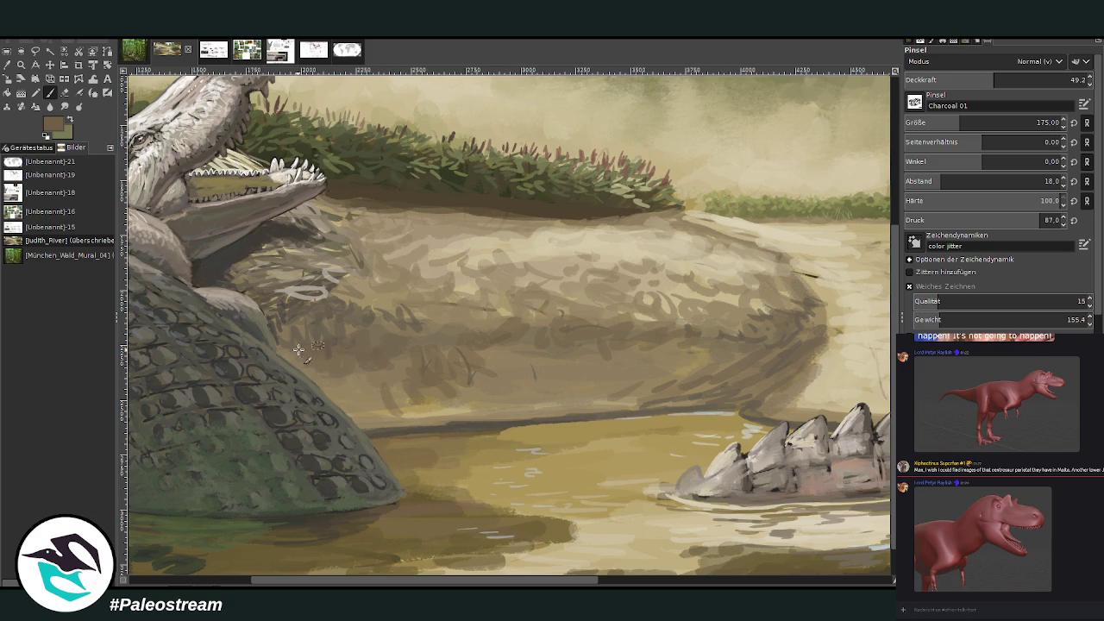
{"action": "left_click_drag", "start_coordinate": [492, 382], "coordinate": [524, 364]}
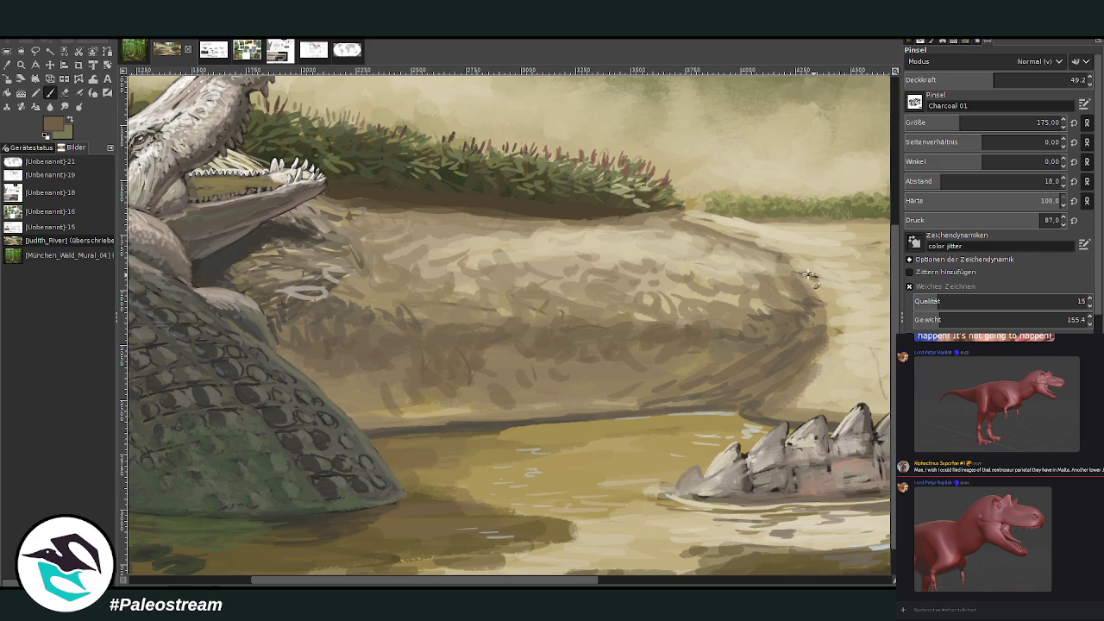
- Sample a light beige and dab highlights onto the sand bank at 69.1 opacity
{"action": "key", "text": "o"}
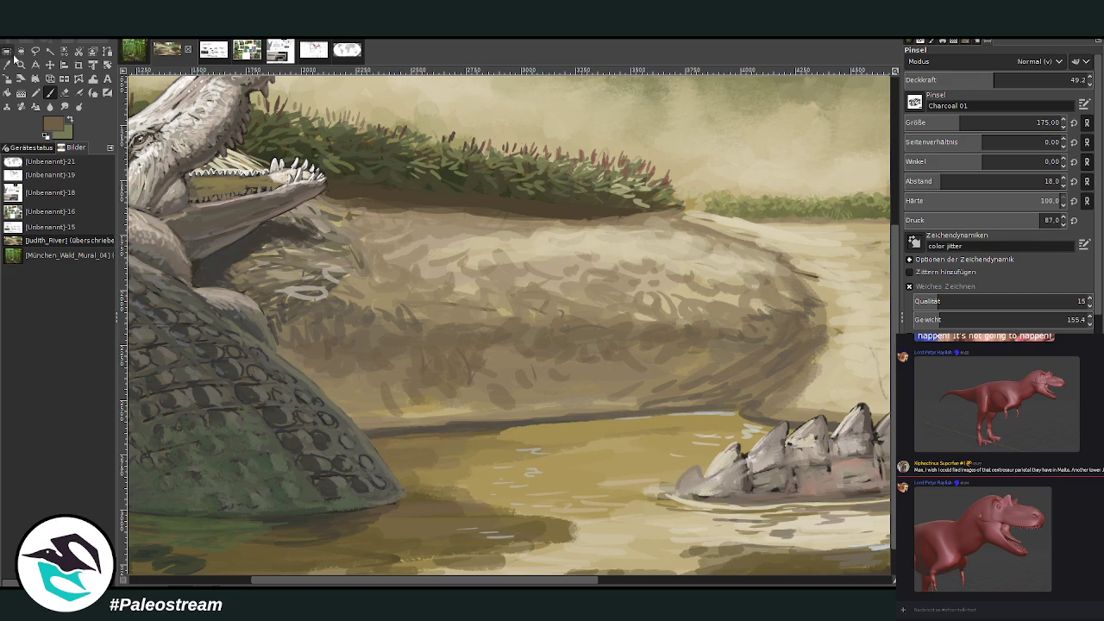
{"action": "left_click", "coordinate": [779, 233]}
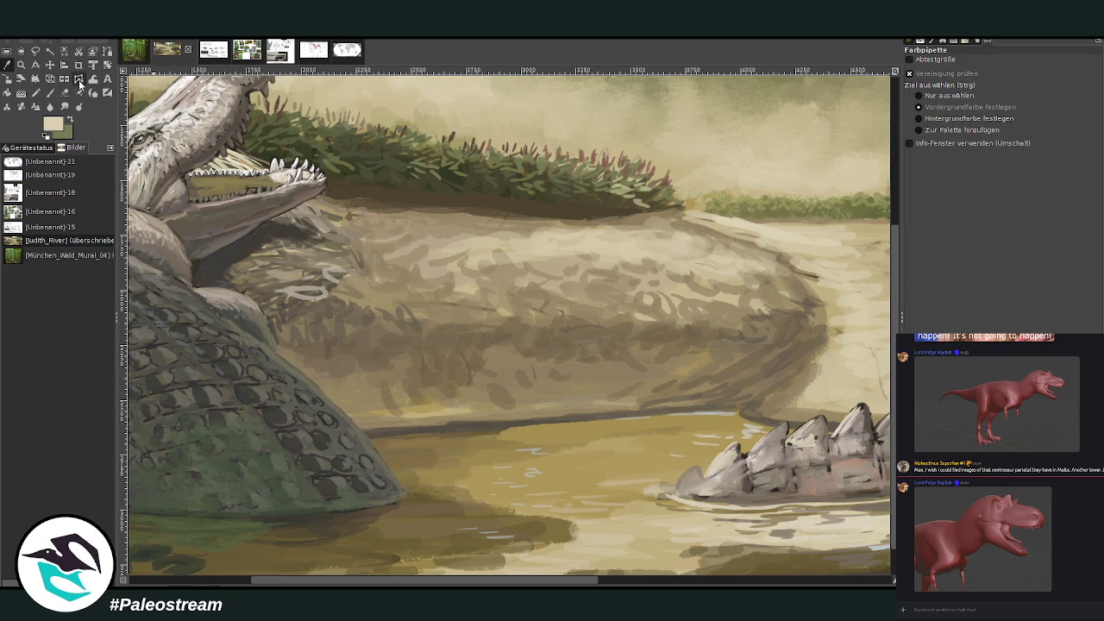
{"action": "key", "text": "p"}
{"action": "left_click_drag", "start_coordinate": [994, 80], "coordinate": [1031, 79]}
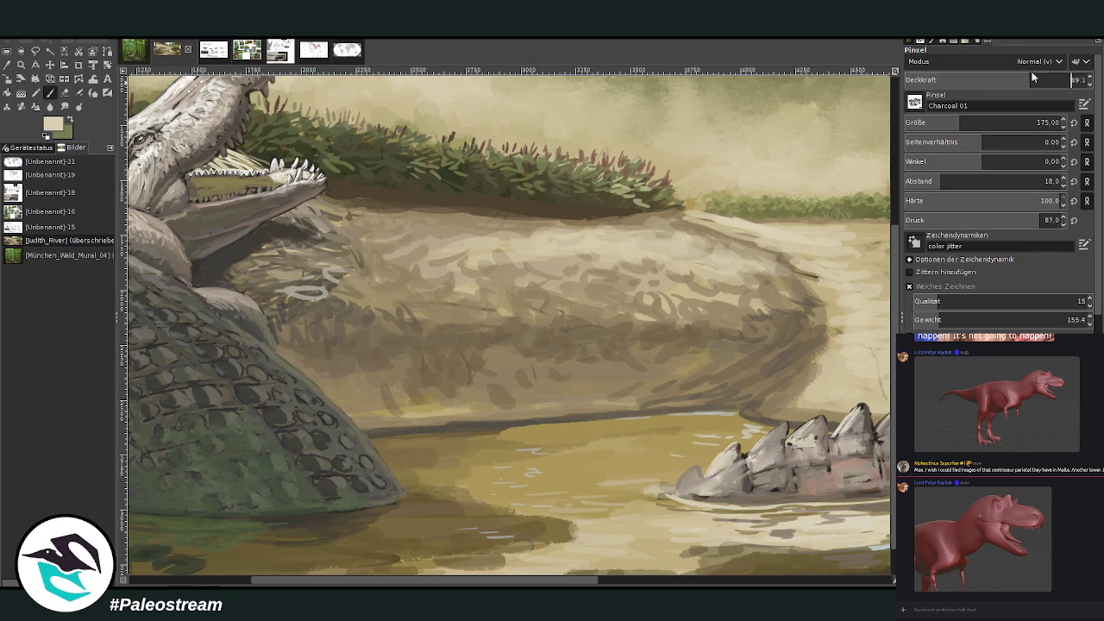
{"action": "mouse_move", "coordinate": [781, 300]}
{"action": "left_mouse_down"}
{"action": "mouse_move", "coordinate": [787, 293]}
{"action": "mouse_move", "coordinate": [787, 313]}
{"action": "mouse_move", "coordinate": [806, 302]}
{"action": "mouse_move", "coordinate": [743, 293]}
{"action": "mouse_move", "coordinate": [786, 274]}
{"action": "mouse_move", "coordinate": [755, 272]}
{"action": "mouse_move", "coordinate": [677, 300]}
{"action": "left_mouse_up"}
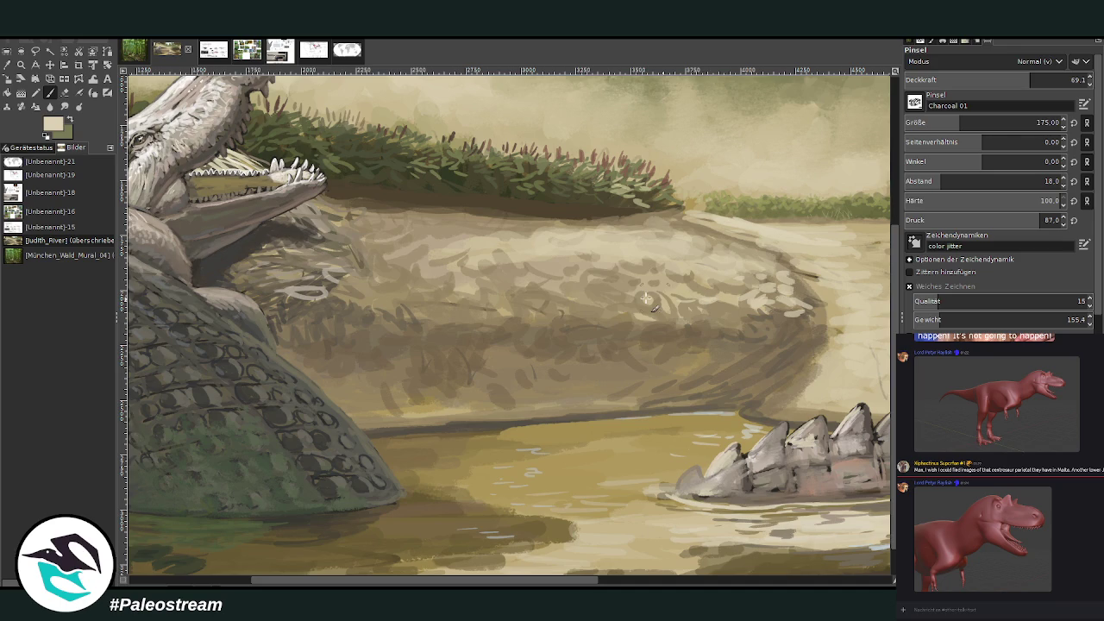
{"action": "key", "text": "shift+ctrl+j"}
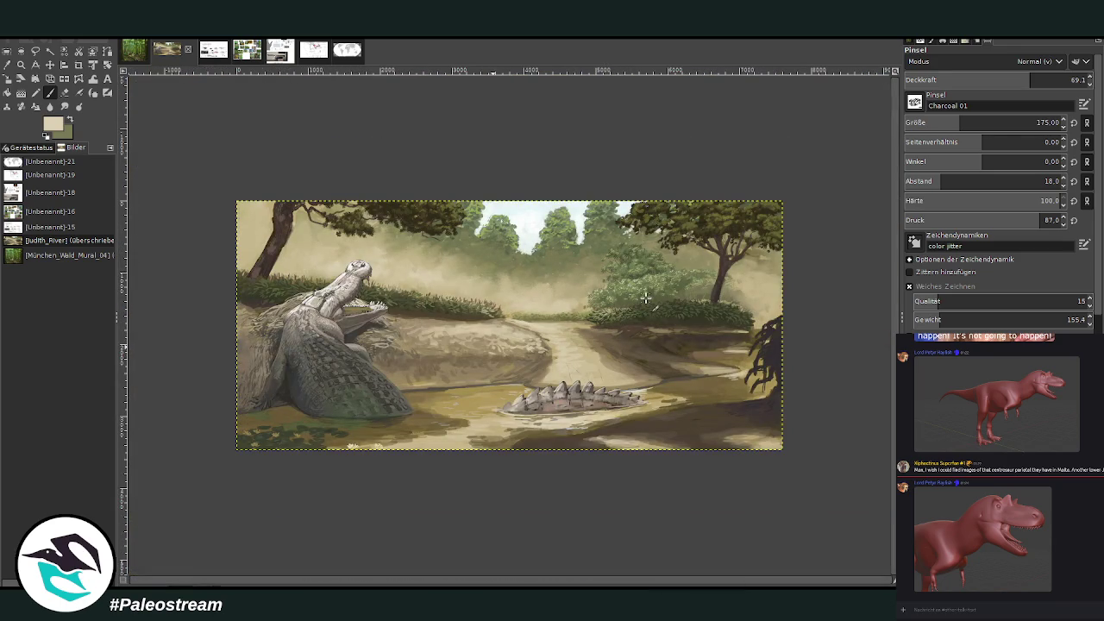
- Zoom into the lower right, sample the sketch's dark brown, and enlarge the brush to 346
{"action": "key", "text": "z"}
{"action": "left_click", "coordinate": [781, 469]}
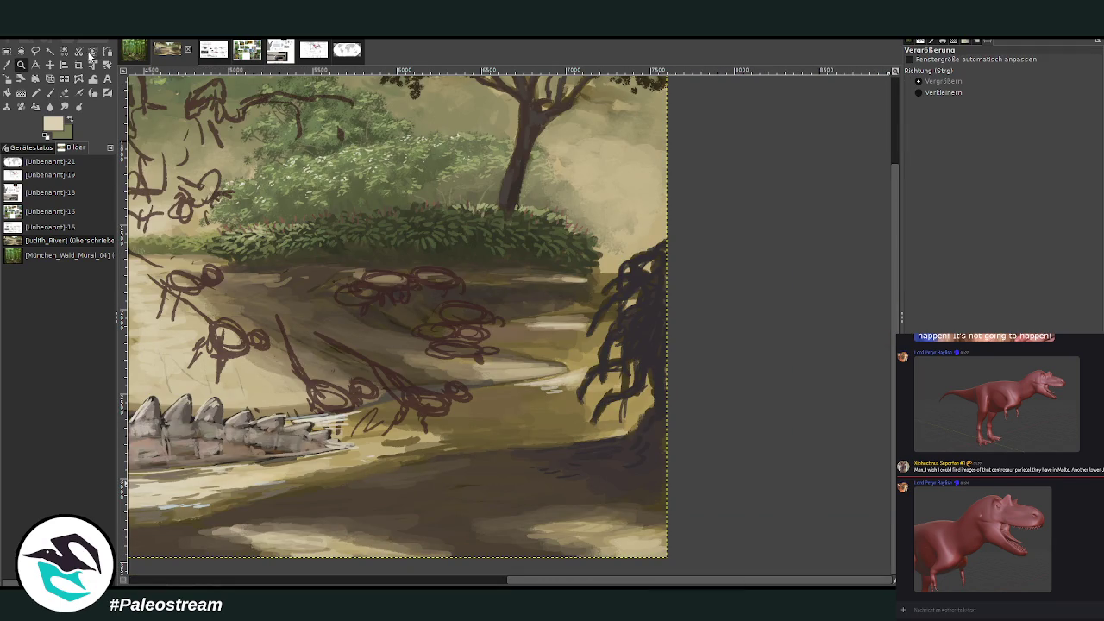
{"action": "left_click", "coordinate": [50, 93]}
{"action": "key", "text": "o"}
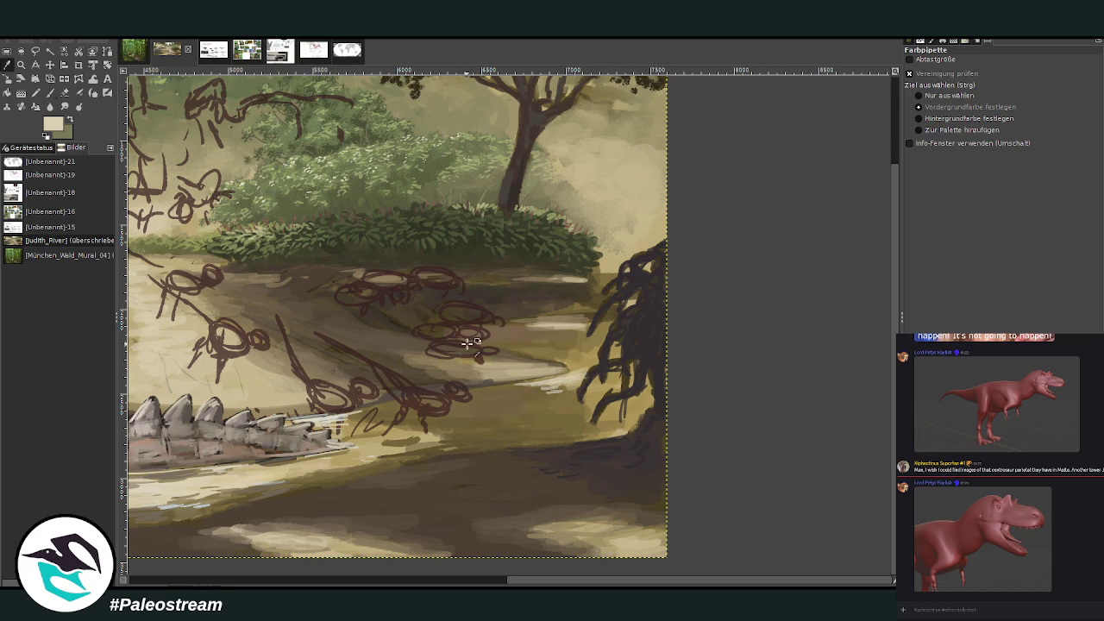
{"action": "left_click", "coordinate": [418, 394]}
{"action": "key", "text": "p"}
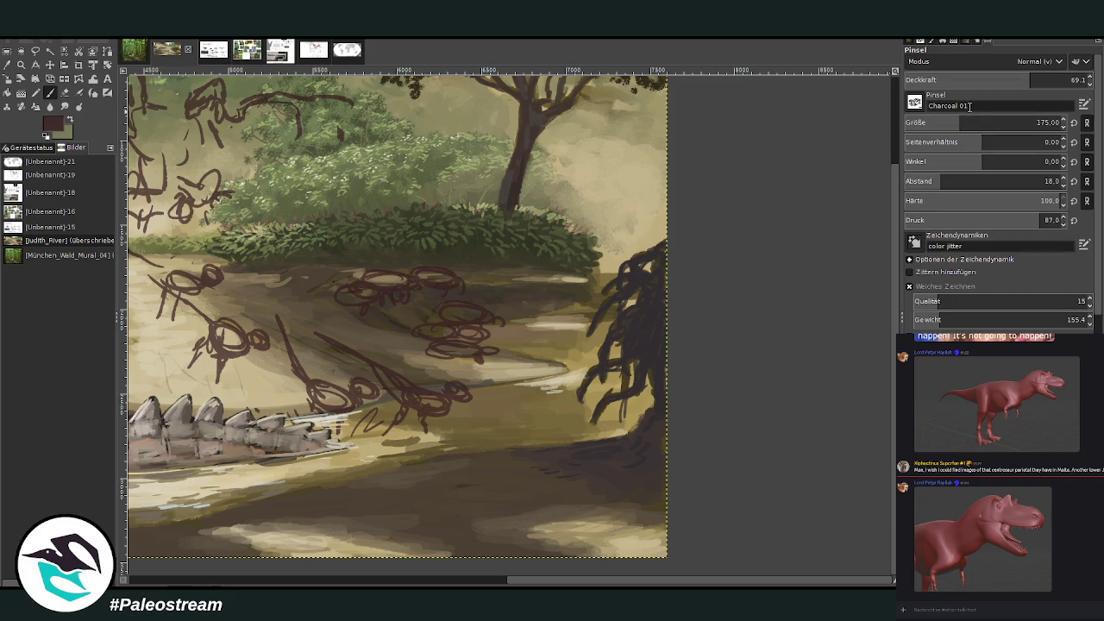
{"action": "left_click", "coordinate": [1036, 123]}
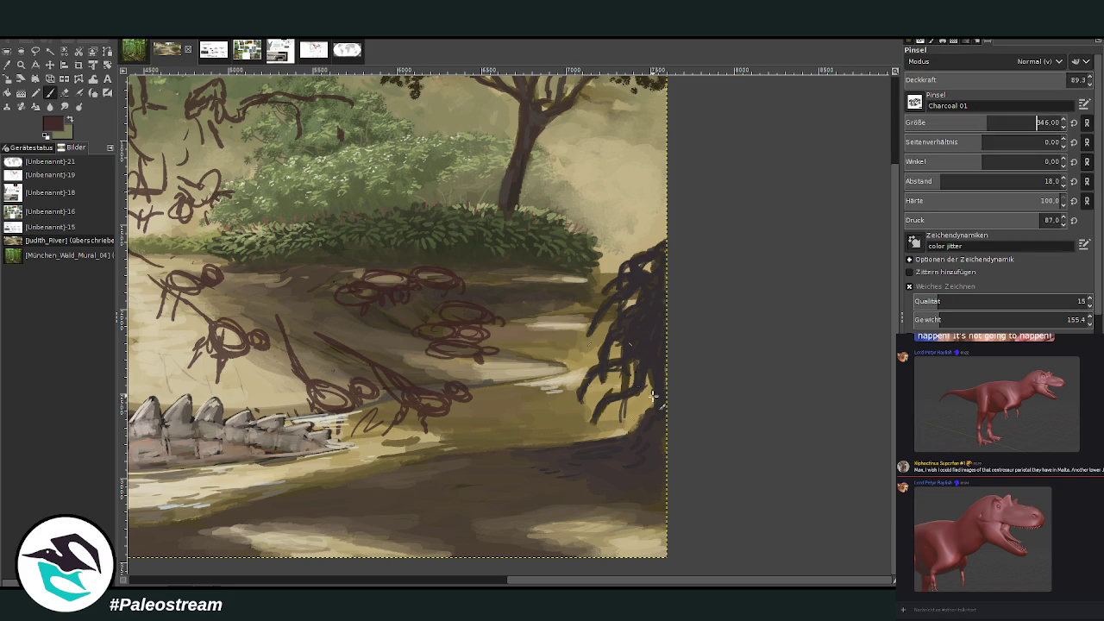
- Sketch dark brown root curves and marks near the right tree at lower right
{"action": "mouse_move", "coordinate": [545, 407]}
{"action": "left_mouse_down"}
{"action": "mouse_move", "coordinate": [579, 407]}
{"action": "mouse_move", "coordinate": [604, 386]}
{"action": "mouse_move", "coordinate": [475, 419]}
{"action": "mouse_move", "coordinate": [535, 407]}
{"action": "left_mouse_up"}
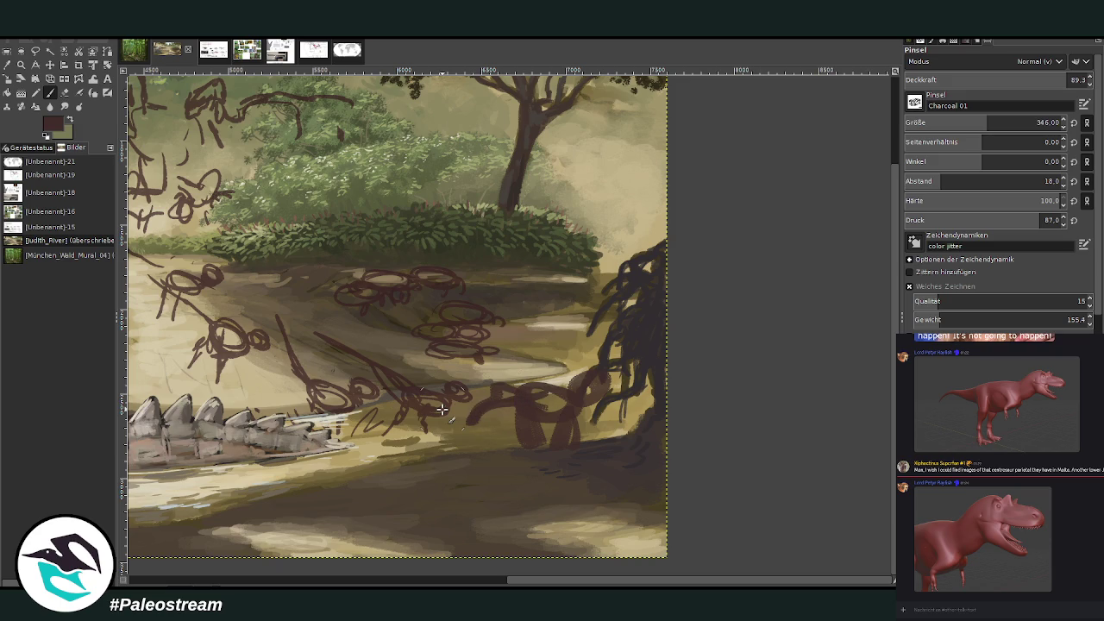
{"action": "key", "text": "ctrl+z"}
{"action": "key", "text": "ctrl+z"}
{"action": "key", "text": "ctrl+z"}
{"action": "key", "text": "ctrl+z"}
{"action": "key", "text": "ctrl+z"}
{"action": "key", "text": "ctrl+z"}
{"action": "key", "text": "ctrl+z"}
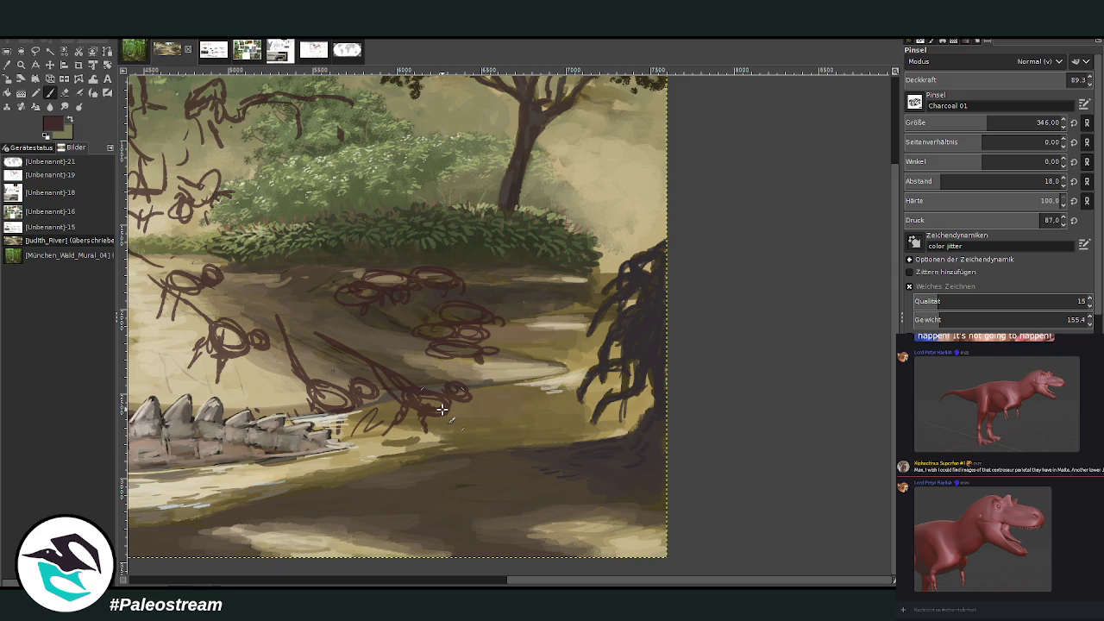
{"action": "mouse_move", "coordinate": [564, 419]}
{"action": "left_mouse_down"}
{"action": "mouse_move", "coordinate": [597, 438]}
{"action": "mouse_move", "coordinate": [559, 415]}
{"action": "mouse_move", "coordinate": [508, 436]}
{"action": "mouse_move", "coordinate": [488, 484]}
{"action": "left_mouse_up"}
{"action": "mouse_move", "coordinate": [569, 445]}
{"action": "left_mouse_down"}
{"action": "mouse_move", "coordinate": [559, 474]}
{"action": "mouse_move", "coordinate": [537, 478]}
{"action": "mouse_move", "coordinate": [604, 465]}
{"action": "left_mouse_up"}
{"action": "left_click_drag", "start_coordinate": [607, 410], "coordinate": [607, 479]}
{"action": "left_click_drag", "start_coordinate": [570, 418], "coordinate": [599, 414]}
{"action": "left_click_drag", "start_coordinate": [556, 465], "coordinate": [544, 452]}
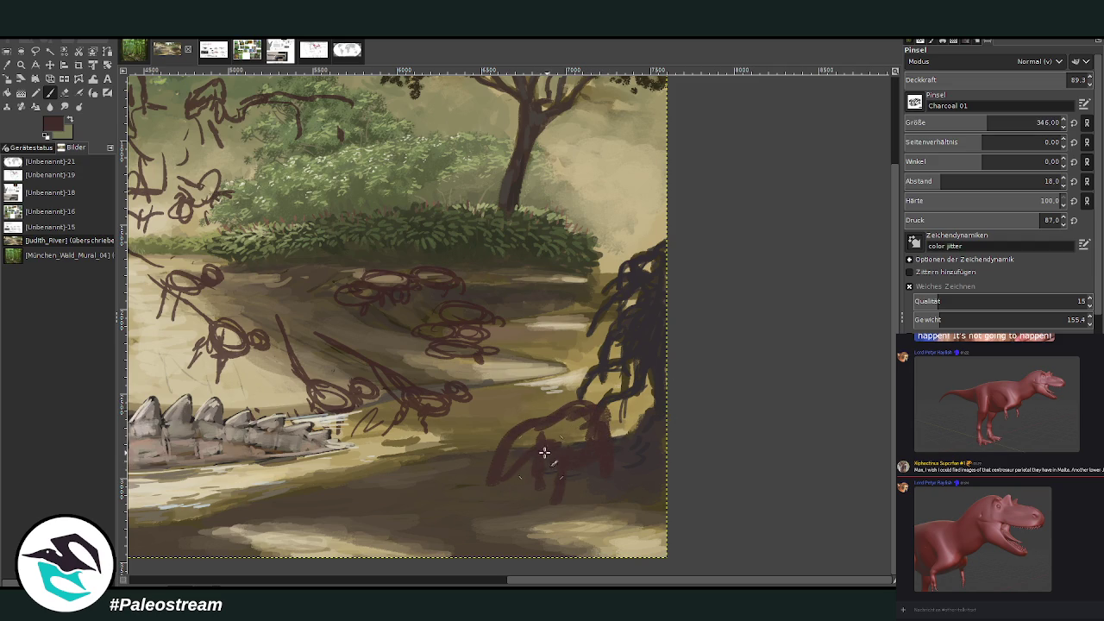
{"action": "mouse_move", "coordinate": [487, 496]}
{"action": "left_mouse_down"}
{"action": "mouse_move", "coordinate": [522, 422]}
{"action": "mouse_move", "coordinate": [604, 401]}
{"action": "mouse_move", "coordinate": [614, 384]}
{"action": "mouse_move", "coordinate": [629, 414]}
{"action": "left_mouse_up"}
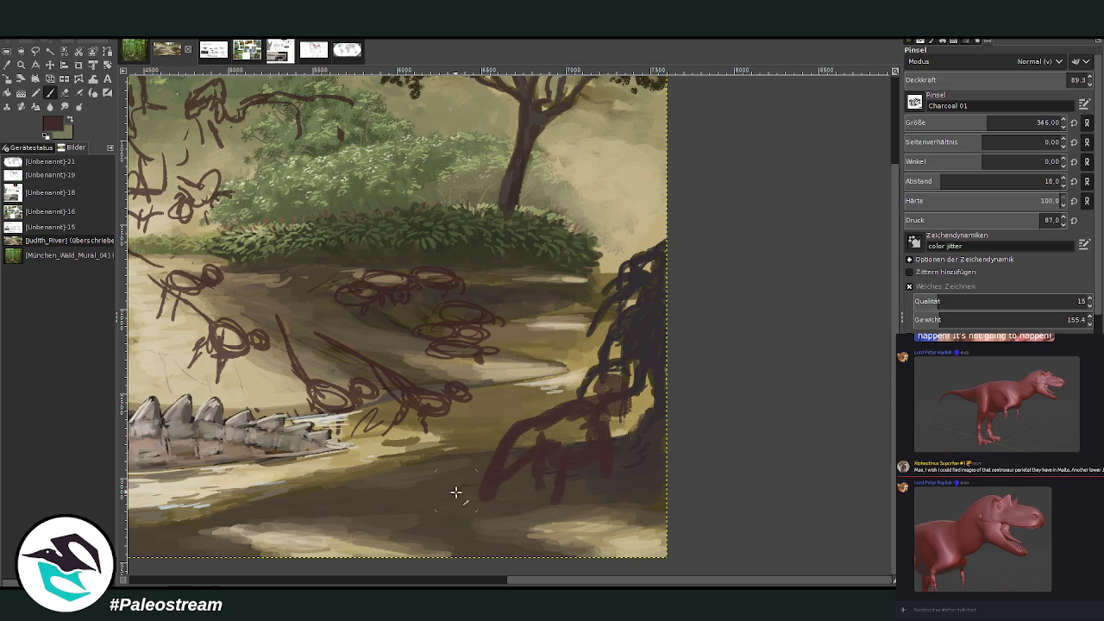
- Undo the recent dark root strokes at lower right
{"action": "scroll", "coordinate": [455, 492], "scroll_direction": "left", "scroll_amount": 10}
{"action": "scroll", "coordinate": [517, 518], "scroll_direction": "right", "scroll_amount": 6}
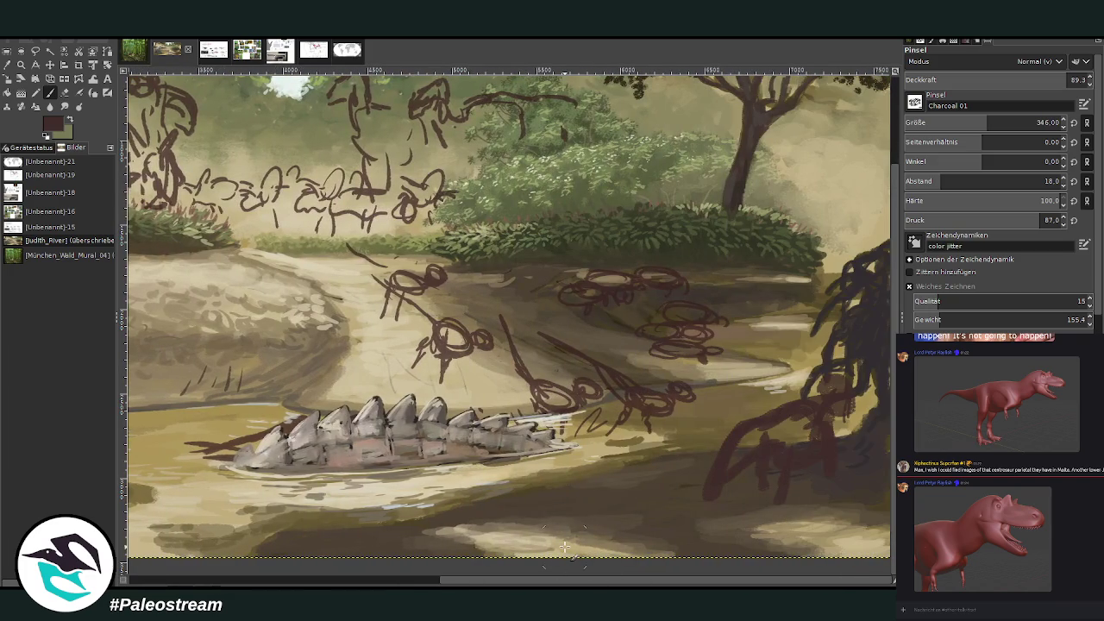
{"action": "key", "text": "ctrl+z"}
{"action": "key", "text": "ctrl+z"}
{"action": "key", "text": "ctrl+z"}
{"action": "key", "text": "ctrl+z"}
{"action": "key", "text": "ctrl+z"}
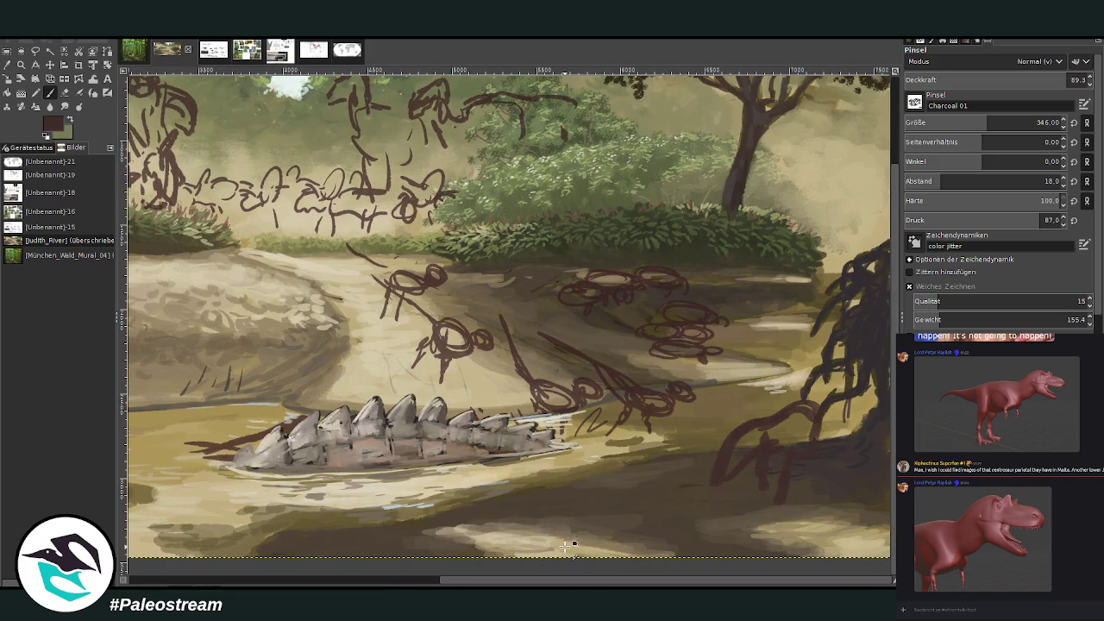
{"action": "key", "text": "ctrl+z"}
{"action": "key", "text": "ctrl+z"}
{"action": "key", "text": "ctrl+z"}
{"action": "key", "text": "ctrl+z"}
{"action": "key", "text": "ctrl+z"}
{"action": "key", "text": "ctrl+z"}
{"action": "key", "text": "ctrl+z"}
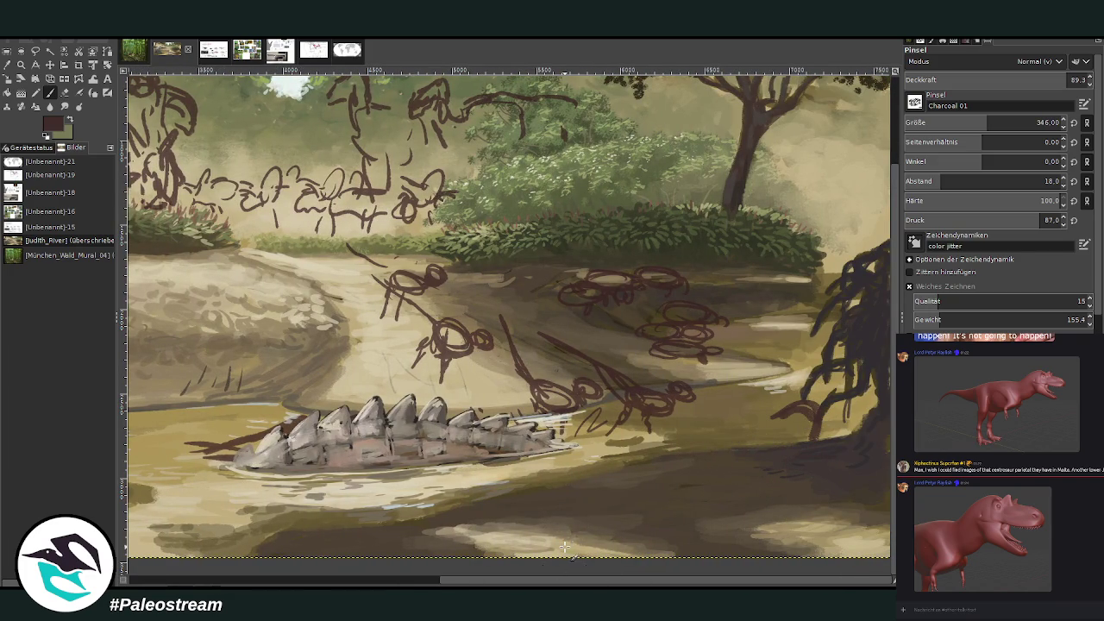
{"action": "key", "text": "ctrl+z"}
{"action": "key", "text": "ctrl+z"}
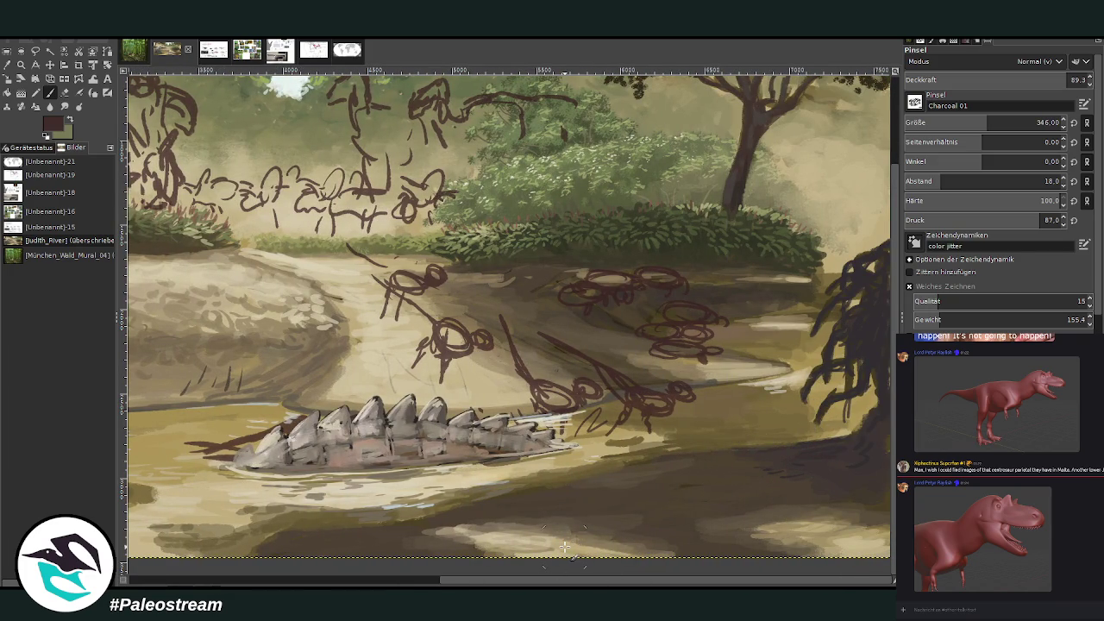
{"action": "mouse_move", "coordinate": [454, 584]}
{"action": "left_mouse_down"}
{"action": "mouse_move", "coordinate": [263, 582]}
{"action": "mouse_move", "coordinate": [470, 582]}
{"action": "left_mouse_up"}
- Sketch a small figure on the right-hand bushes with a size-96 brush
{"action": "left_click", "coordinate": [1048, 122]}
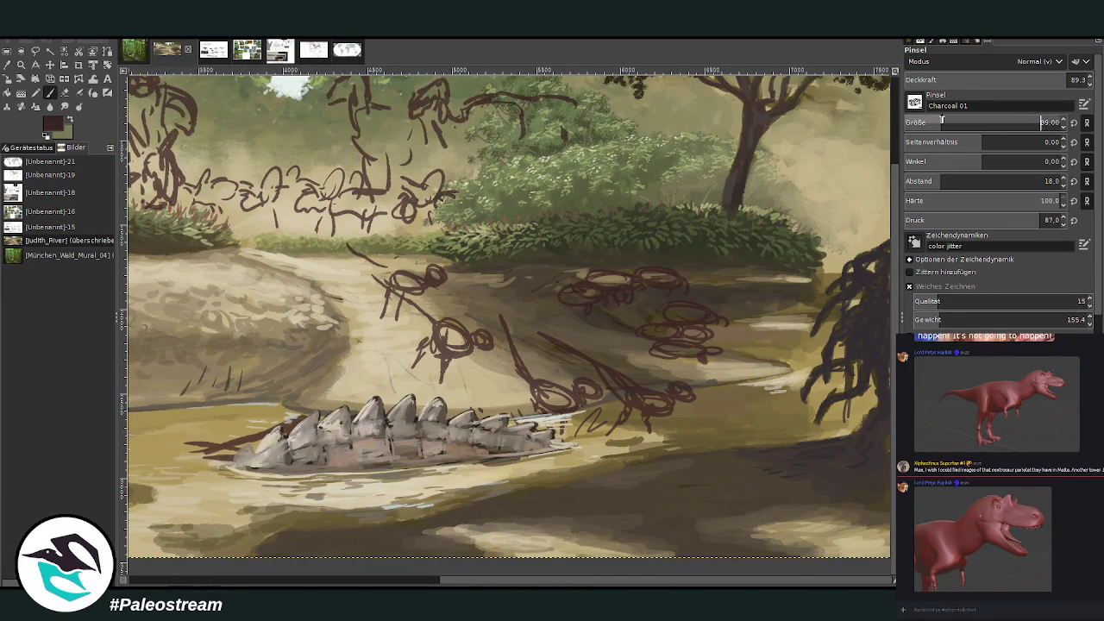
{"action": "type", "text": "96"}
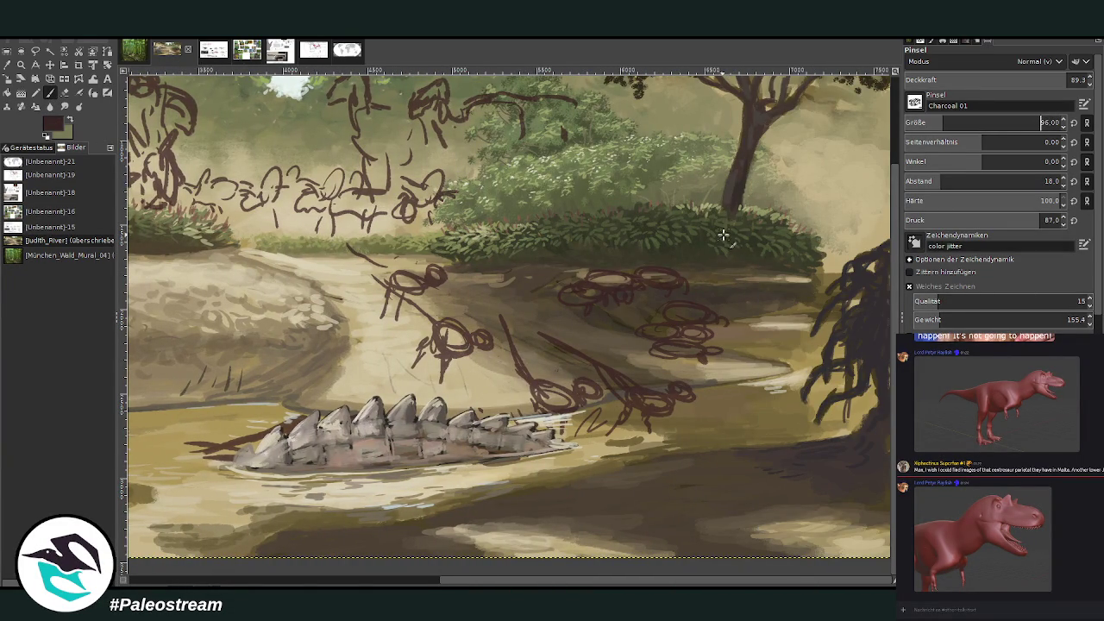
{"action": "left_click_drag", "start_coordinate": [748, 245], "coordinate": [714, 263]}
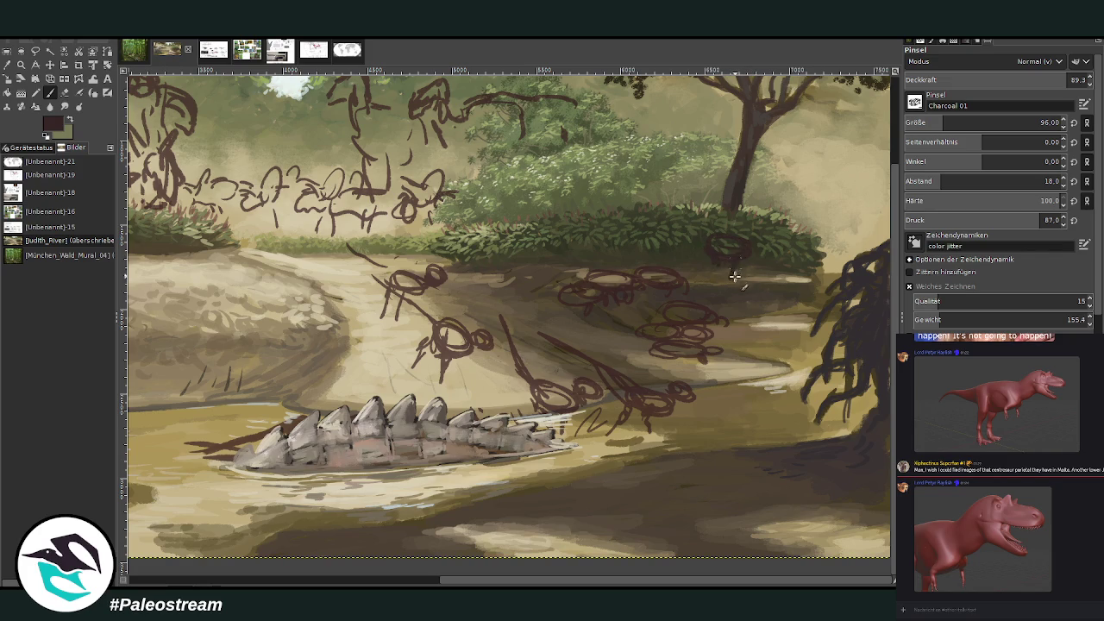
{"action": "mouse_move", "coordinate": [715, 263]}
{"action": "left_mouse_down"}
{"action": "mouse_move", "coordinate": [751, 239]}
{"action": "mouse_move", "coordinate": [771, 247]}
{"action": "mouse_move", "coordinate": [764, 254]}
{"action": "left_mouse_up"}
{"action": "mouse_move", "coordinate": [707, 220]}
{"action": "left_mouse_down"}
{"action": "mouse_move", "coordinate": [664, 238]}
{"action": "mouse_move", "coordinate": [702, 264]}
{"action": "mouse_move", "coordinate": [702, 253]}
{"action": "mouse_move", "coordinate": [724, 258]}
{"action": "mouse_move", "coordinate": [708, 267]}
{"action": "left_mouse_up"}
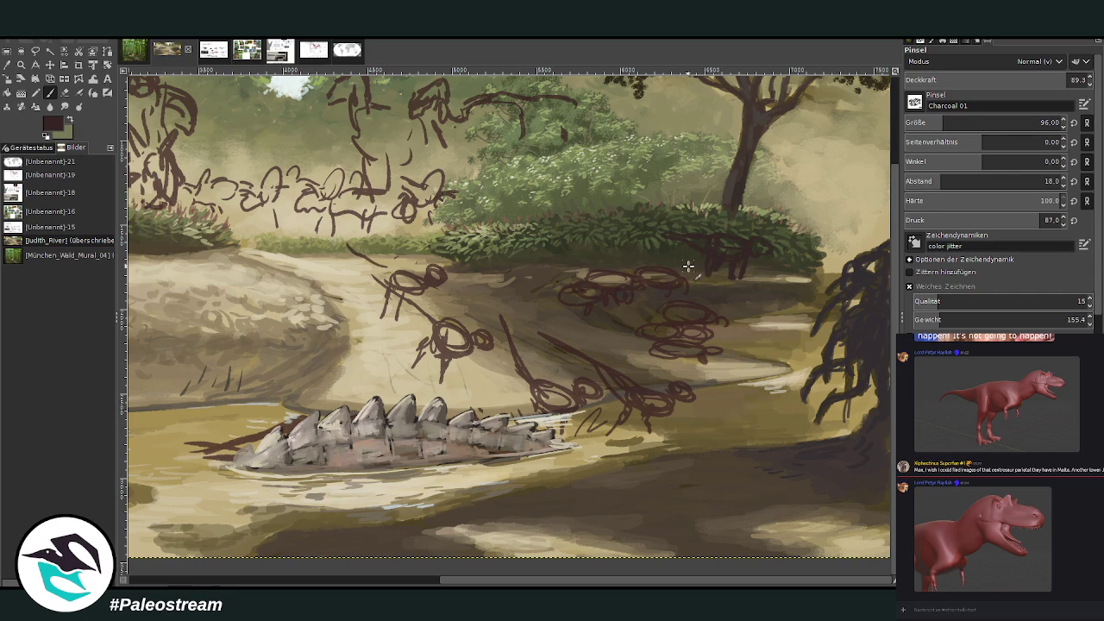
{"action": "key", "text": "minus"}
{"action": "key", "text": "minus"}
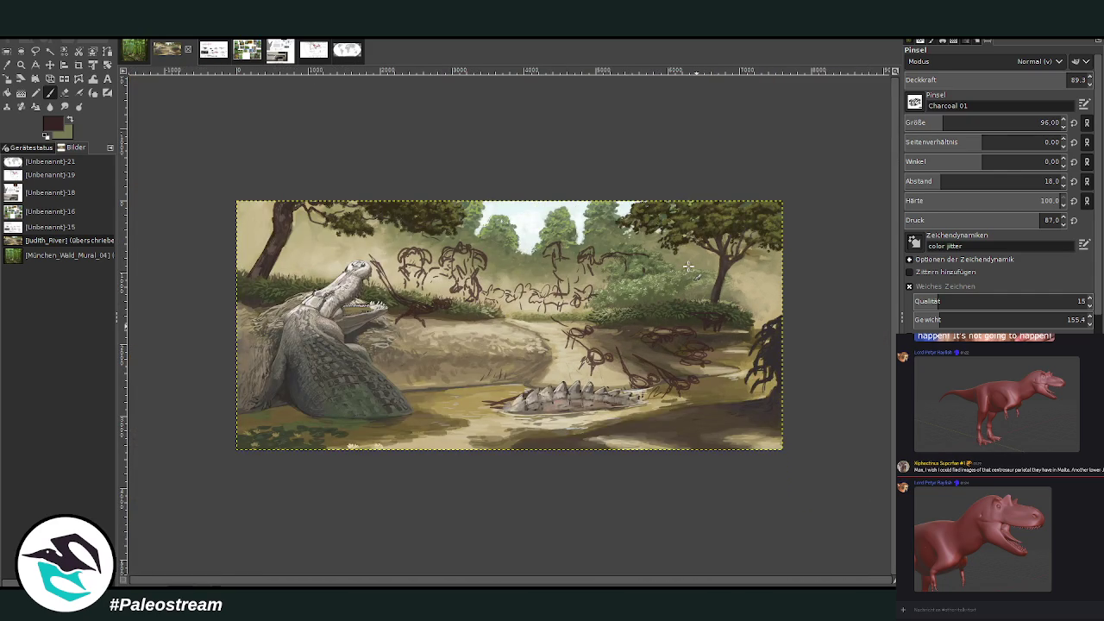
- Hide the brown sketch lines and paste the skull photo reference over the river scene
{"action": "left_click", "coordinate": [21, 65]}
{"action": "mouse_move", "coordinate": [278, 161]}
{"action": "left_mouse_down"}
{"action": "mouse_move", "coordinate": [514, 283]}
{"action": "mouse_move", "coordinate": [693, 497]}
{"action": "left_mouse_up"}
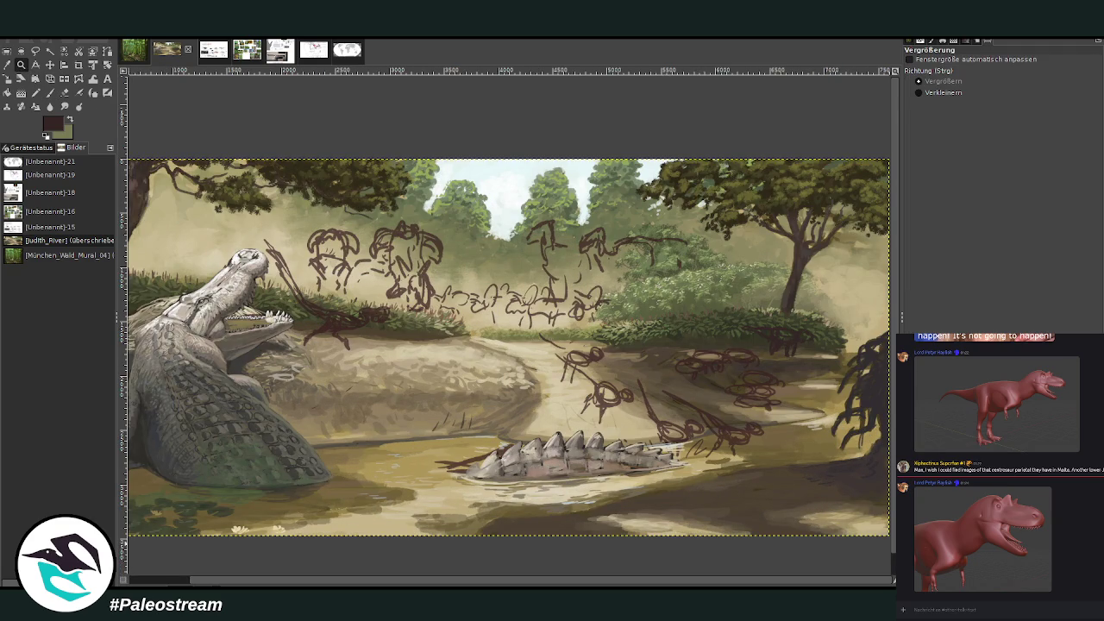
{"action": "key", "text": "Delete"}
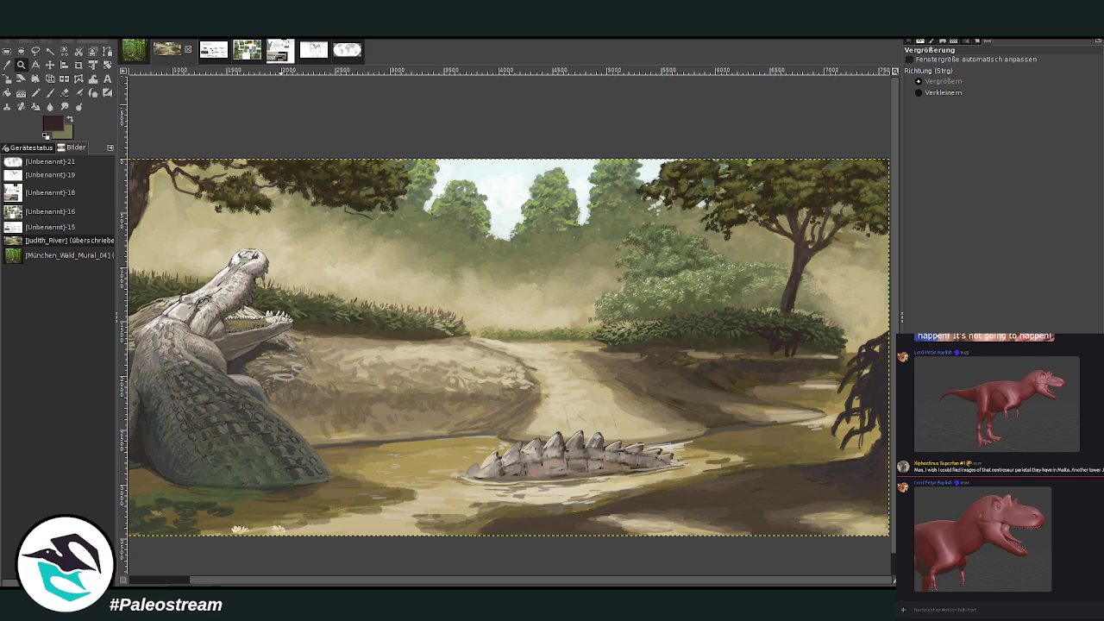
{"action": "key", "text": "m"}
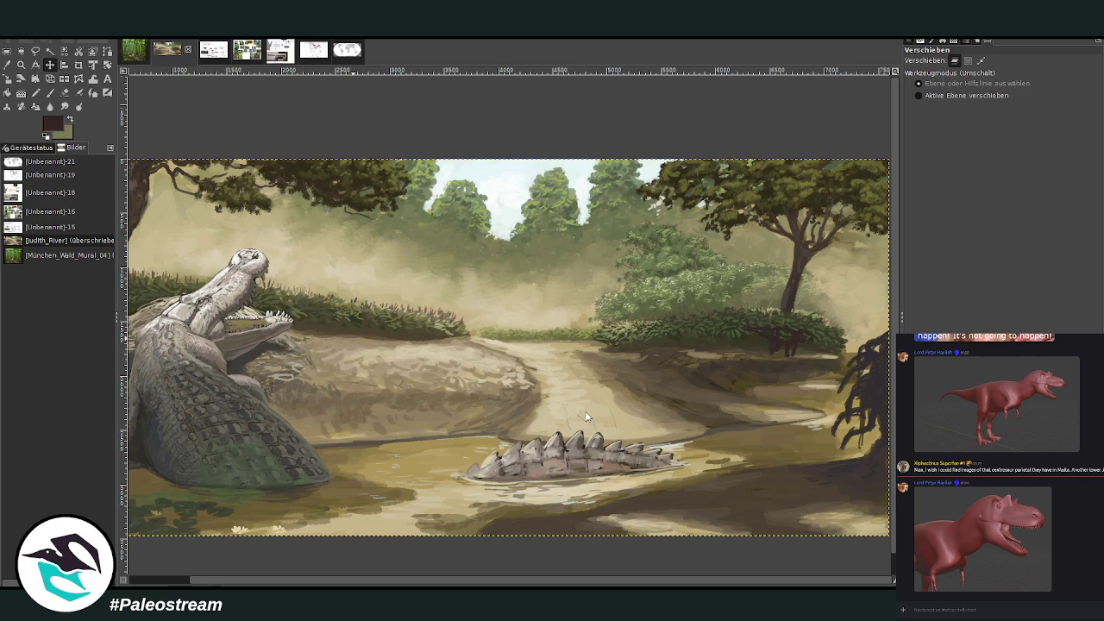
{"action": "key", "text": "ctrl+v"}
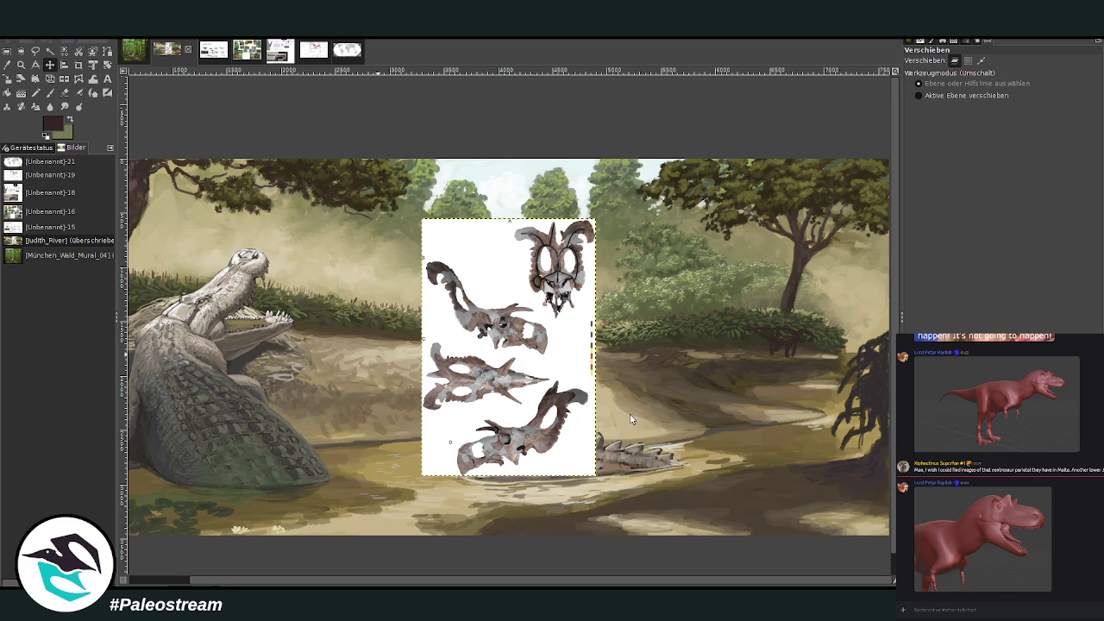
- Paste the skull line drawings and place them beside the skull photo reference
{"action": "key", "text": "ctrl+v"}
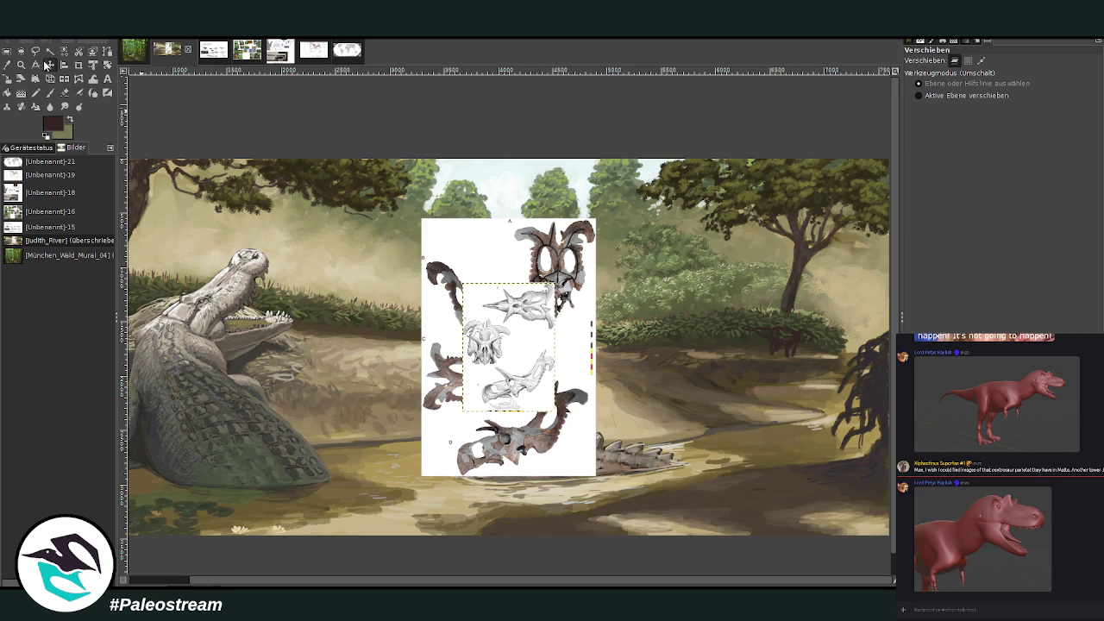
{"action": "left_click", "coordinate": [49, 65]}
{"action": "left_click_drag", "start_coordinate": [465, 340], "coordinate": [383, 339]}
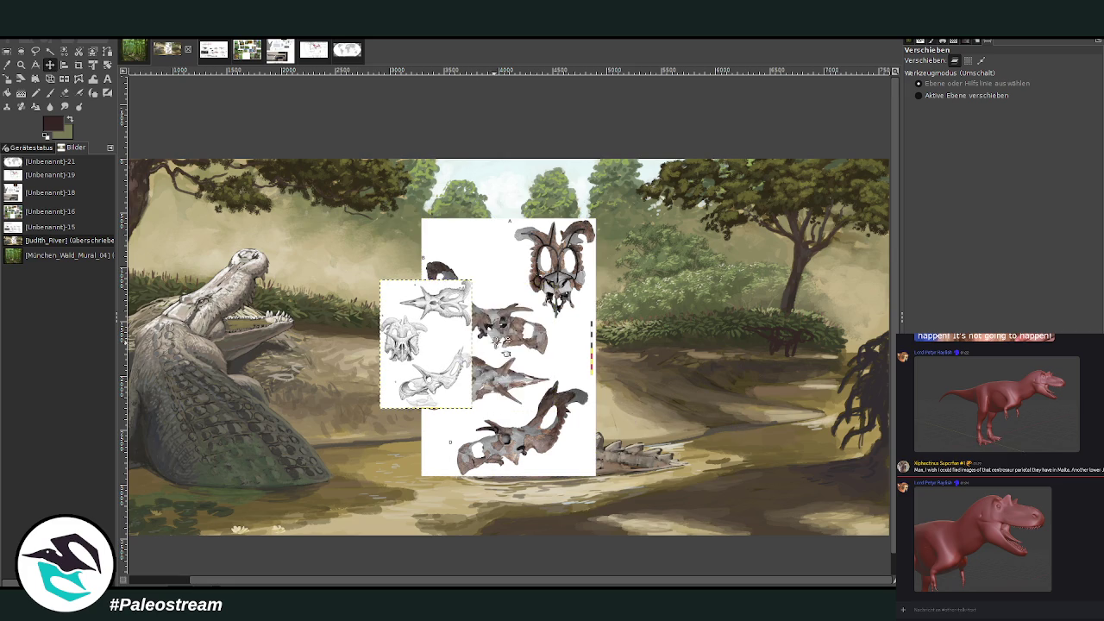
{"action": "left_click_drag", "start_coordinate": [507, 337], "coordinate": [593, 285]}
{"action": "left_click_drag", "start_coordinate": [432, 302], "coordinate": [471, 241]}
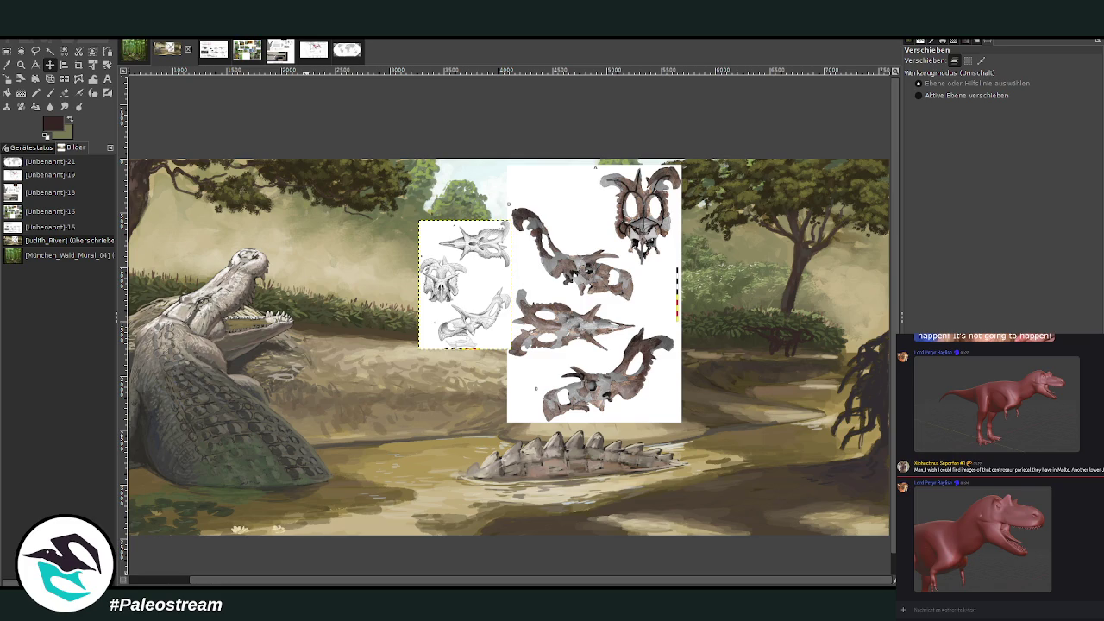
- Zoom into the area left of the references and paste the copied content
{"action": "left_click_drag", "start_coordinate": [290, 579], "coordinate": [202, 579]}
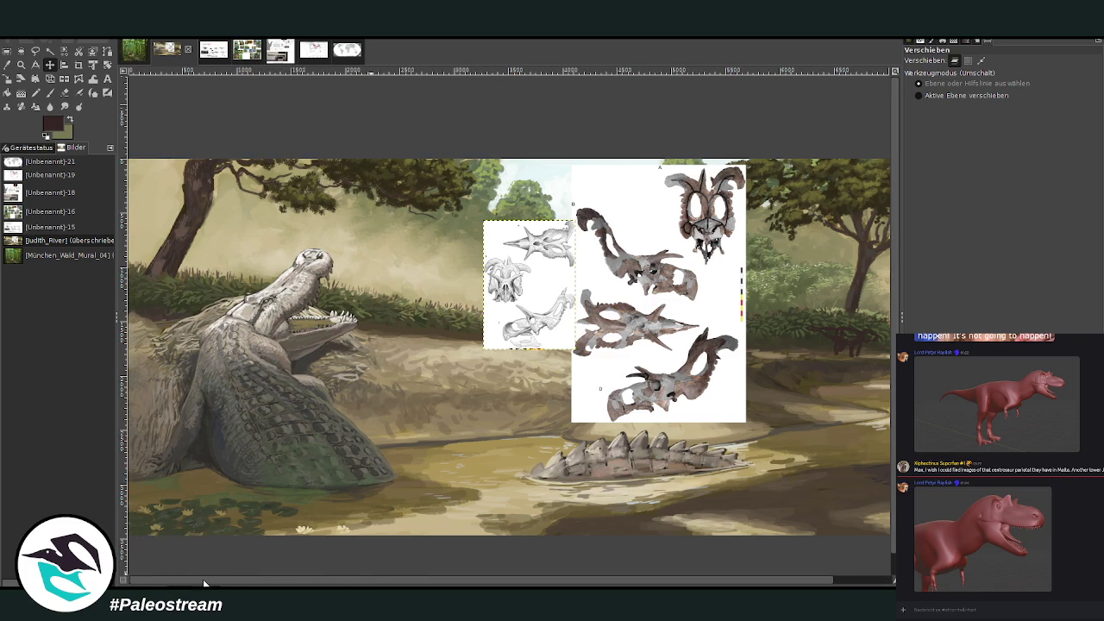
{"action": "scroll", "coordinate": [419, 441], "scroll_direction": "down", "scroll_amount": 1}
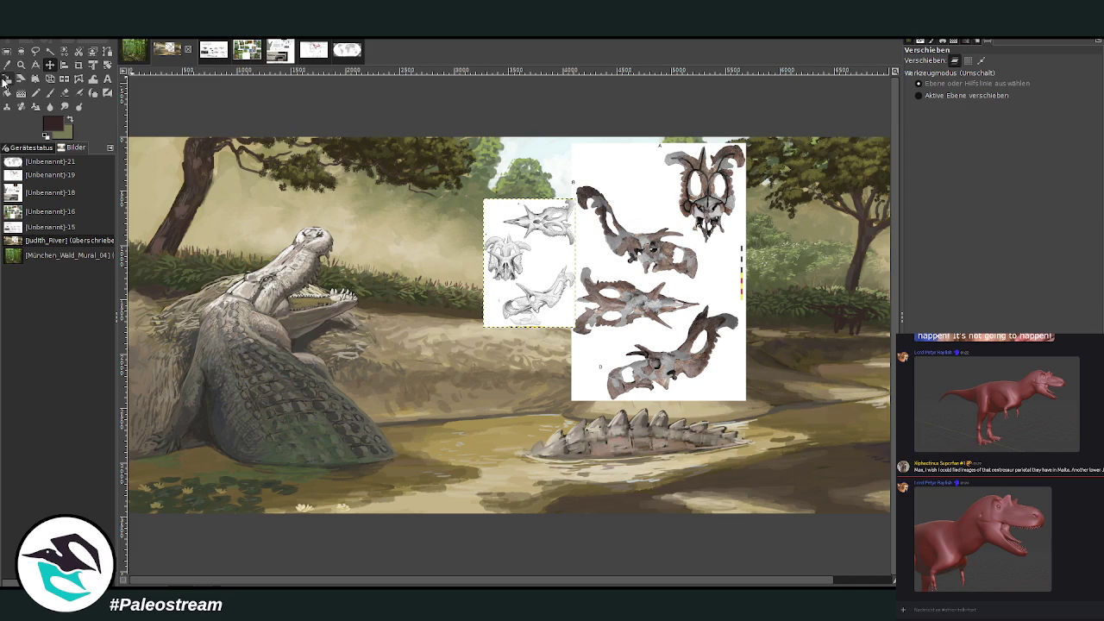
{"action": "key", "text": "z"}
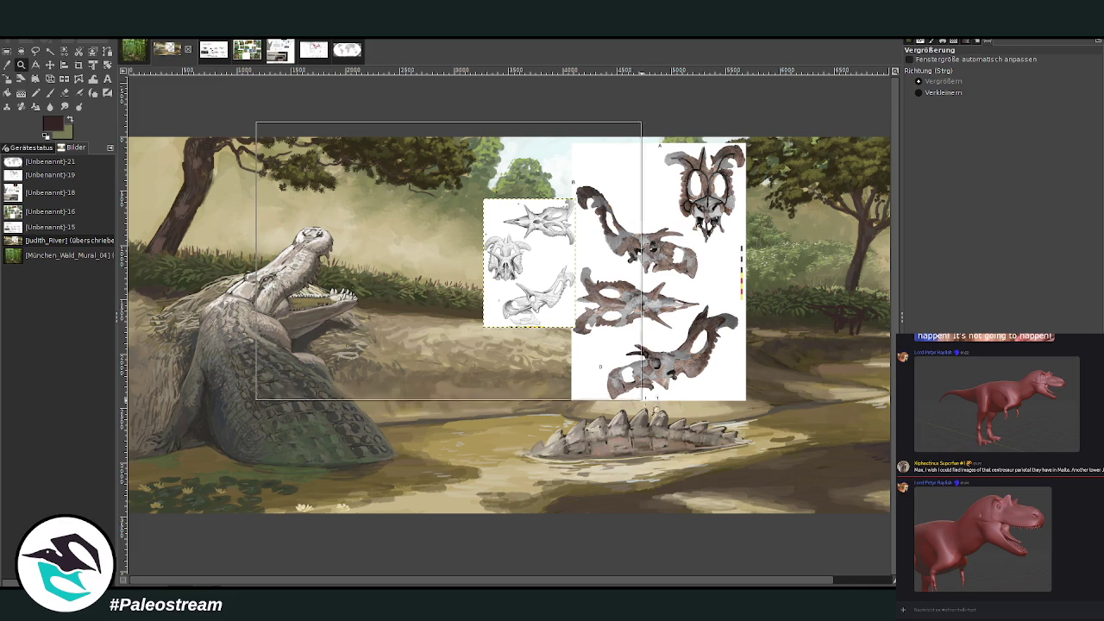
{"action": "left_click_drag", "start_coordinate": [256, 122], "coordinate": [643, 402]}
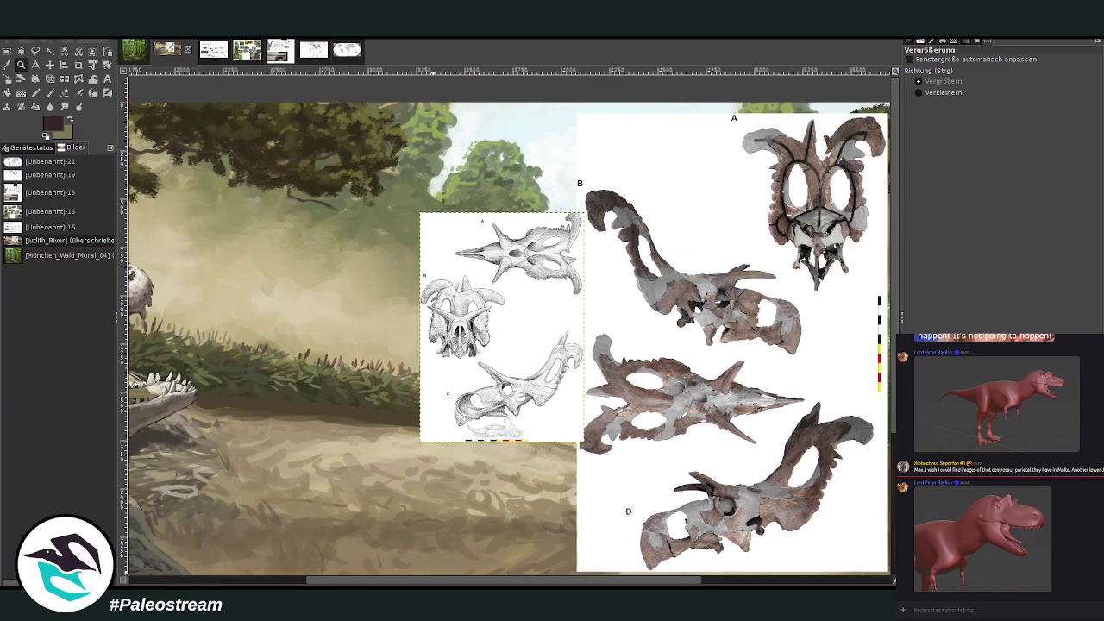
{"action": "left_click_drag", "start_coordinate": [565, 582], "coordinate": [629, 582]}
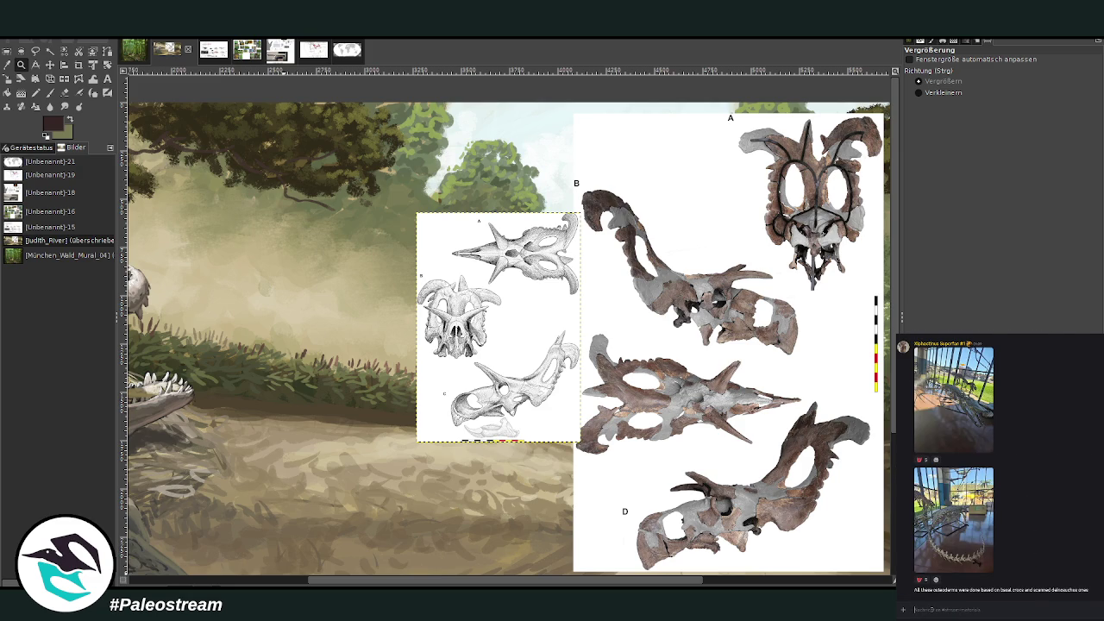
{"action": "key", "text": "ctrl+v"}
{"action": "key", "text": "Return"}
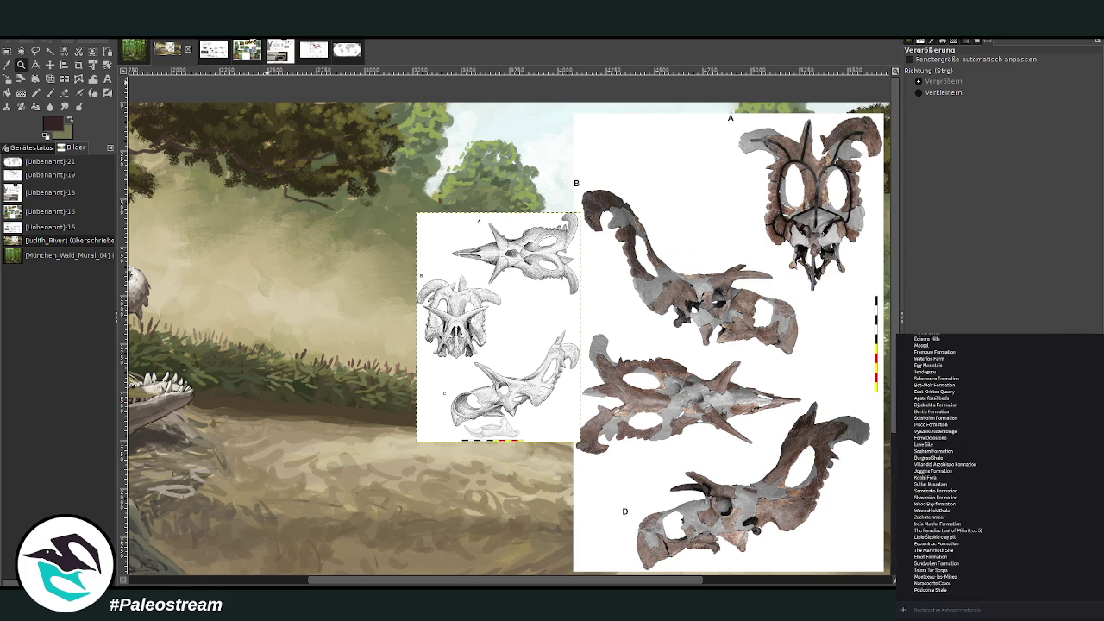
- Copy the Lokiceratops skeleton from the Judith River chart and paste it into the river painting
{"action": "left_click", "coordinate": [205, 54]}
{"action": "scroll", "coordinate": [432, 273], "scroll_direction": "up", "scroll_amount": 5}
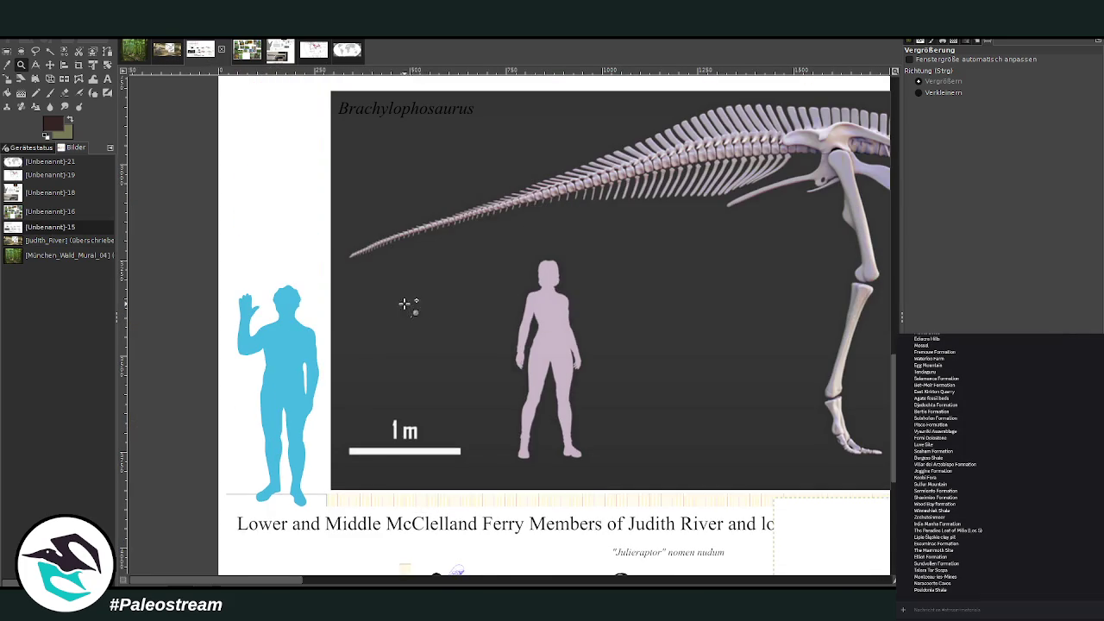
{"action": "scroll", "coordinate": [343, 169], "scroll_direction": "right", "scroll_amount": 4}
{"action": "scroll", "coordinate": [344, 169], "scroll_direction": "right", "scroll_amount": 4}
{"action": "scroll", "coordinate": [344, 169], "scroll_direction": "right", "scroll_amount": 3}
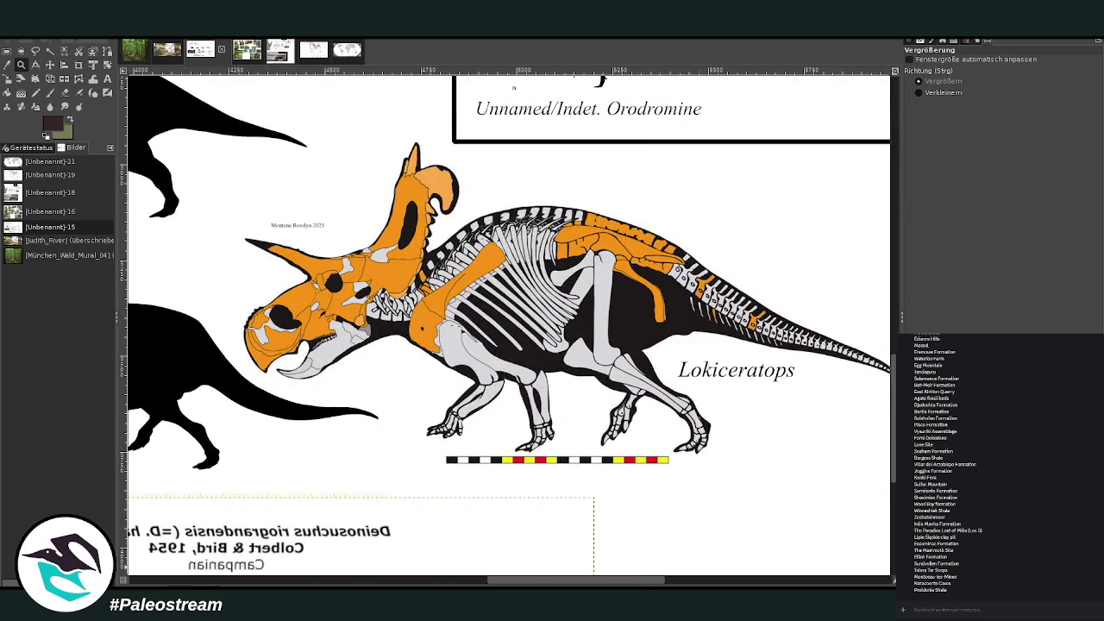
{"action": "scroll", "coordinate": [343, 170], "scroll_direction": "right", "scroll_amount": 1}
{"action": "key", "text": "r"}
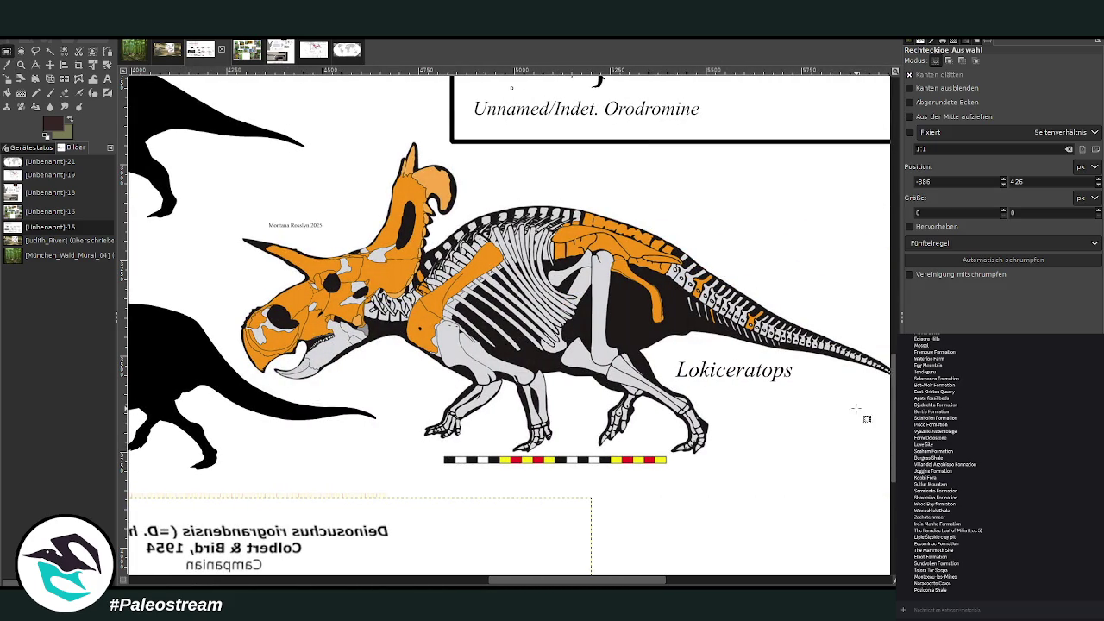
{"action": "left_click_drag", "start_coordinate": [224, 132], "coordinate": [890, 488]}
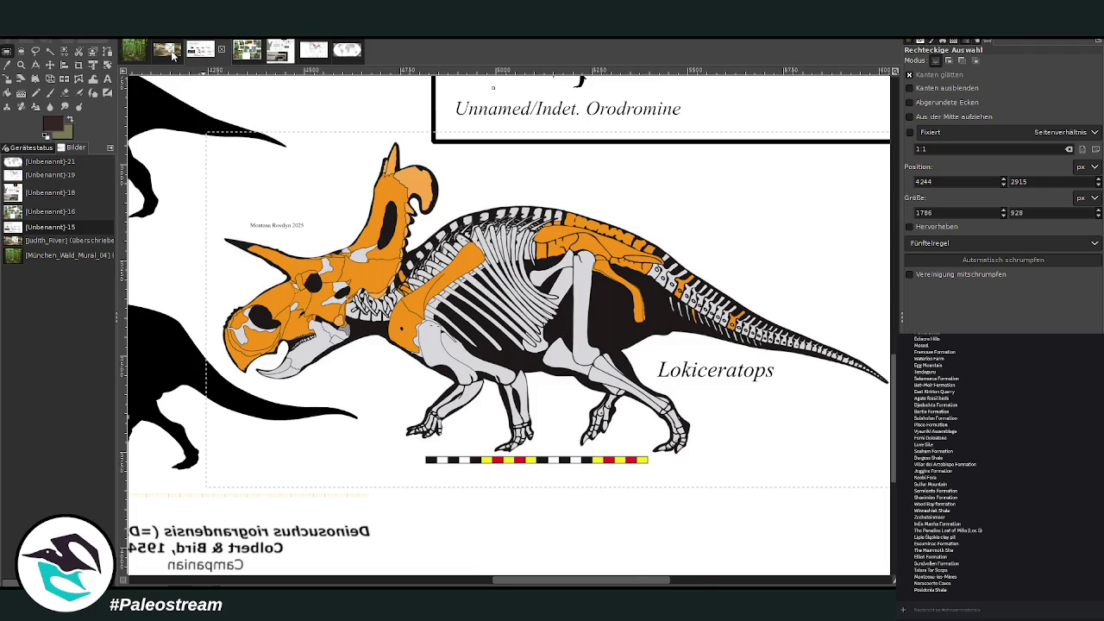
{"action": "left_click", "coordinate": [168, 54]}
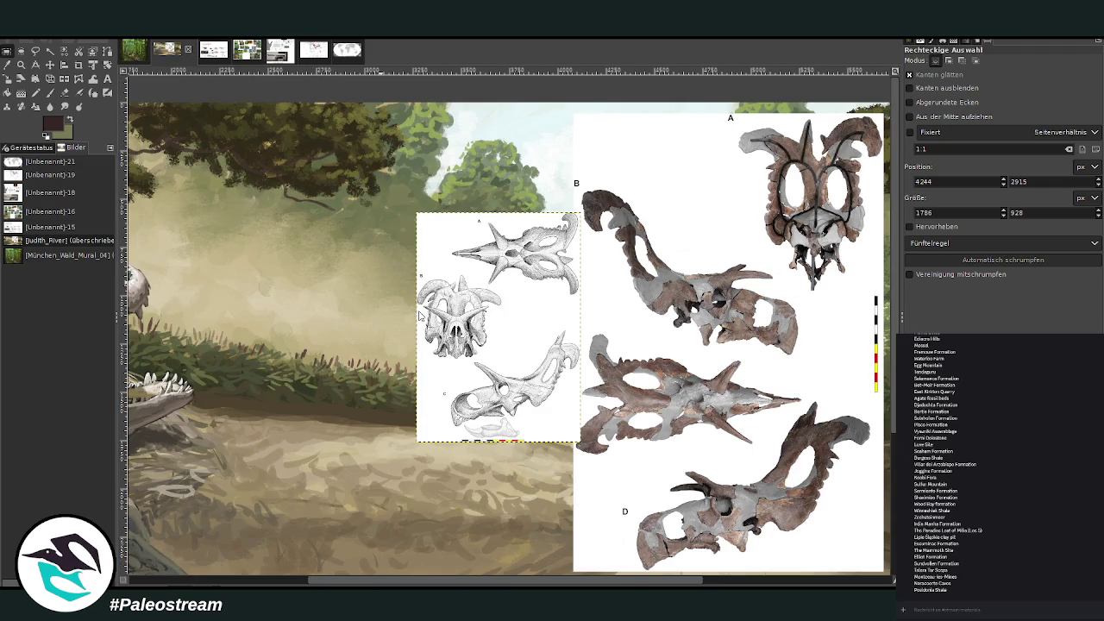
{"action": "key", "text": "ctrl+v"}
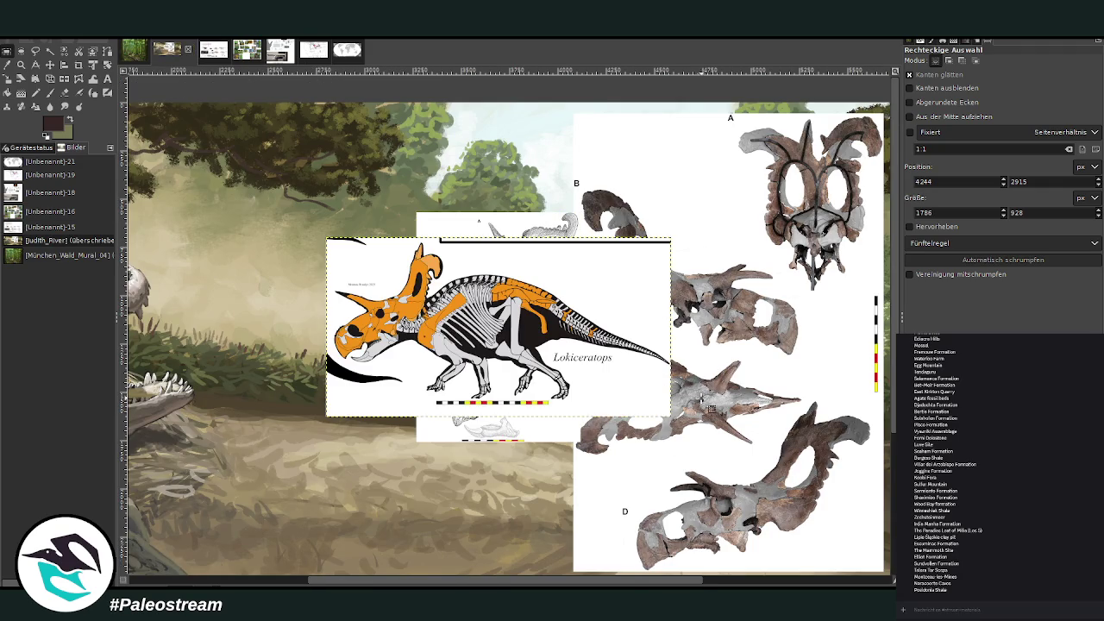
- Move the Lokiceratops skeleton diagram to the lower left and the skull photo and line-drawing references up and right
{"action": "left_click", "coordinate": [49, 64]}
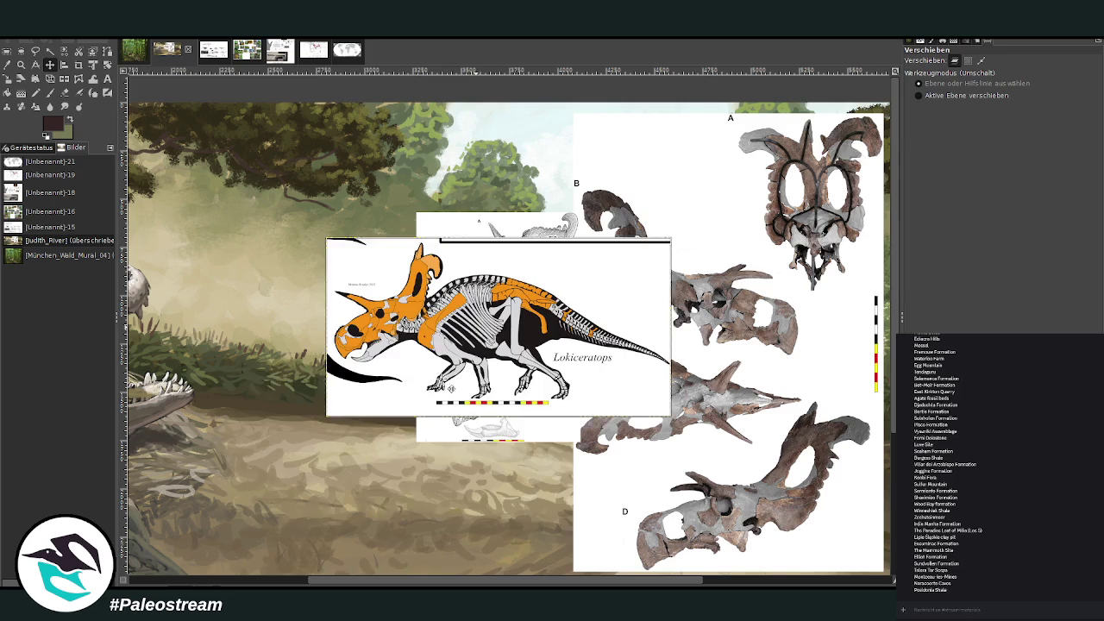
{"action": "left_click_drag", "start_coordinate": [448, 380], "coordinate": [350, 542]}
{"action": "left_click_drag", "start_coordinate": [645, 328], "coordinate": [693, 297]}
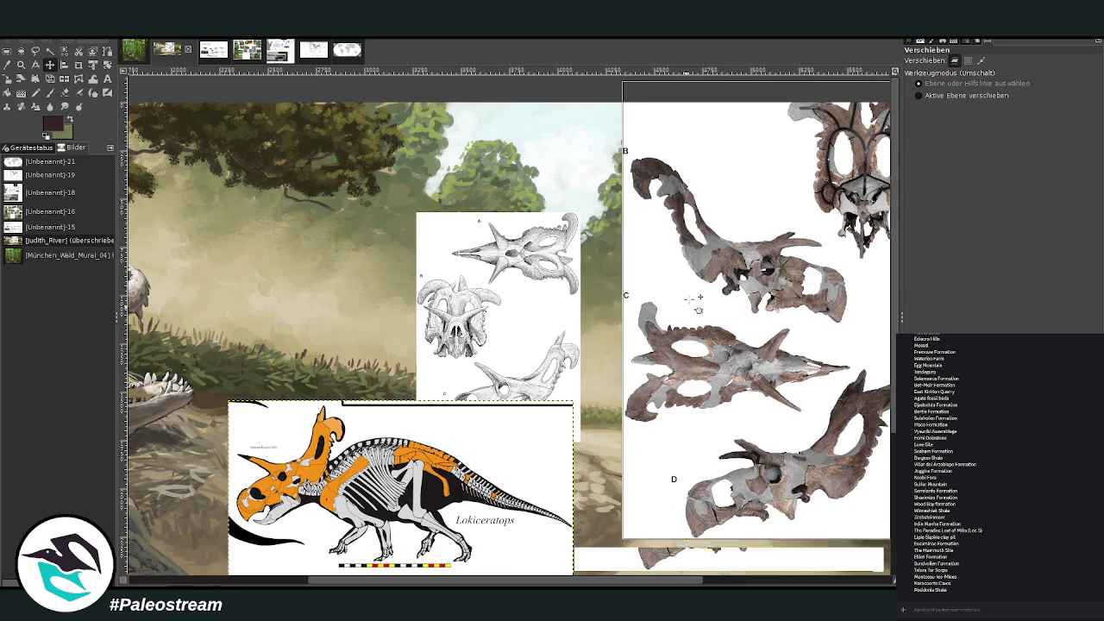
{"action": "left_click_drag", "start_coordinate": [540, 320], "coordinate": [598, 231]}
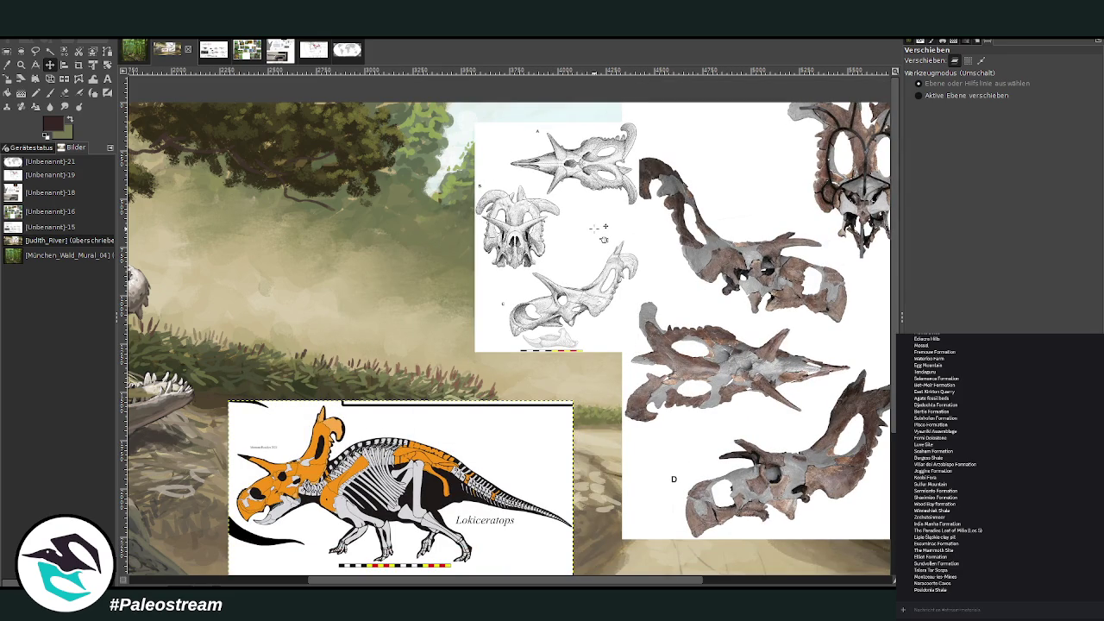
- Make the background painting the active layer and get the Paintbrush ready
{"action": "key", "text": "z"}
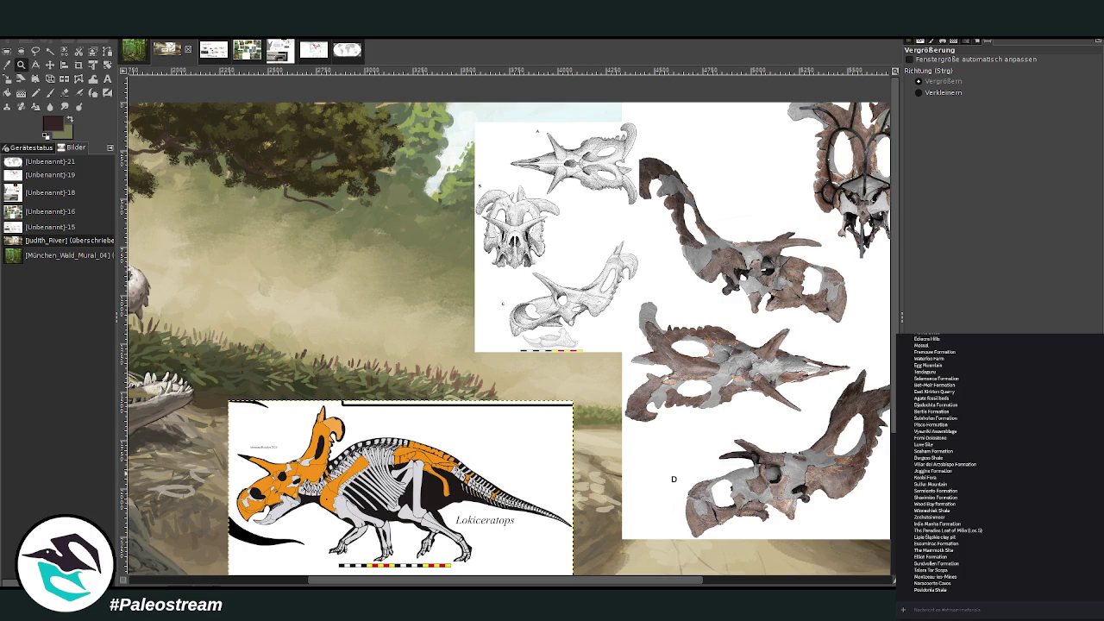
{"action": "key", "text": "Page_Down"}
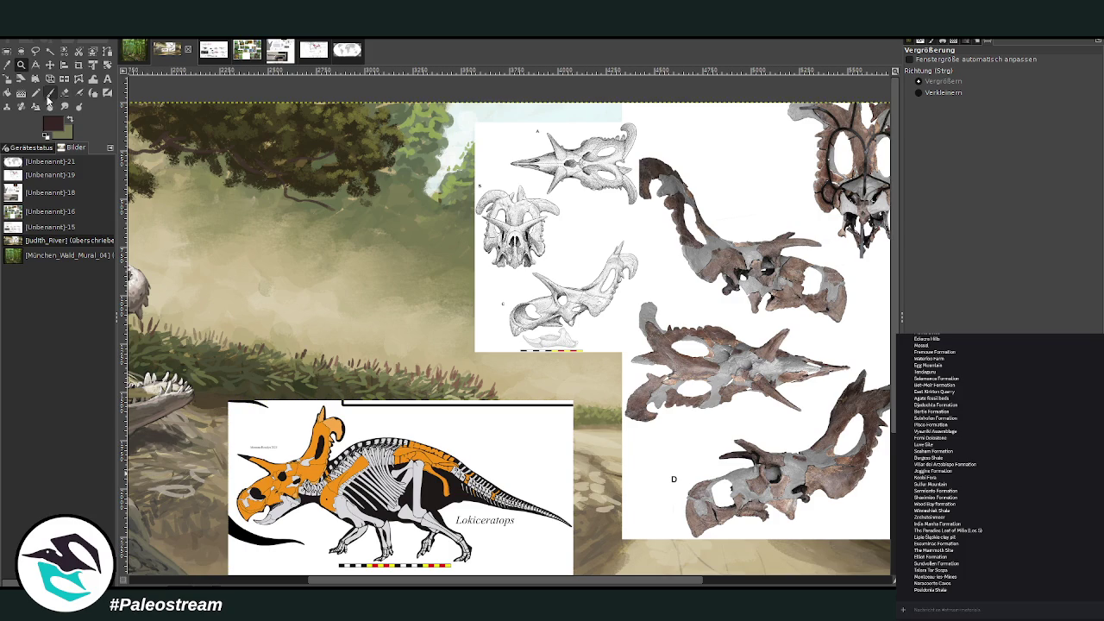
{"action": "left_click", "coordinate": [49, 92]}
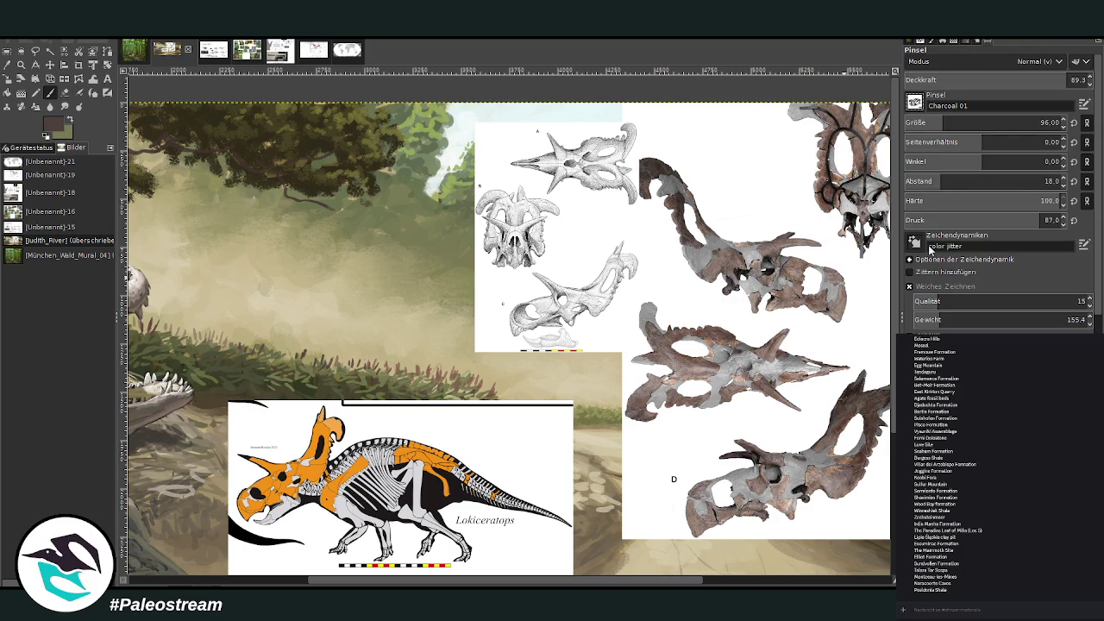
- Switch the Paintbrush to Chalk 03 and make it slightly larger
{"action": "scroll", "coordinate": [914, 102], "scroll_direction": "up", "scroll_amount": 1}
{"action": "key", "text": "bracketright"}
{"action": "key", "text": "bracketright"}
{"action": "key", "text": "bracketright"}
{"action": "scroll", "coordinate": [490, 557], "scroll_direction": "right", "scroll_amount": 2}
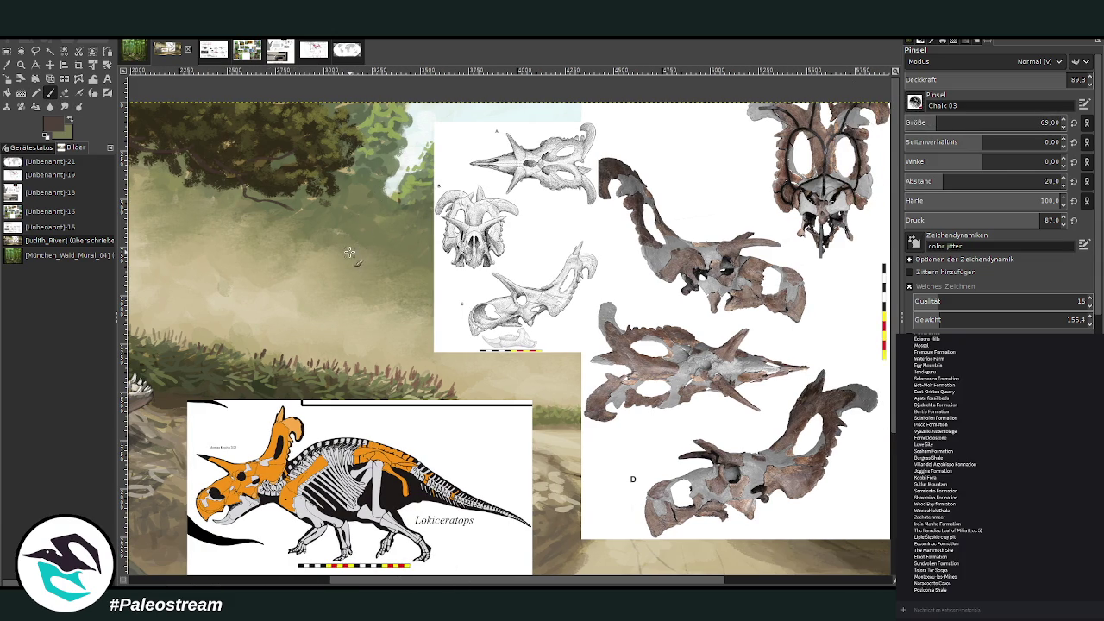
- Lay down dark brown guide lines for the standing dinosaur's back and legs
{"action": "mouse_move", "coordinate": [348, 290]}
{"action": "left_mouse_down"}
{"action": "mouse_move", "coordinate": [348, 246]}
{"action": "mouse_move", "coordinate": [416, 235]}
{"action": "left_mouse_up"}
{"action": "mouse_move", "coordinate": [419, 293]}
{"action": "left_mouse_down"}
{"action": "mouse_move", "coordinate": [414, 249]}
{"action": "mouse_move", "coordinate": [431, 328]}
{"action": "left_mouse_up"}
{"action": "mouse_move", "coordinate": [348, 297]}
{"action": "left_mouse_down"}
{"action": "mouse_move", "coordinate": [355, 324]}
{"action": "mouse_move", "coordinate": [376, 320]}
{"action": "left_mouse_up"}
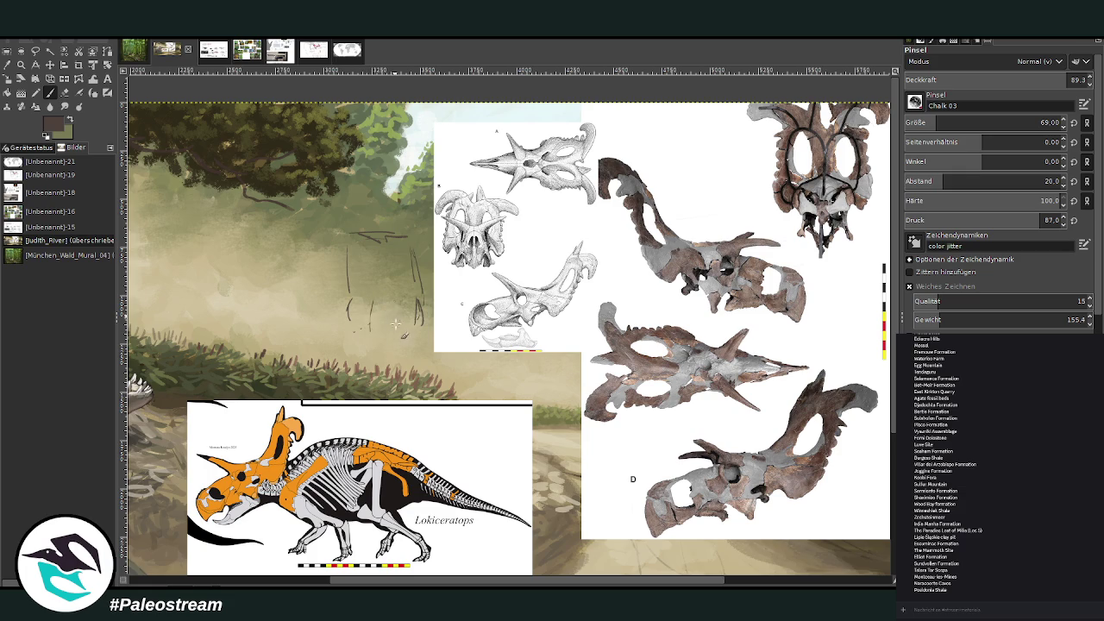
{"action": "mouse_move", "coordinate": [396, 313]}
{"action": "left_mouse_down"}
{"action": "mouse_move", "coordinate": [402, 326]}
{"action": "mouse_move", "coordinate": [369, 331]}
{"action": "mouse_move", "coordinate": [379, 348]}
{"action": "mouse_move", "coordinate": [352, 353]}
{"action": "mouse_move", "coordinate": [425, 355]}
{"action": "mouse_move", "coordinate": [401, 349]}
{"action": "left_mouse_up"}
{"action": "mouse_move", "coordinate": [354, 226]}
{"action": "left_mouse_down"}
{"action": "mouse_move", "coordinate": [379, 236]}
{"action": "mouse_move", "coordinate": [324, 250]}
{"action": "mouse_move", "coordinate": [322, 262]}
{"action": "mouse_move", "coordinate": [345, 222]}
{"action": "mouse_move", "coordinate": [414, 226]}
{"action": "mouse_move", "coordinate": [445, 259]}
{"action": "left_mouse_up"}
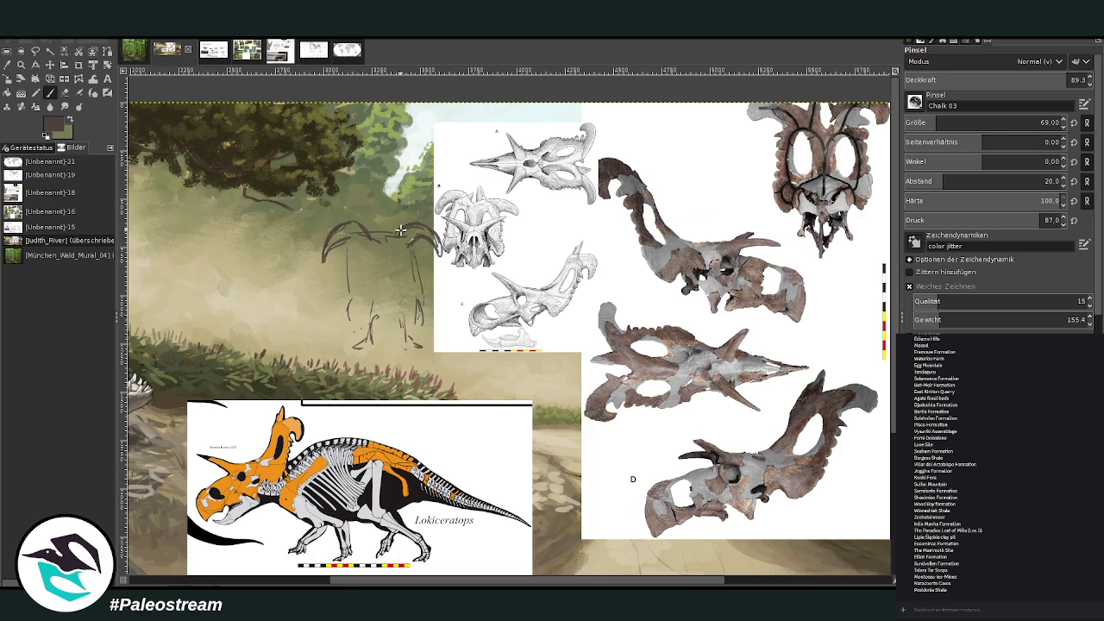
{"action": "mouse_move", "coordinate": [373, 229]}
{"action": "left_mouse_down"}
{"action": "mouse_move", "coordinate": [377, 240]}
{"action": "mouse_move", "coordinate": [383, 209]}
{"action": "mouse_move", "coordinate": [389, 242]}
{"action": "mouse_move", "coordinate": [392, 227]}
{"action": "left_mouse_up"}
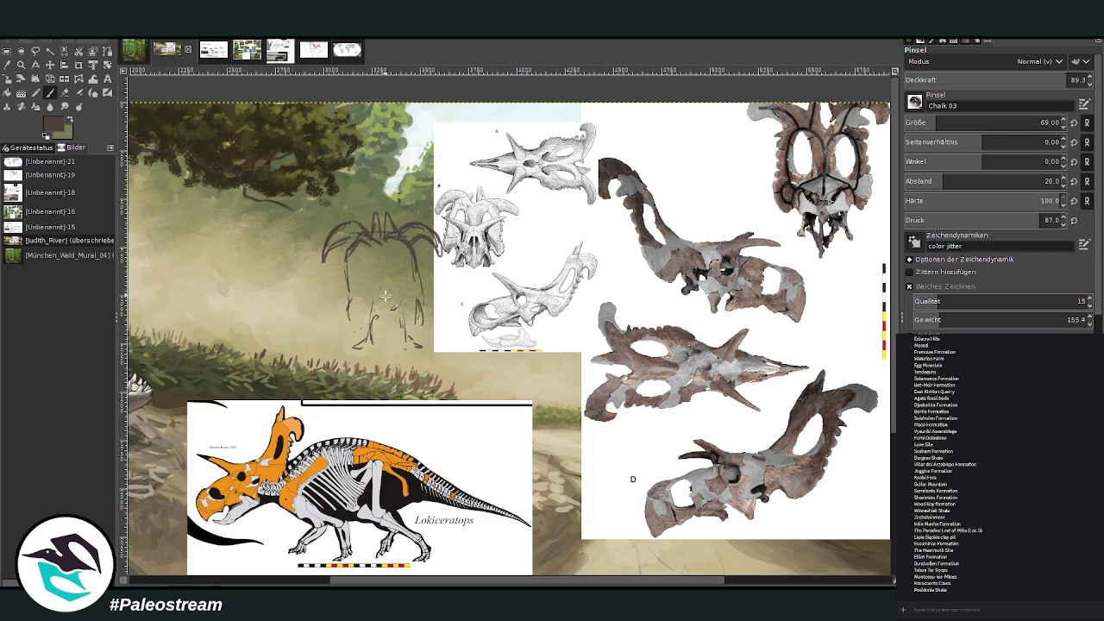
- Sketch the dinosaur's legs, torso, right horn and both sides of the frill
{"action": "mouse_move", "coordinate": [358, 299]}
{"action": "left_mouse_down"}
{"action": "mouse_move", "coordinate": [359, 252]}
{"action": "mouse_move", "coordinate": [374, 300]}
{"action": "left_mouse_up"}
{"action": "mouse_move", "coordinate": [395, 252]}
{"action": "left_mouse_down"}
{"action": "mouse_move", "coordinate": [405, 320]}
{"action": "mouse_move", "coordinate": [363, 314]}
{"action": "mouse_move", "coordinate": [372, 326]}
{"action": "mouse_move", "coordinate": [358, 327]}
{"action": "mouse_move", "coordinate": [418, 338]}
{"action": "mouse_move", "coordinate": [403, 311]}
{"action": "mouse_move", "coordinate": [431, 332]}
{"action": "mouse_move", "coordinate": [418, 343]}
{"action": "mouse_move", "coordinate": [420, 302]}
{"action": "mouse_move", "coordinate": [364, 338]}
{"action": "left_mouse_up"}
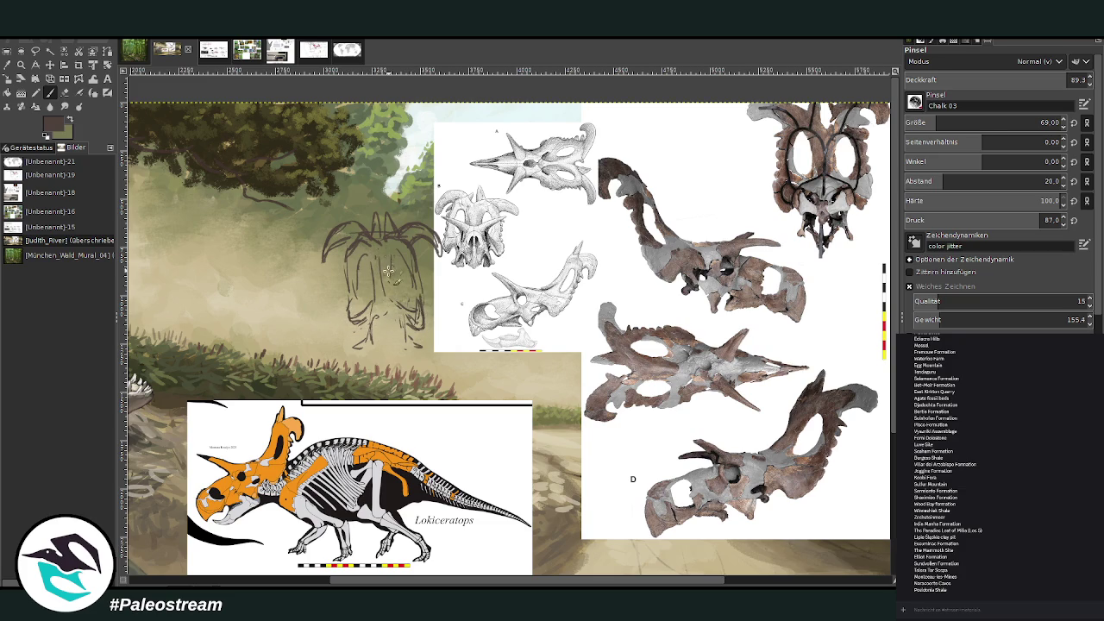
{"action": "mouse_move", "coordinate": [404, 279]}
{"action": "left_mouse_down"}
{"action": "mouse_move", "coordinate": [401, 255]}
{"action": "mouse_move", "coordinate": [407, 294]}
{"action": "left_mouse_up"}
{"action": "left_click_drag", "start_coordinate": [418, 241], "coordinate": [419, 297]}
{"action": "left_click_drag", "start_coordinate": [412, 240], "coordinate": [447, 263]}
{"action": "mouse_move", "coordinate": [321, 234]}
{"action": "left_mouse_down"}
{"action": "mouse_move", "coordinate": [343, 240]}
{"action": "mouse_move", "coordinate": [326, 274]}
{"action": "left_mouse_up"}
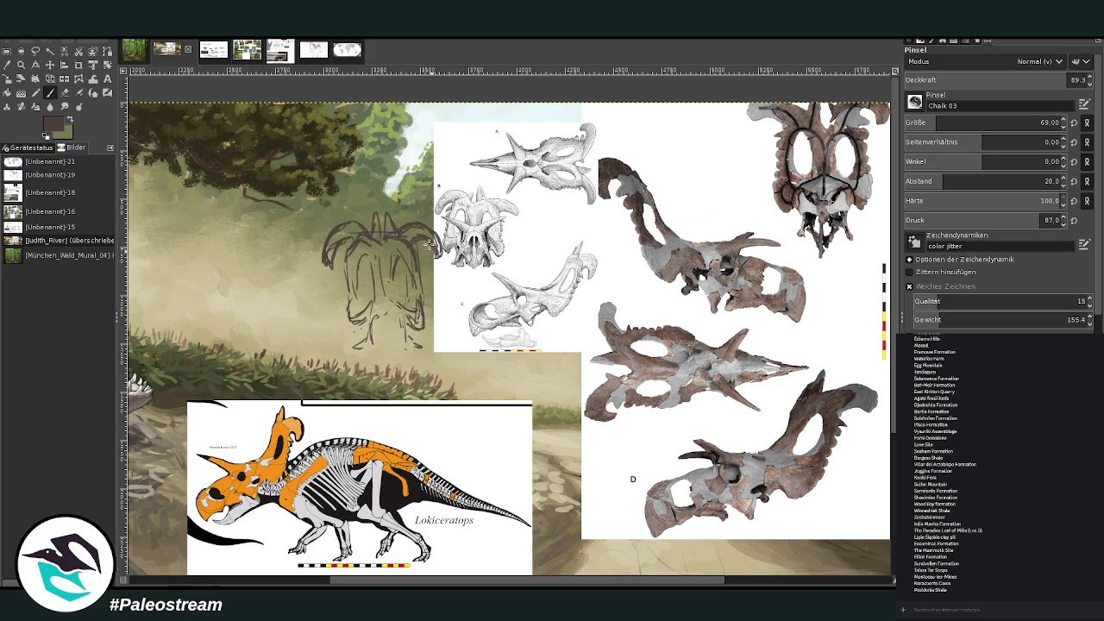
- Add frill spikes, body strokes, and lines for the lower head and snout
{"action": "mouse_move", "coordinate": [419, 235]}
{"action": "left_mouse_down"}
{"action": "mouse_move", "coordinate": [430, 251]}
{"action": "mouse_move", "coordinate": [434, 228]}
{"action": "left_mouse_up"}
{"action": "mouse_move", "coordinate": [372, 306]}
{"action": "left_mouse_down"}
{"action": "mouse_move", "coordinate": [319, 280]}
{"action": "mouse_move", "coordinate": [398, 300]}
{"action": "mouse_move", "coordinate": [454, 274]}
{"action": "mouse_move", "coordinate": [397, 299]}
{"action": "mouse_move", "coordinate": [452, 271]}
{"action": "mouse_move", "coordinate": [405, 314]}
{"action": "mouse_move", "coordinate": [375, 314]}
{"action": "mouse_move", "coordinate": [384, 354]}
{"action": "left_mouse_up"}
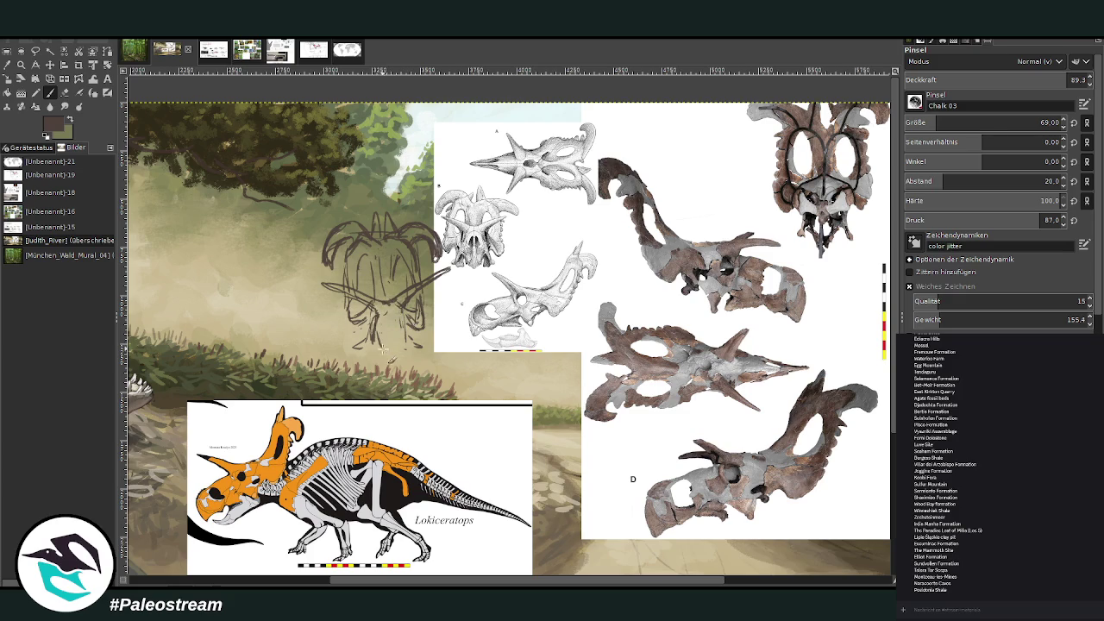
{"action": "mouse_move", "coordinate": [405, 315]}
{"action": "left_mouse_down"}
{"action": "mouse_move", "coordinate": [390, 357]}
{"action": "mouse_move", "coordinate": [381, 351]}
{"action": "mouse_move", "coordinate": [391, 380]}
{"action": "mouse_move", "coordinate": [381, 363]}
{"action": "mouse_move", "coordinate": [418, 378]}
{"action": "left_mouse_up"}
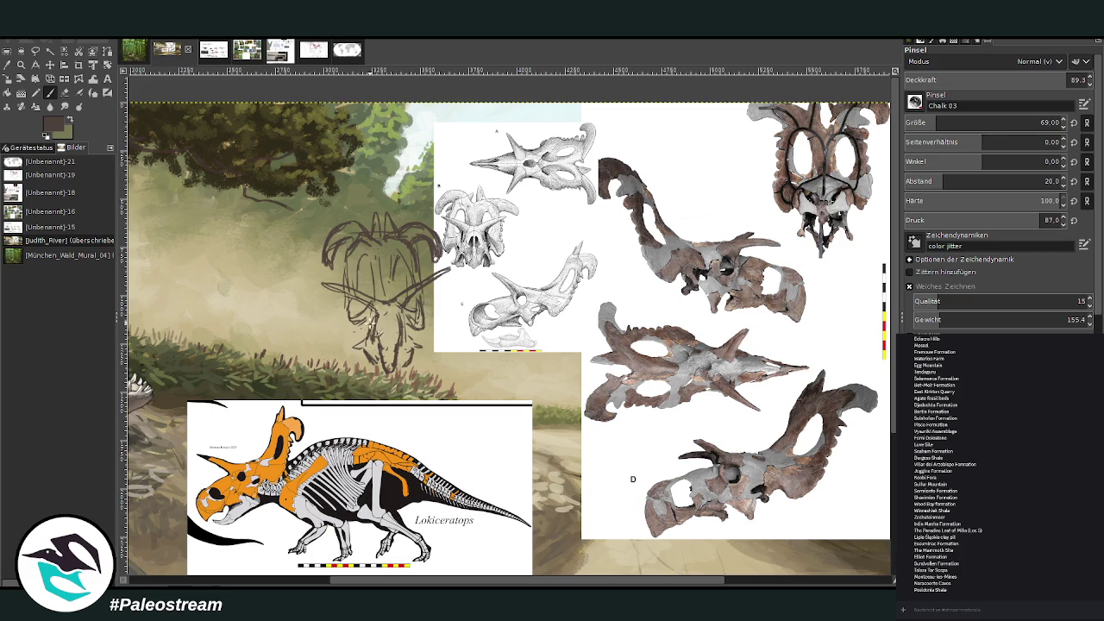
{"action": "mouse_move", "coordinate": [374, 320]}
{"action": "left_mouse_down"}
{"action": "mouse_move", "coordinate": [369, 300]}
{"action": "mouse_move", "coordinate": [378, 333]}
{"action": "mouse_move", "coordinate": [349, 333]}
{"action": "left_mouse_up"}
{"action": "mouse_move", "coordinate": [387, 355]}
{"action": "left_mouse_down"}
{"action": "mouse_move", "coordinate": [374, 361]}
{"action": "mouse_move", "coordinate": [393, 350]}
{"action": "mouse_move", "coordinate": [388, 322]}
{"action": "left_mouse_up"}
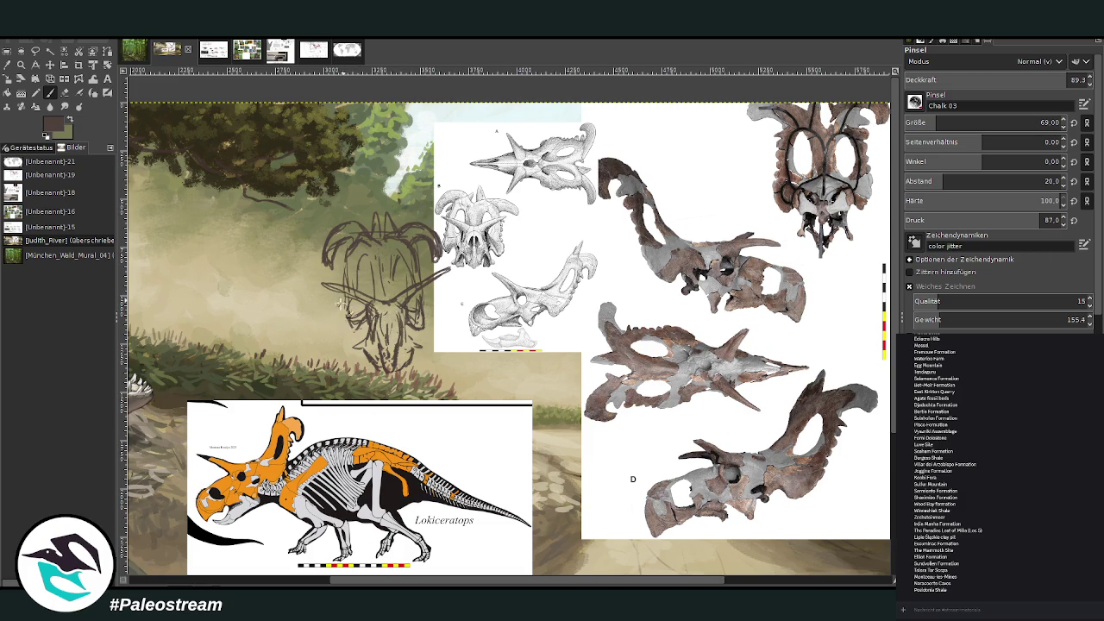
- Draw the left side of the head and extend the dinosaur's left edge downward
{"action": "left_click_drag", "start_coordinate": [339, 304], "coordinate": [331, 331]}
{"action": "mouse_move", "coordinate": [338, 332]}
{"action": "left_mouse_down"}
{"action": "mouse_move", "coordinate": [330, 358]}
{"action": "mouse_move", "coordinate": [327, 326]}
{"action": "mouse_move", "coordinate": [335, 366]}
{"action": "left_mouse_up"}
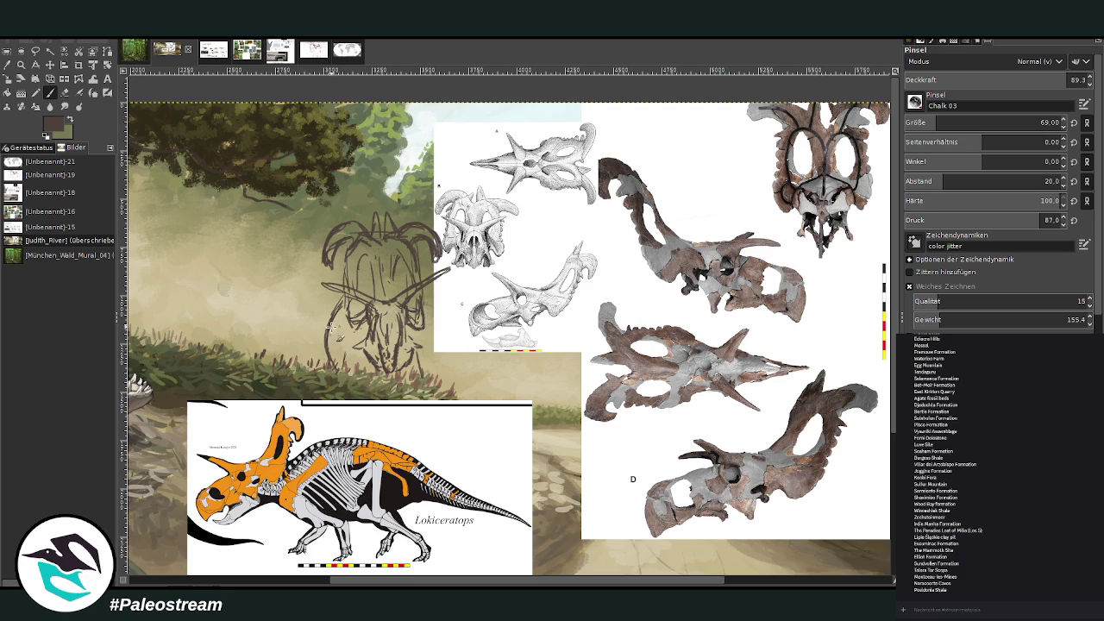
{"action": "left_click_drag", "start_coordinate": [329, 316], "coordinate": [321, 358]}
{"action": "mouse_move", "coordinate": [328, 314]}
{"action": "left_mouse_down"}
{"action": "mouse_move", "coordinate": [321, 378]}
{"action": "mouse_move", "coordinate": [322, 336]}
{"action": "mouse_move", "coordinate": [347, 390]}
{"action": "left_mouse_up"}
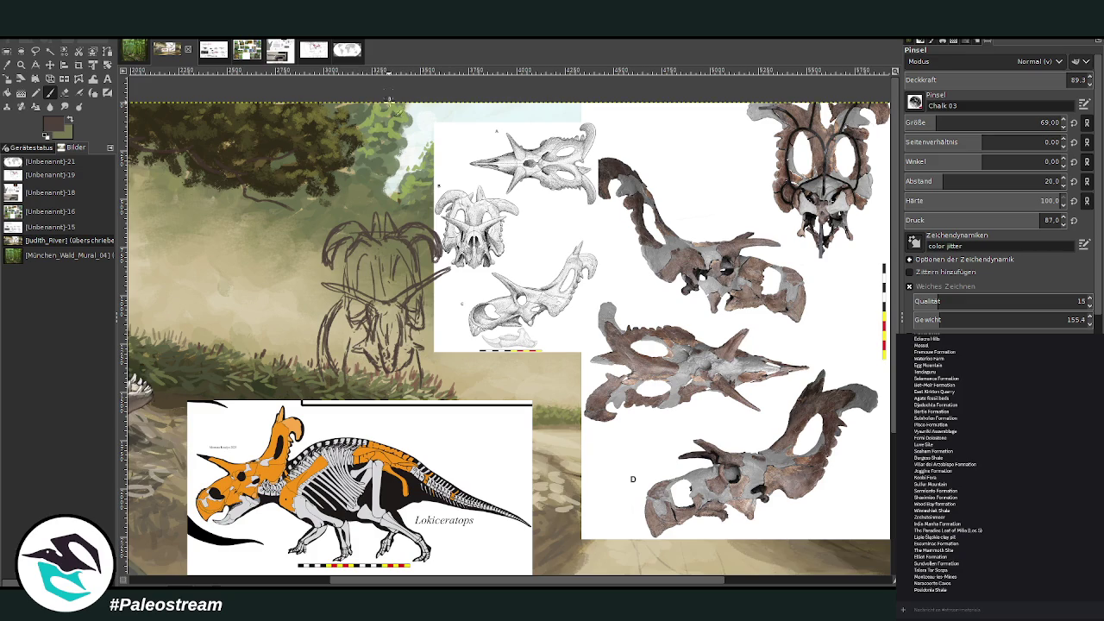
- Warp the frill and horned head lines into shape, then add chalk lines at the head top and mid-body
{"action": "key", "text": "w"}
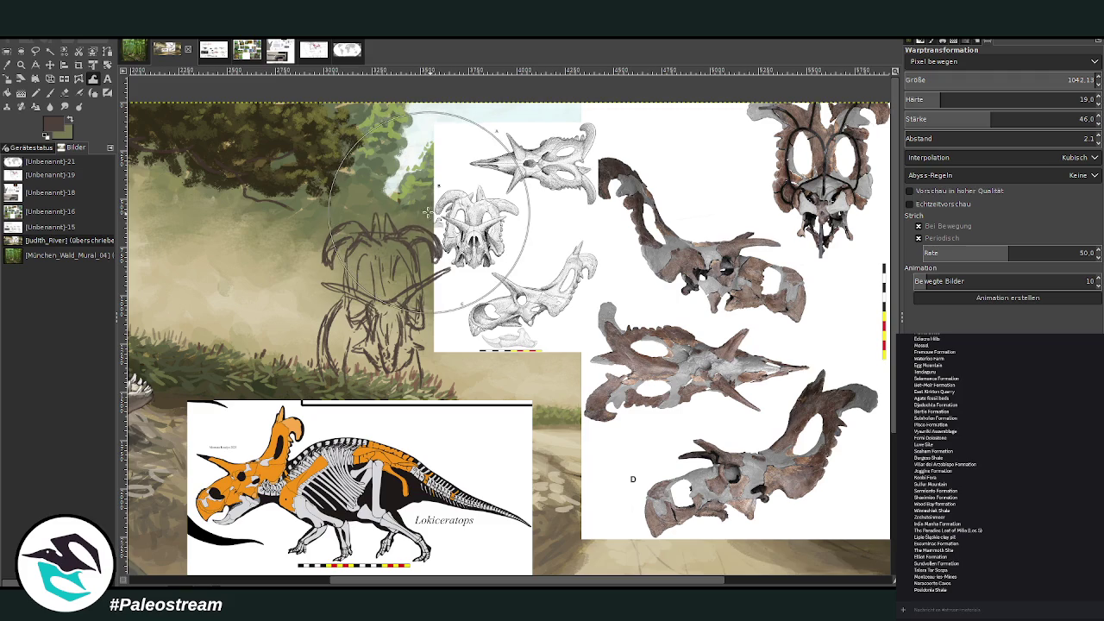
{"action": "left_click_drag", "start_coordinate": [426, 203], "coordinate": [467, 245]}
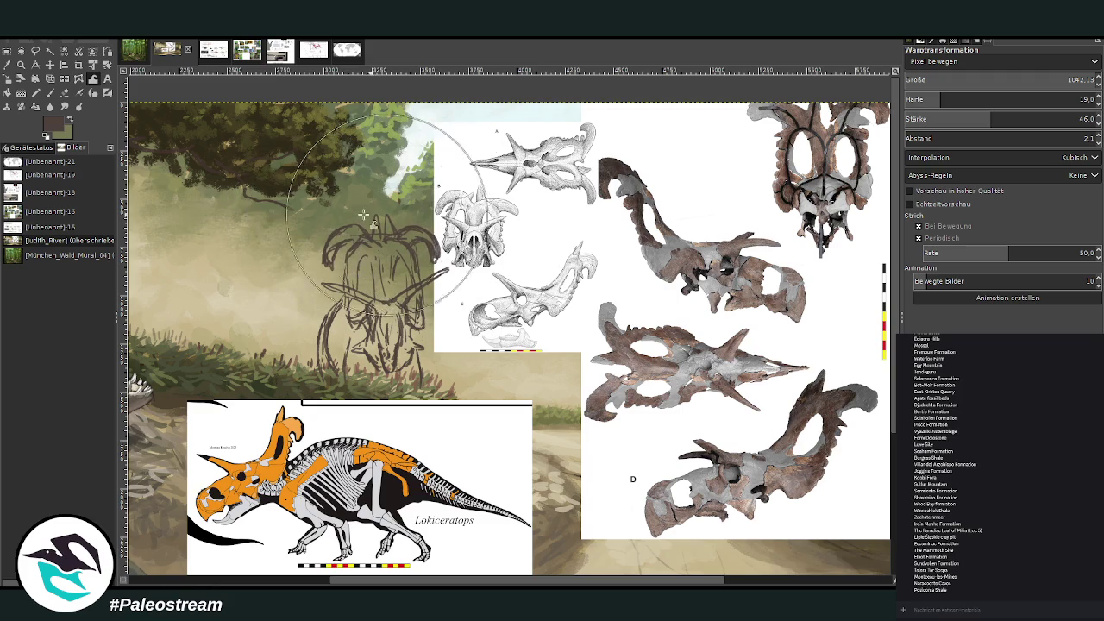
{"action": "left_click_drag", "start_coordinate": [362, 226], "coordinate": [345, 246]}
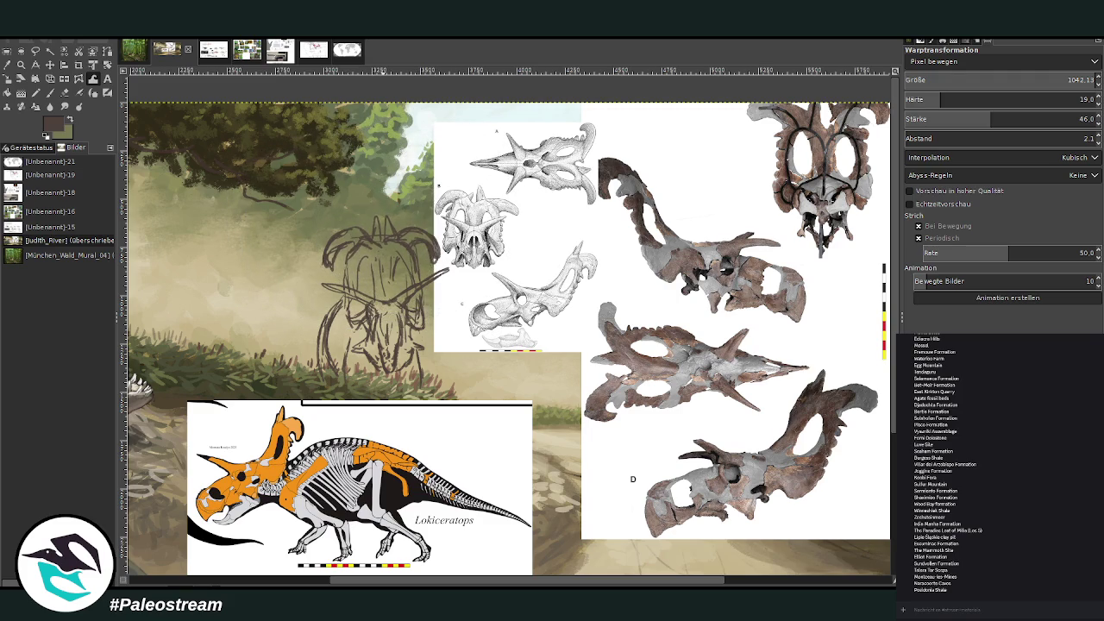
{"action": "key", "text": "p"}
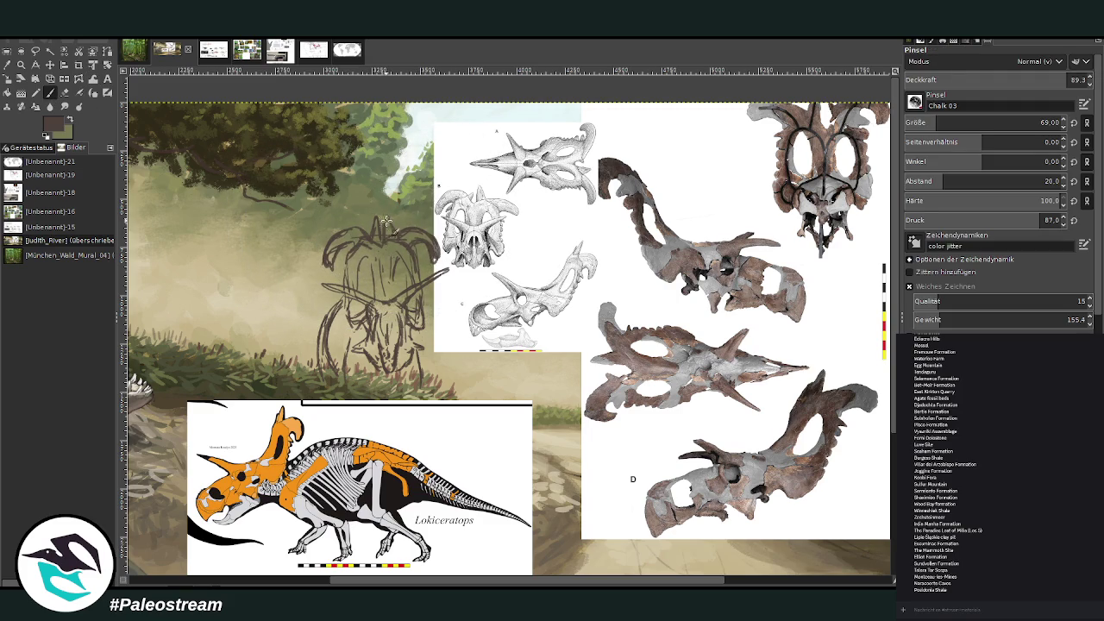
{"action": "mouse_move", "coordinate": [379, 231]}
{"action": "left_mouse_down"}
{"action": "mouse_move", "coordinate": [382, 299]}
{"action": "mouse_move", "coordinate": [440, 276]}
{"action": "left_mouse_up"}
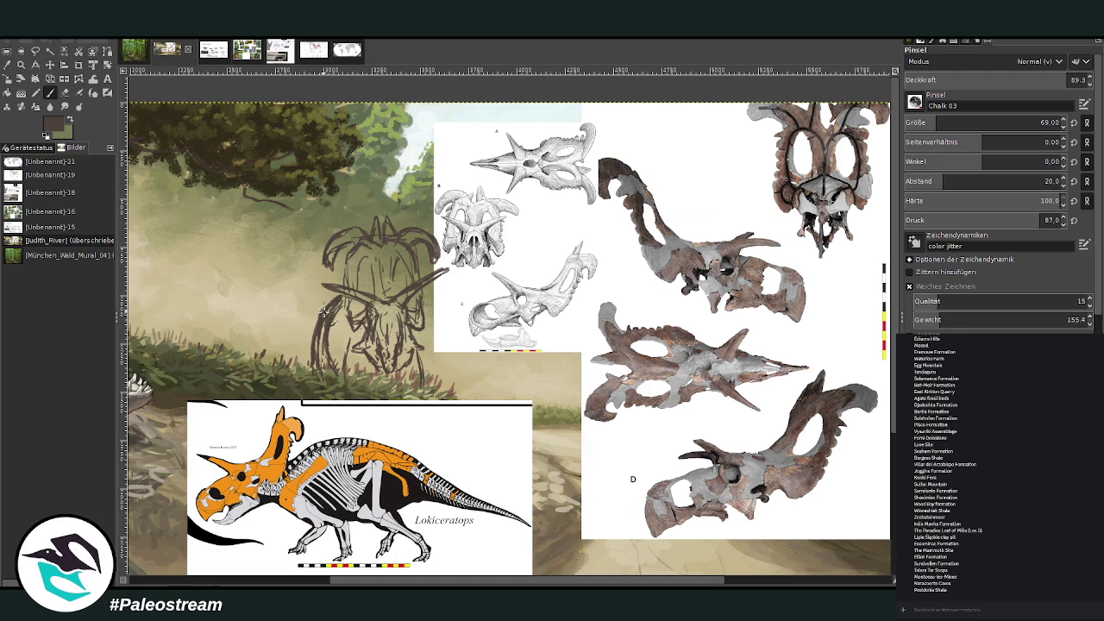
- Paint the brow horns, head spike, face and left leg in light pinkish-cream
{"action": "left_click", "coordinate": [868, 276], "text": "ctrl"}
{"action": "mouse_move", "coordinate": [447, 269]}
{"action": "left_mouse_down"}
{"action": "mouse_move", "coordinate": [383, 288]}
{"action": "mouse_move", "coordinate": [324, 287]}
{"action": "left_mouse_up"}
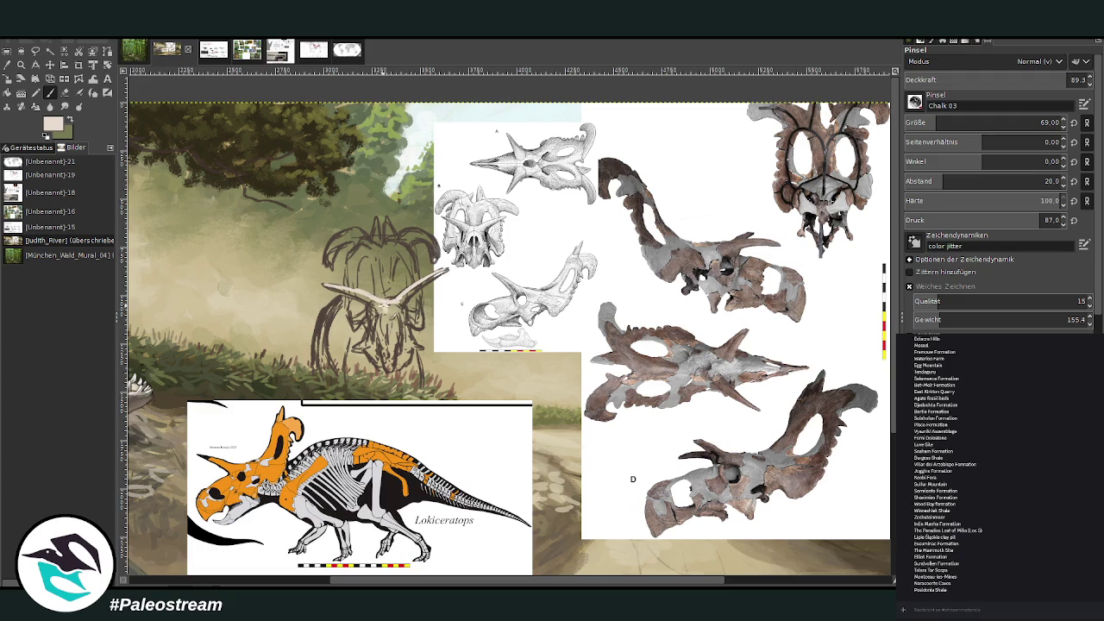
{"action": "left_click_drag", "start_coordinate": [390, 317], "coordinate": [395, 298]}
{"action": "left_click_drag", "start_coordinate": [371, 232], "coordinate": [326, 259]}
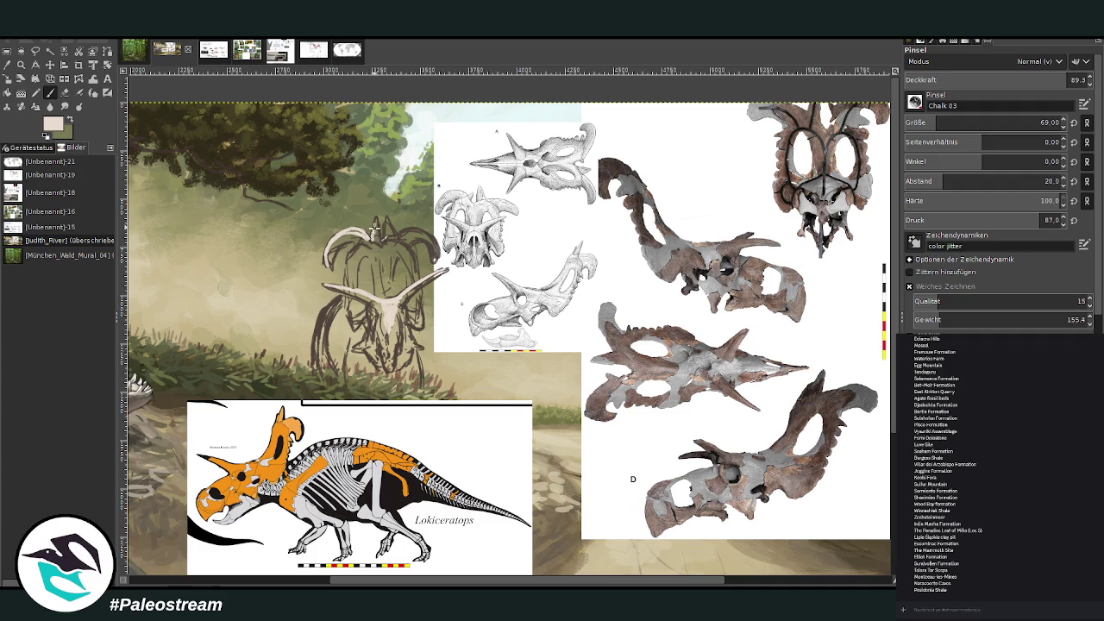
{"action": "mouse_move", "coordinate": [371, 240]}
{"action": "left_mouse_down"}
{"action": "mouse_move", "coordinate": [387, 222]}
{"action": "mouse_move", "coordinate": [436, 250]}
{"action": "mouse_move", "coordinate": [383, 262]}
{"action": "mouse_move", "coordinate": [390, 300]}
{"action": "mouse_move", "coordinate": [382, 276]}
{"action": "left_mouse_up"}
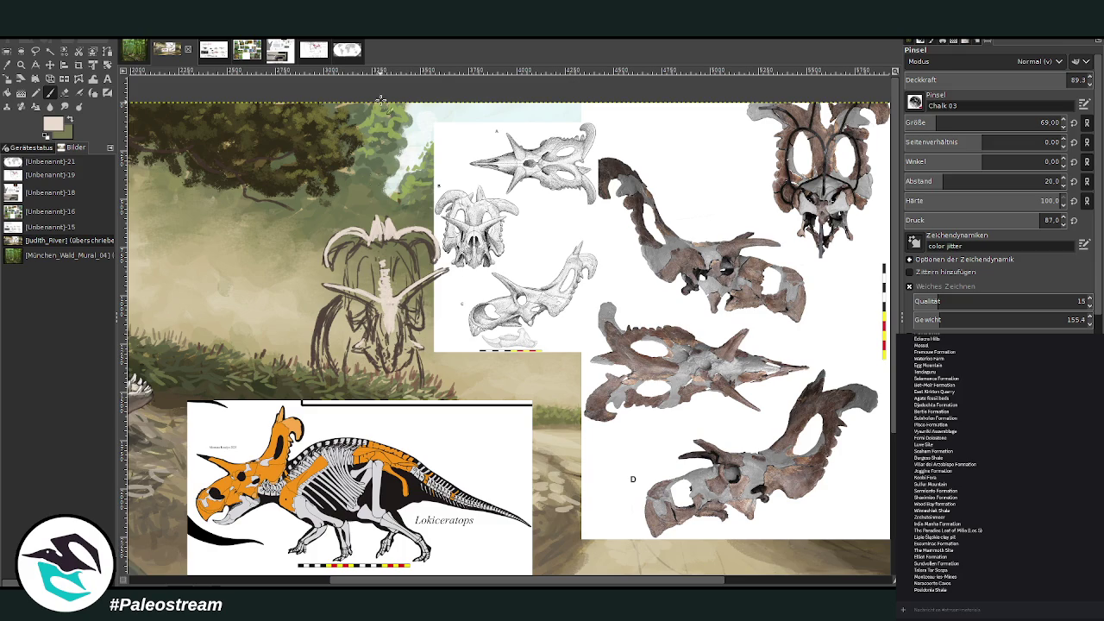
{"action": "left_click_drag", "start_coordinate": [394, 302], "coordinate": [390, 269]}
{"action": "left_click_drag", "start_coordinate": [330, 306], "coordinate": [326, 324]}
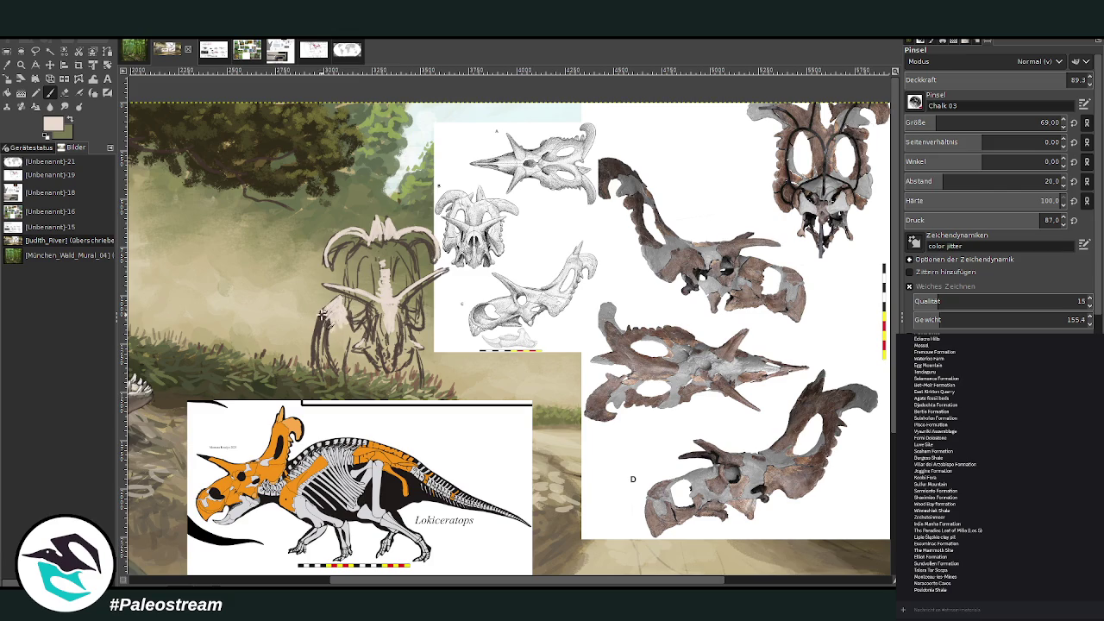
{"action": "left_click_drag", "start_coordinate": [326, 324], "coordinate": [346, 335]}
- Paint the left leg and the area between the horns in a darker greyish beige
{"action": "left_click", "coordinate": [733, 190], "text": "ctrl"}
{"action": "left_click_drag", "start_coordinate": [337, 345], "coordinate": [331, 324]}
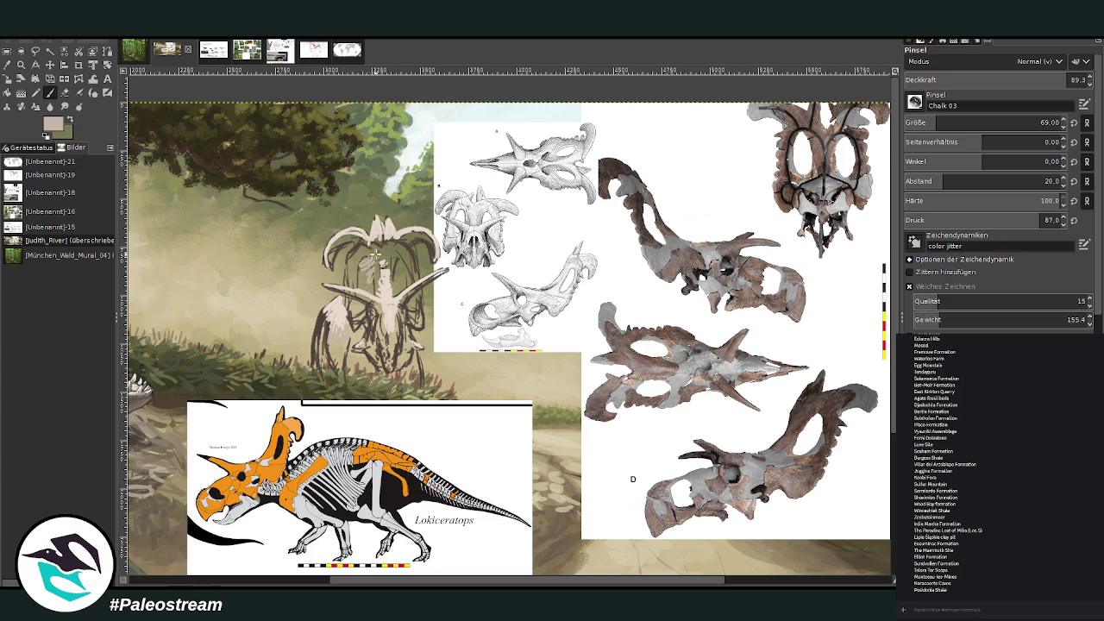
{"action": "mouse_move", "coordinate": [365, 273]}
{"action": "left_mouse_down"}
{"action": "mouse_move", "coordinate": [398, 254]}
{"action": "mouse_move", "coordinate": [379, 293]}
{"action": "mouse_move", "coordinate": [388, 303]}
{"action": "mouse_move", "coordinate": [402, 267]}
{"action": "mouse_move", "coordinate": [377, 284]}
{"action": "mouse_move", "coordinate": [394, 250]}
{"action": "mouse_move", "coordinate": [380, 252]}
{"action": "mouse_move", "coordinate": [410, 252]}
{"action": "mouse_move", "coordinate": [357, 233]}
{"action": "mouse_move", "coordinate": [423, 245]}
{"action": "mouse_move", "coordinate": [343, 244]}
{"action": "left_mouse_up"}
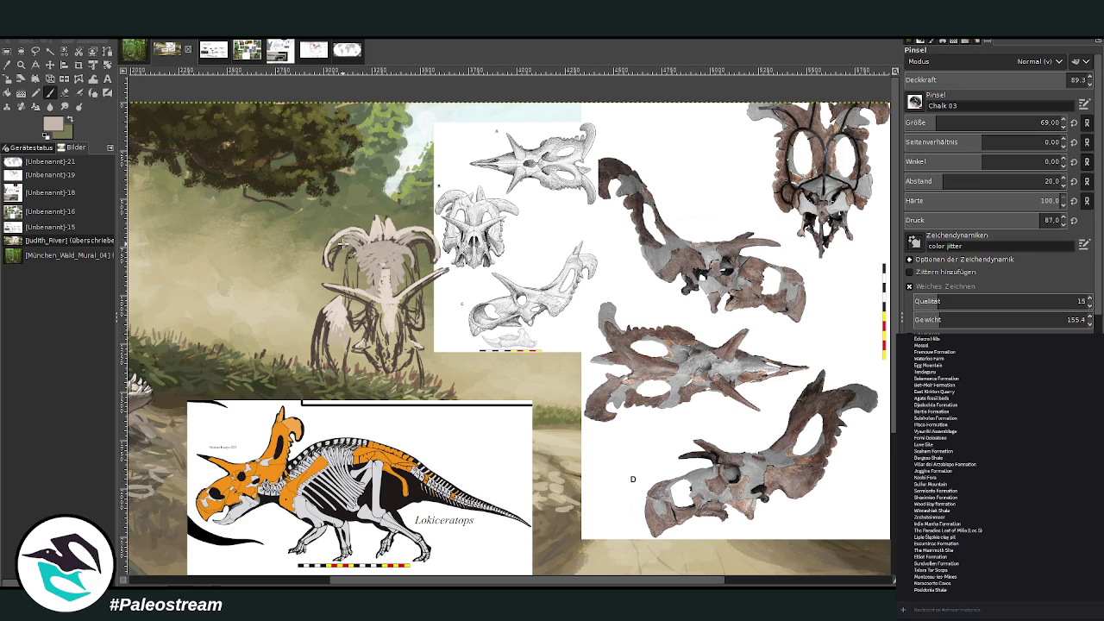
- Shade the face and snout in darker grey-beige and add beige strokes to the legs and chest
{"action": "left_click", "coordinate": [869, 303], "text": "ctrl"}
{"action": "left_click", "coordinate": [871, 310], "text": "ctrl"}
{"action": "mouse_move", "coordinate": [394, 296]}
{"action": "left_mouse_down"}
{"action": "mouse_move", "coordinate": [403, 263]}
{"action": "mouse_move", "coordinate": [411, 271]}
{"action": "left_mouse_up"}
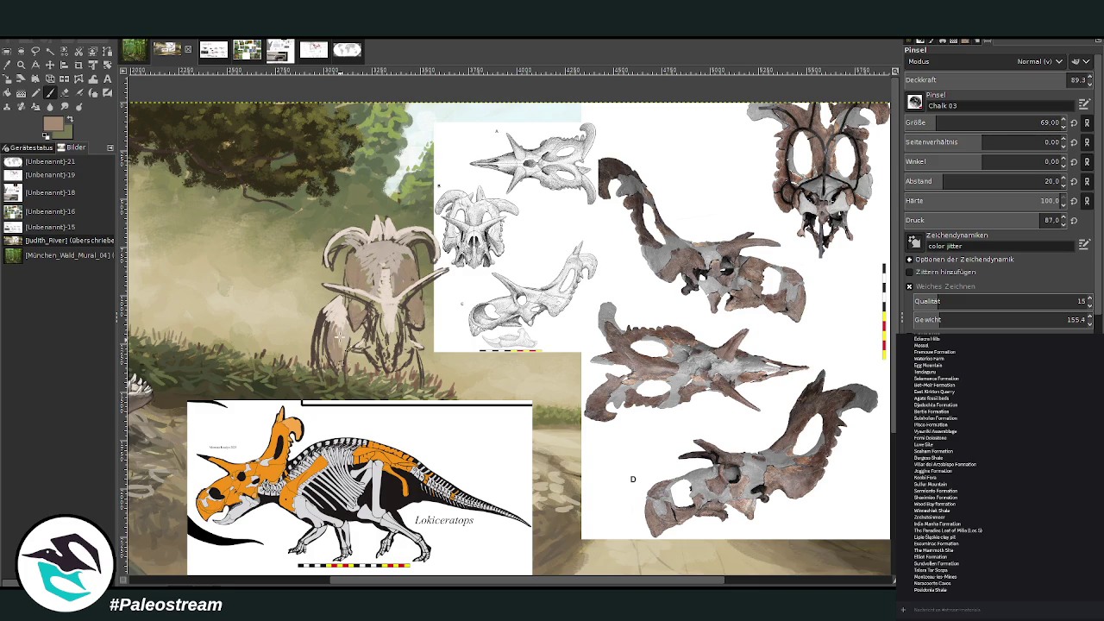
{"action": "left_click_drag", "start_coordinate": [326, 364], "coordinate": [367, 351]}
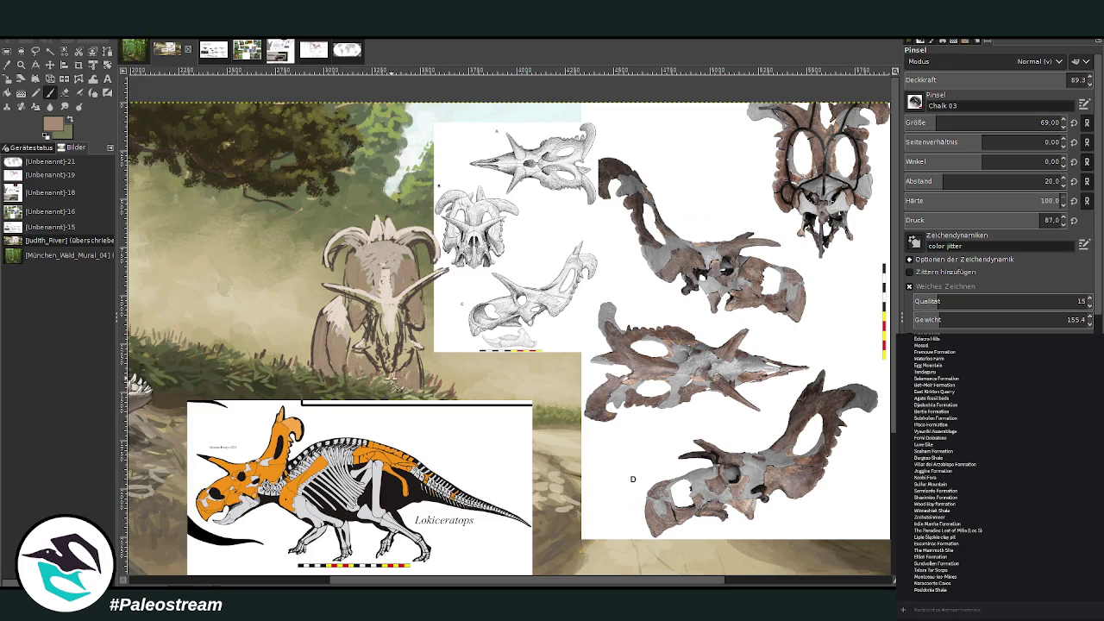
{"action": "left_click_drag", "start_coordinate": [362, 369], "coordinate": [345, 350]}
- Shade the legs and chest in grey-brown using a size 94 brush at 44.8 opacity
{"action": "left_click", "coordinate": [876, 310], "text": "ctrl"}
{"action": "left_click", "coordinate": [870, 324], "text": "ctrl"}
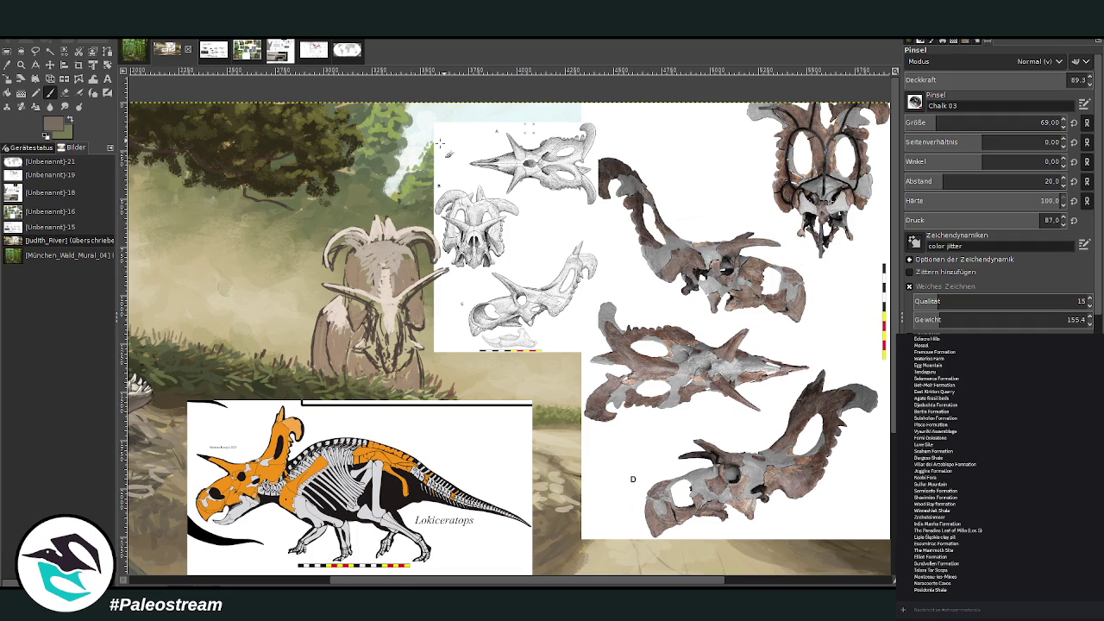
{"action": "mouse_move", "coordinate": [336, 369]}
{"action": "left_mouse_down"}
{"action": "mouse_move", "coordinate": [321, 349]}
{"action": "mouse_move", "coordinate": [313, 362]}
{"action": "left_mouse_up"}
{"action": "left_click", "coordinate": [941, 122]}
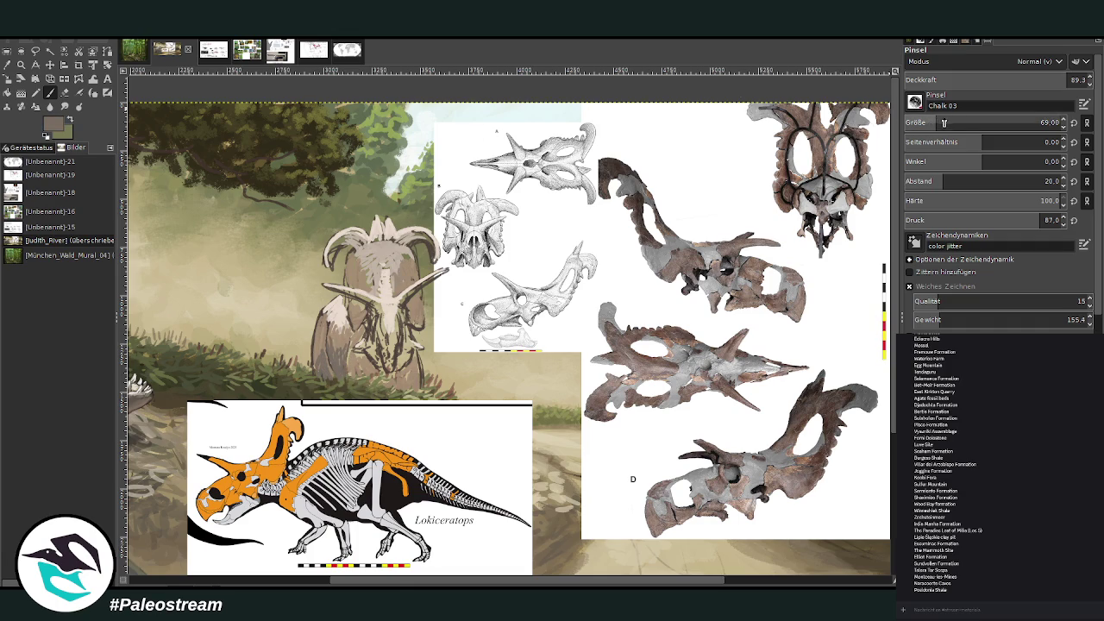
{"action": "left_click", "coordinate": [1035, 79]}
{"action": "mouse_move", "coordinate": [337, 355]}
{"action": "left_mouse_down"}
{"action": "mouse_move", "coordinate": [332, 342]}
{"action": "mouse_move", "coordinate": [319, 352]}
{"action": "mouse_move", "coordinate": [375, 380]}
{"action": "mouse_move", "coordinate": [411, 360]}
{"action": "mouse_move", "coordinate": [365, 343]}
{"action": "mouse_move", "coordinate": [386, 336]}
{"action": "left_mouse_up"}
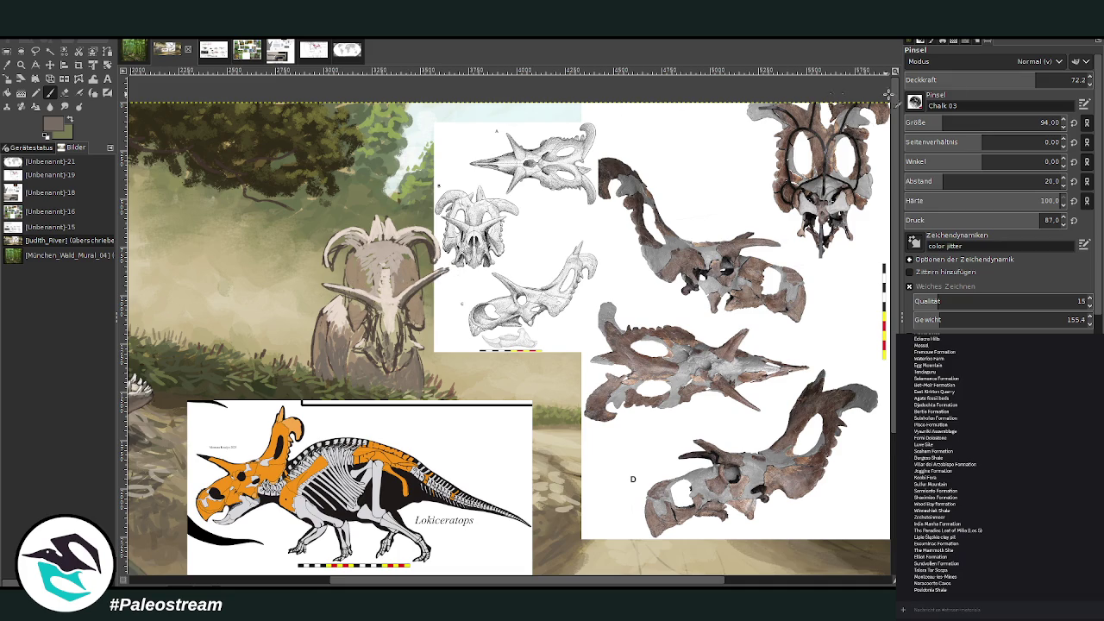
{"action": "left_click", "coordinate": [985, 78]}
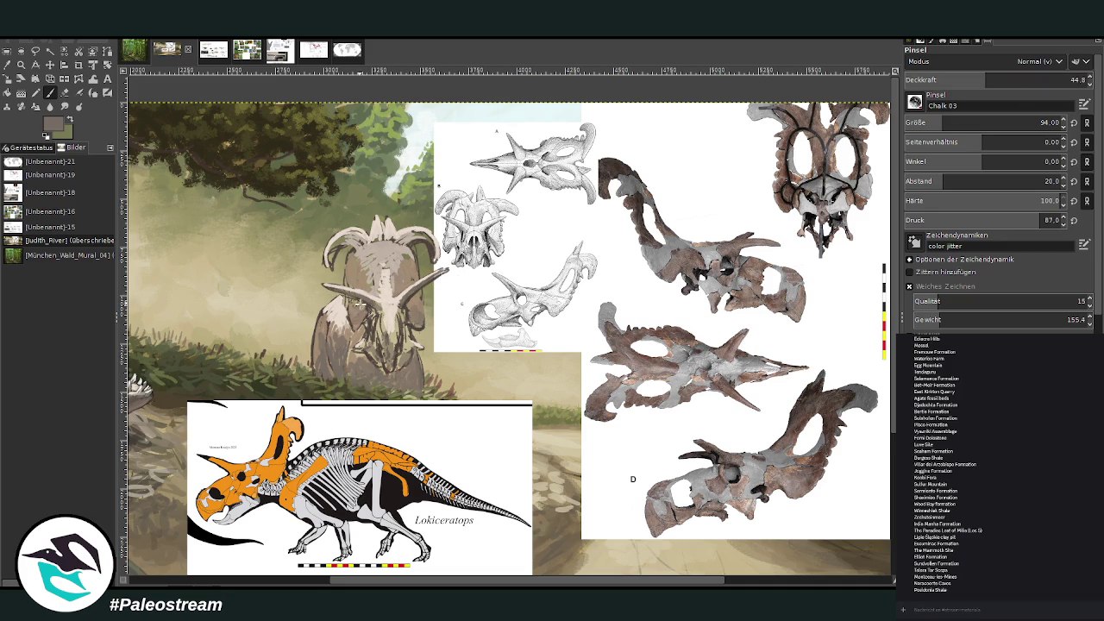
- Zoom in closely on the standing Lokiceratops and its references
{"action": "scroll", "coordinate": [280, 283], "scroll_direction": "down", "scroll_amount": 3}
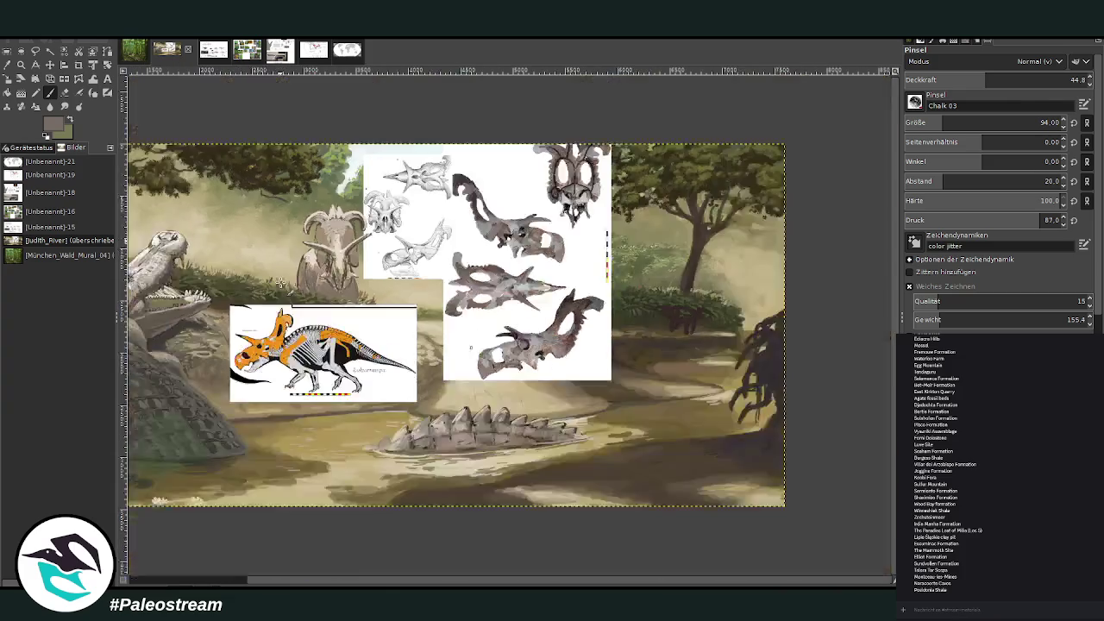
{"action": "scroll", "coordinate": [281, 282], "scroll_direction": "down", "scroll_amount": 1}
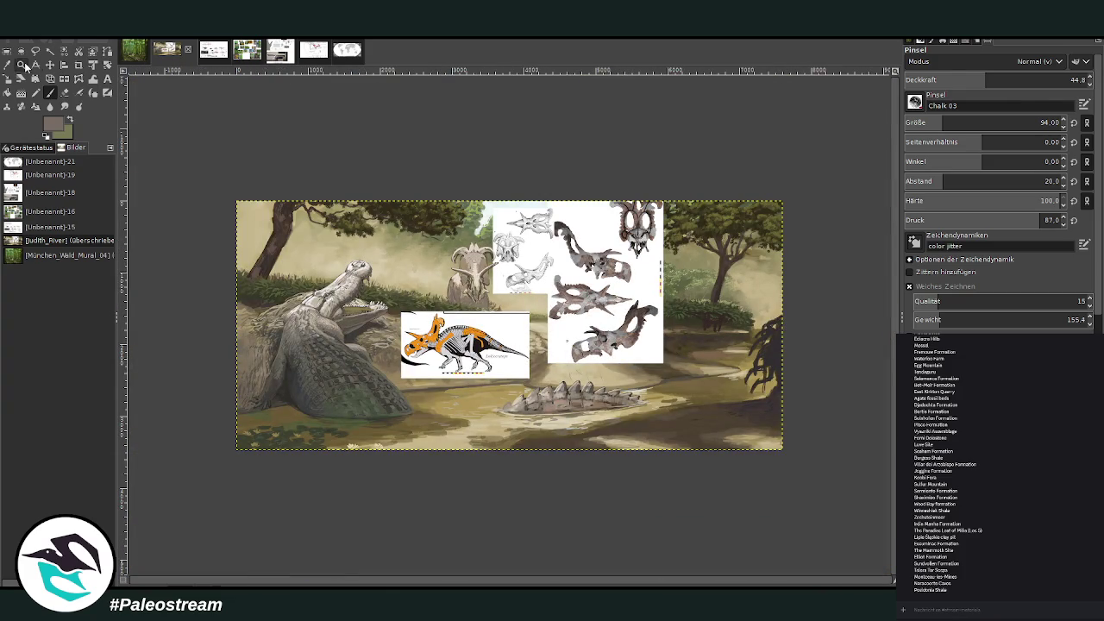
{"action": "left_click", "coordinate": [21, 64]}
{"action": "left_click", "coordinate": [464, 287]}
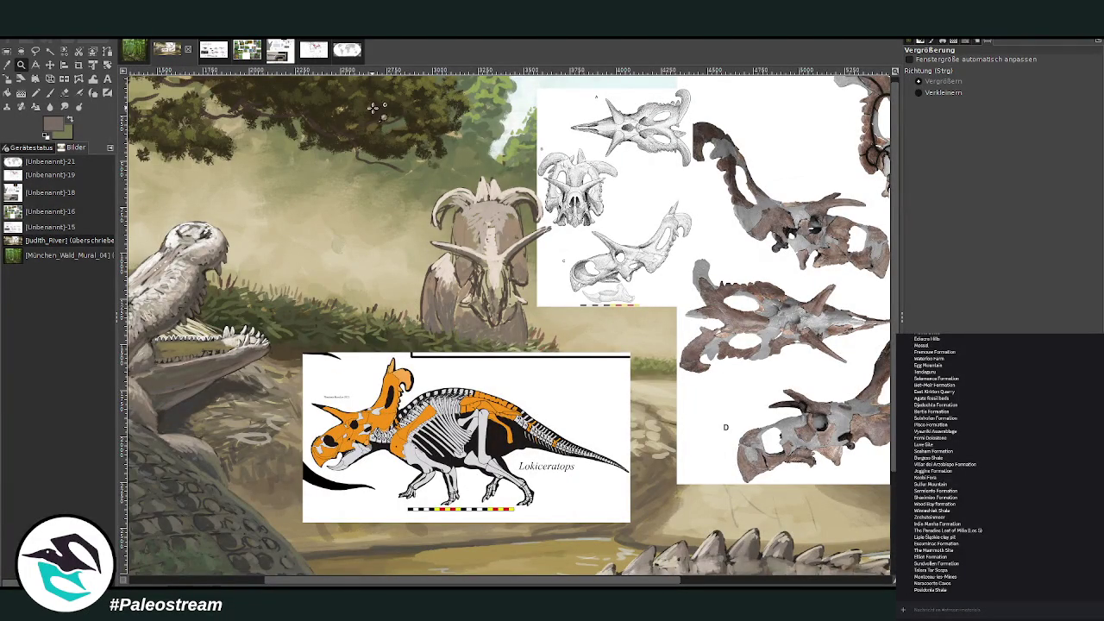
{"action": "left_click_drag", "start_coordinate": [371, 105], "coordinate": [768, 494]}
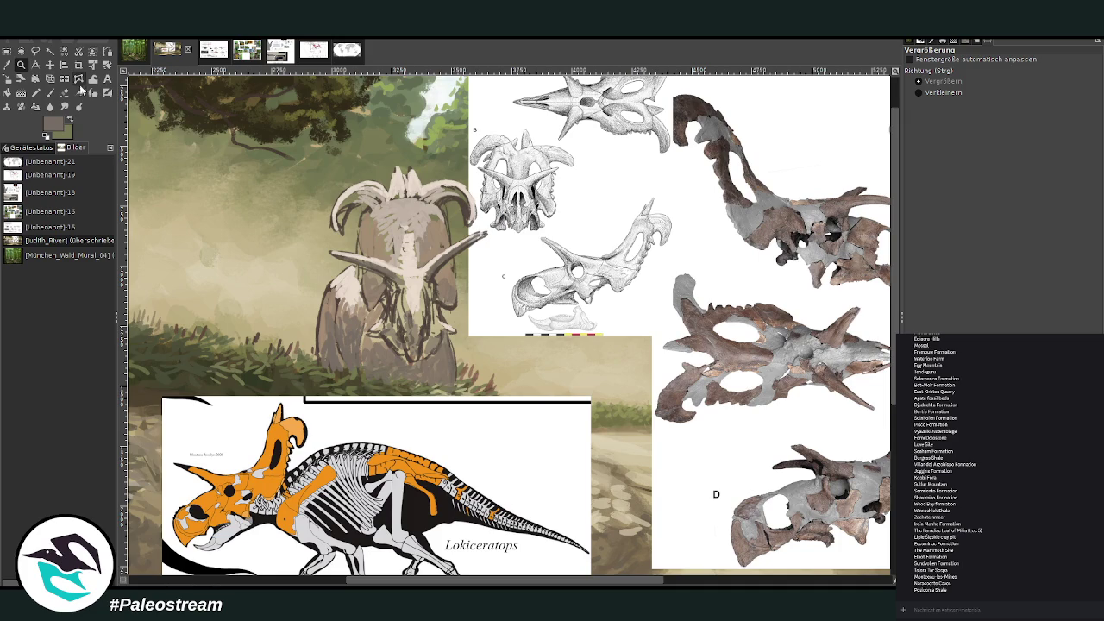
- Sample a light colour from the painting and set the Chalk 03 brush to size 40
{"action": "left_click", "coordinate": [78, 78]}
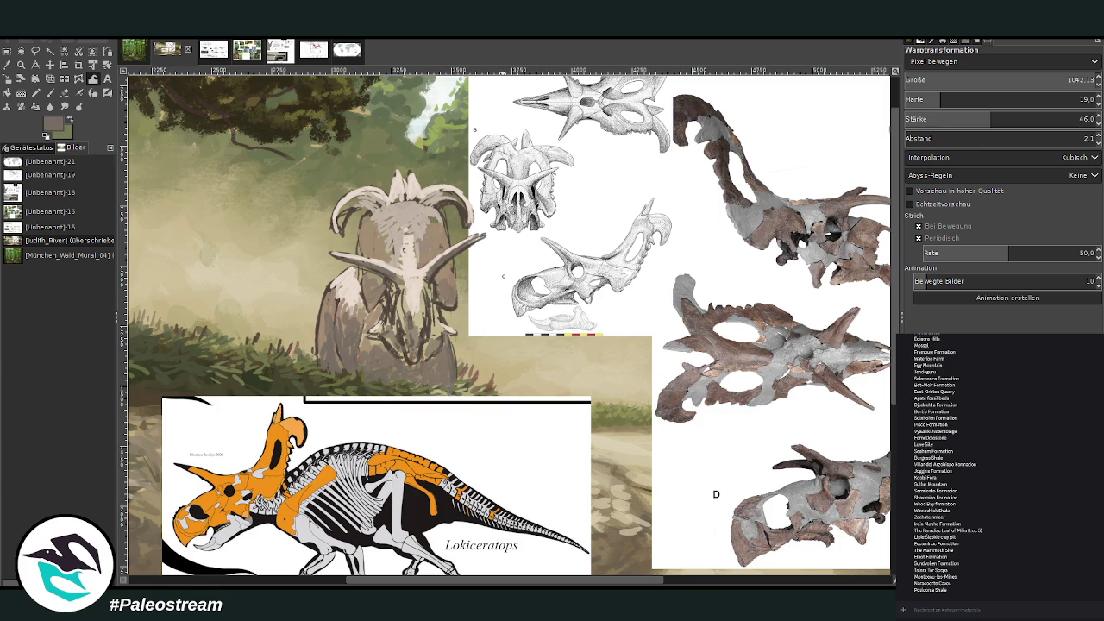
{"action": "key", "text": "o"}
{"action": "left_click", "coordinate": [375, 150]}
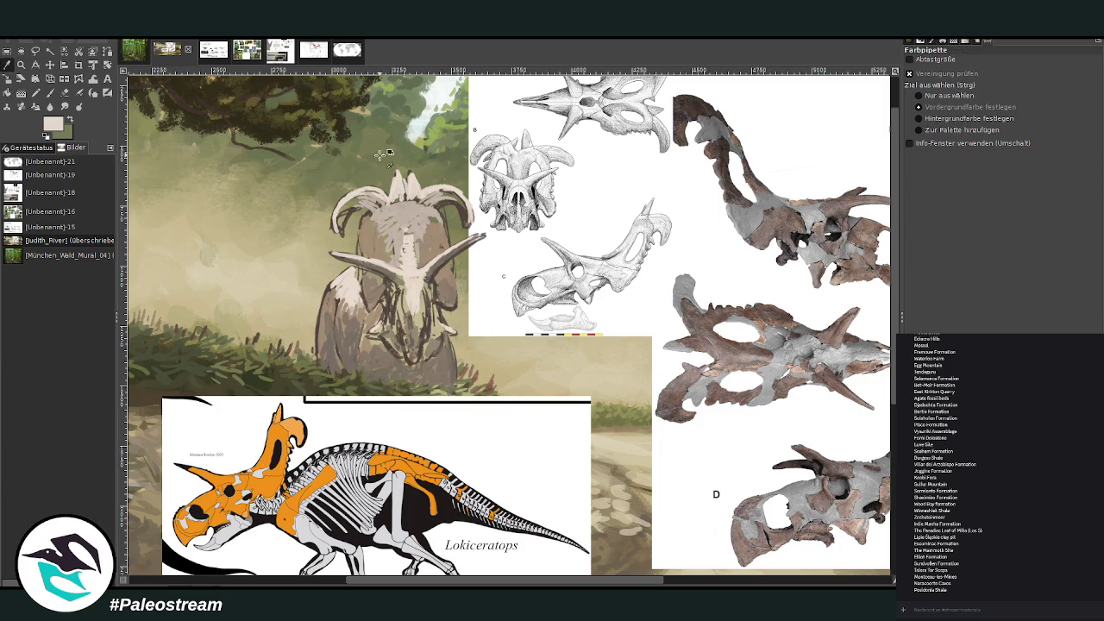
{"action": "key", "text": "p"}
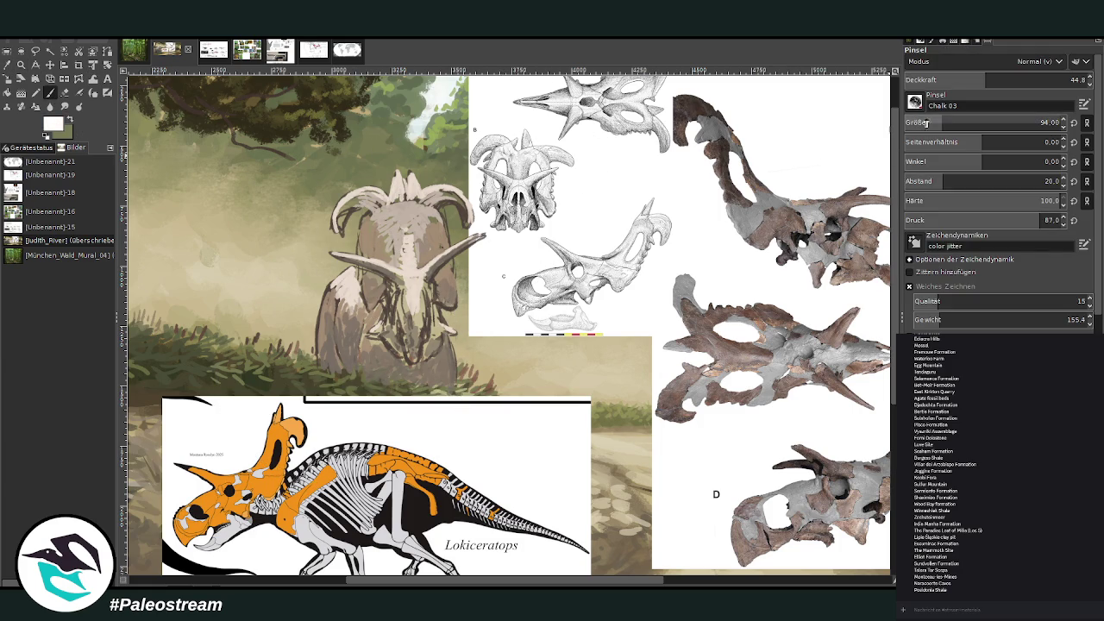
{"action": "type", "text": "10"}
{"action": "type", "text": "40"}
{"action": "key", "text": "Return"}
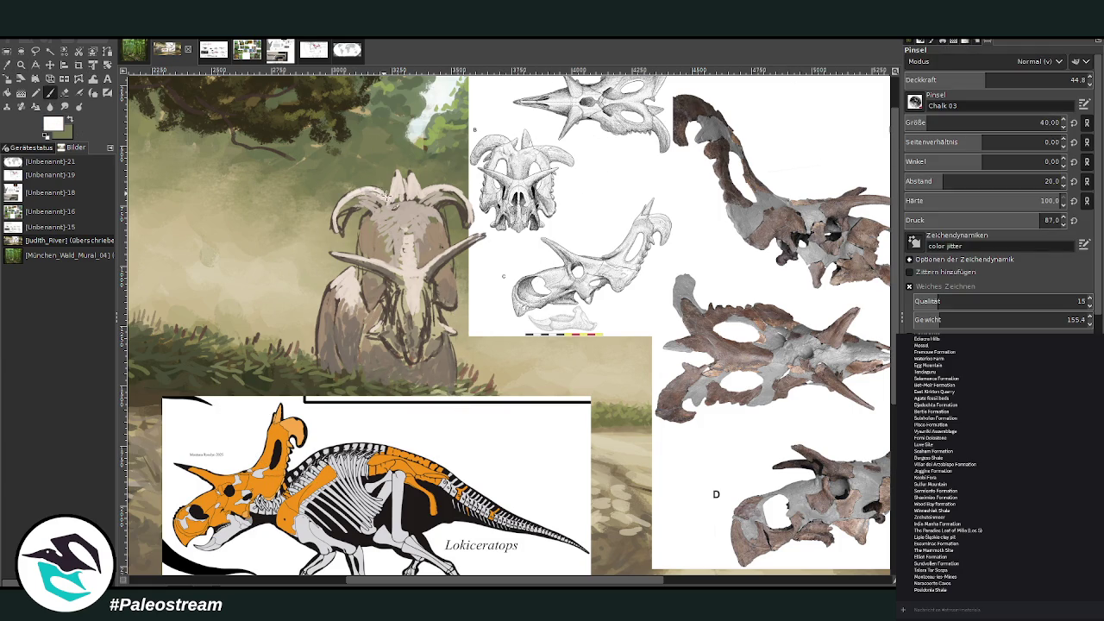
- Lighten the right horn tip, then resample a beige-grey with brush size 89 at 62.5 opacity
{"action": "left_click_drag", "start_coordinate": [470, 231], "coordinate": [489, 242]}
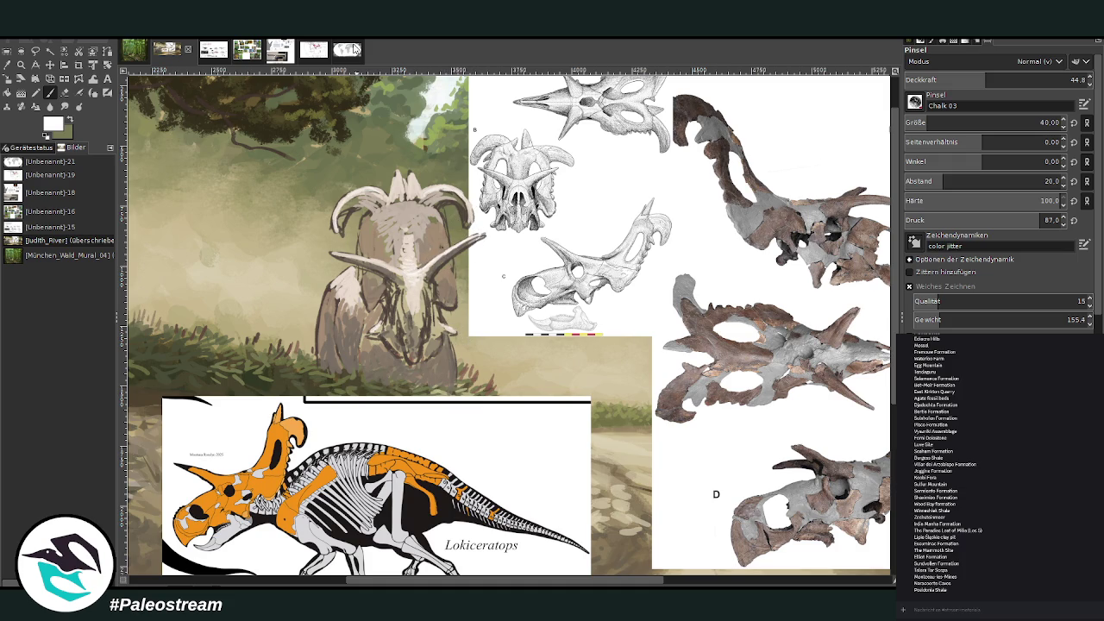
{"action": "left_click", "coordinate": [64, 92]}
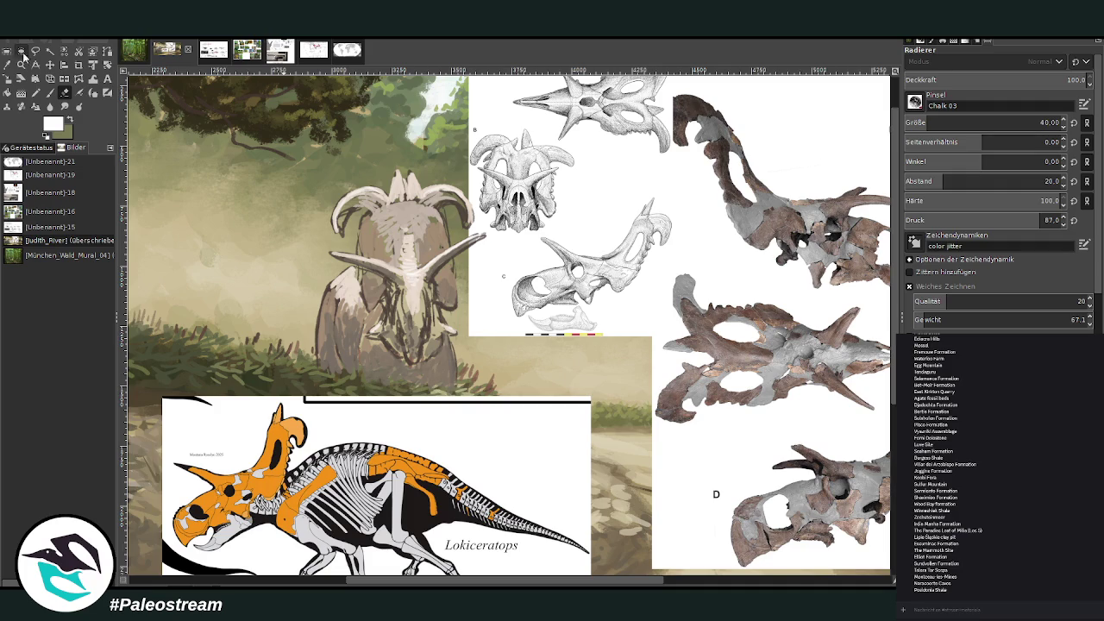
{"action": "left_click", "coordinate": [7, 65]}
{"action": "left_click", "coordinate": [358, 172]}
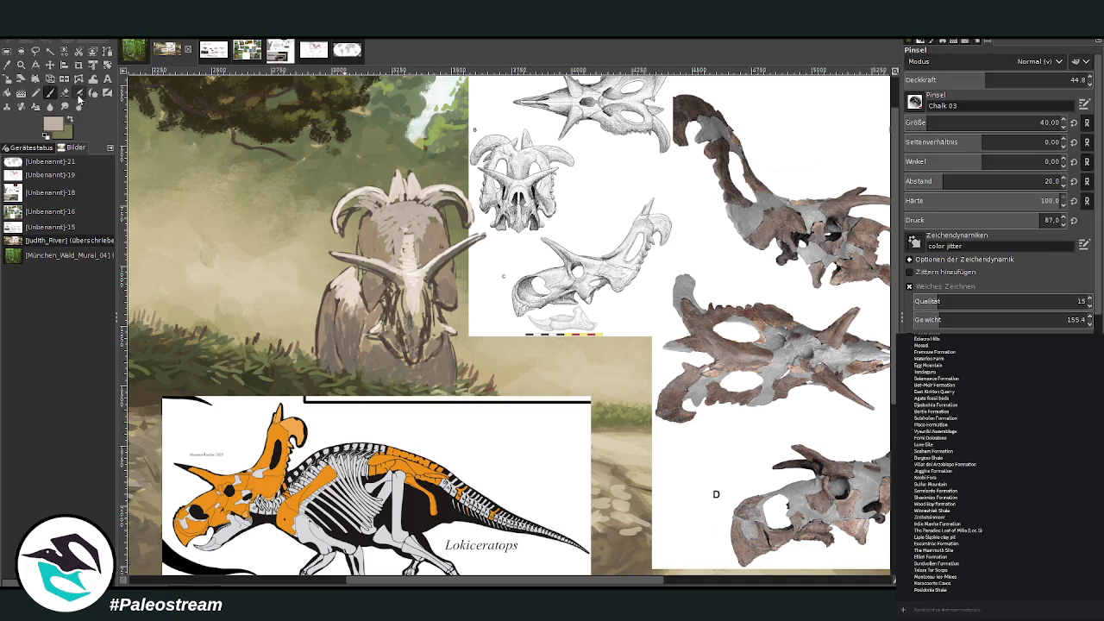
{"action": "left_click", "coordinate": [50, 92]}
{"action": "left_click_drag", "start_coordinate": [930, 122], "coordinate": [942, 123]}
{"action": "left_click_drag", "start_coordinate": [991, 79], "coordinate": [1017, 80]}
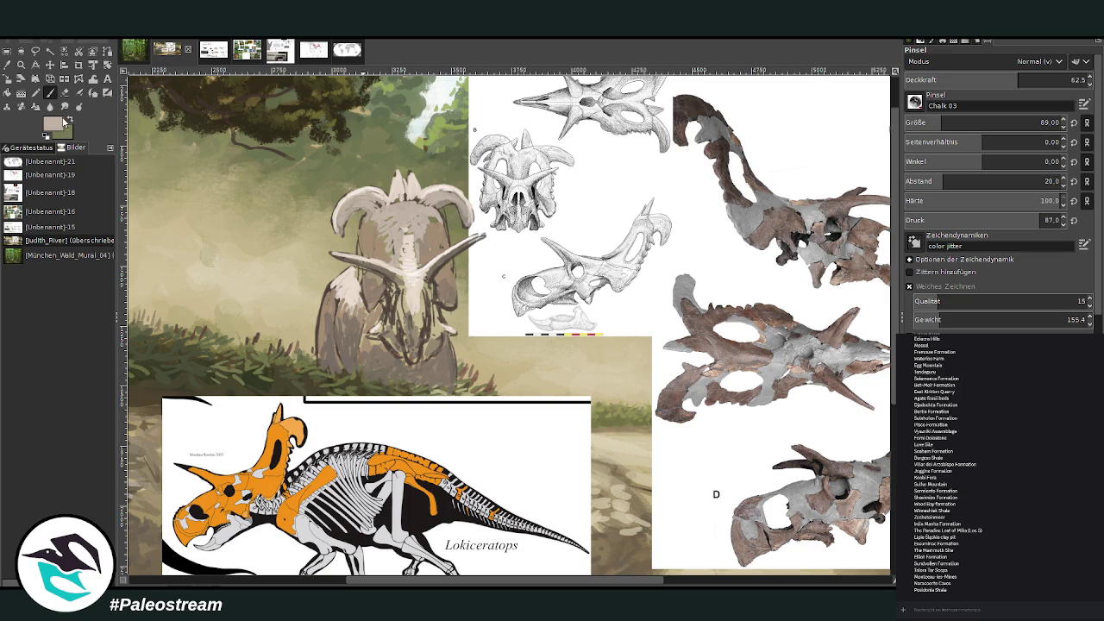
- Pick a dark grey-green and set the brush to size 76 at 81.7 opacity
{"action": "left_click", "coordinate": [869, 318], "text": "ctrl"}
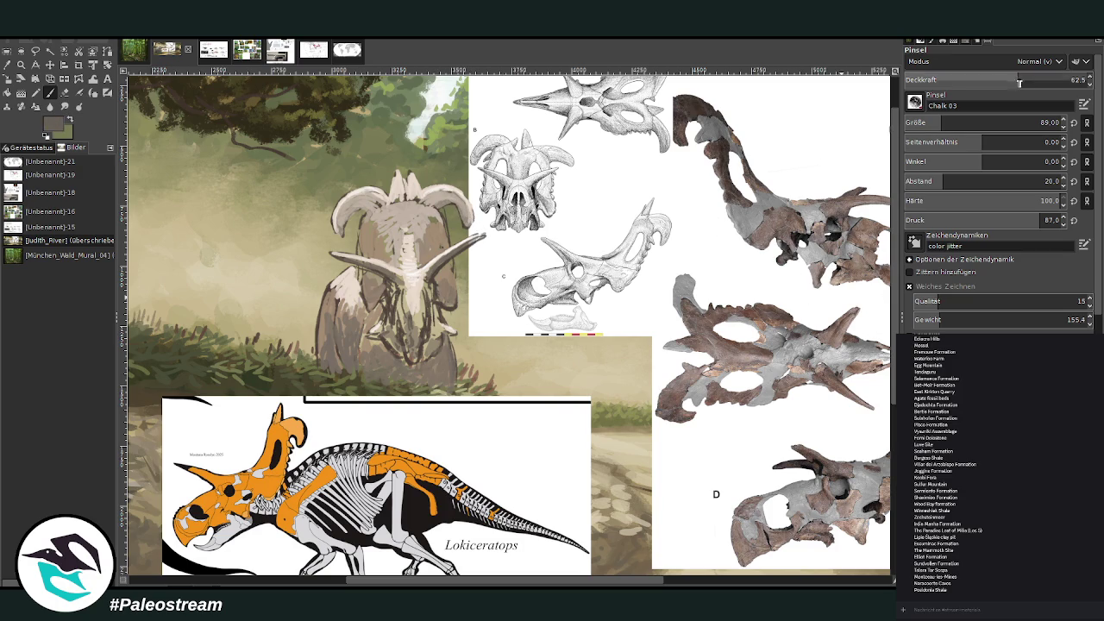
{"action": "left_click_drag", "start_coordinate": [1018, 82], "coordinate": [1056, 82]}
{"action": "left_click_drag", "start_coordinate": [944, 122], "coordinate": [935, 123]}
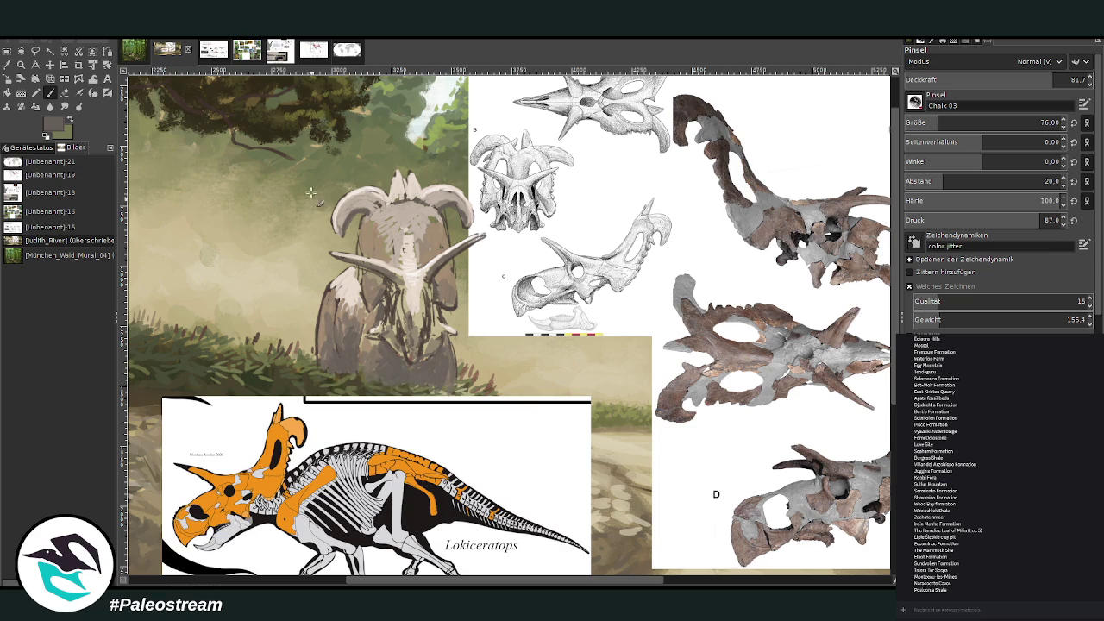
- Paint light beige strokes on the lower body and a dark grey-brown mark at the jaw
{"action": "left_click", "coordinate": [871, 318], "text": "ctrl"}
{"action": "left_click_drag", "start_coordinate": [349, 315], "coordinate": [362, 319]}
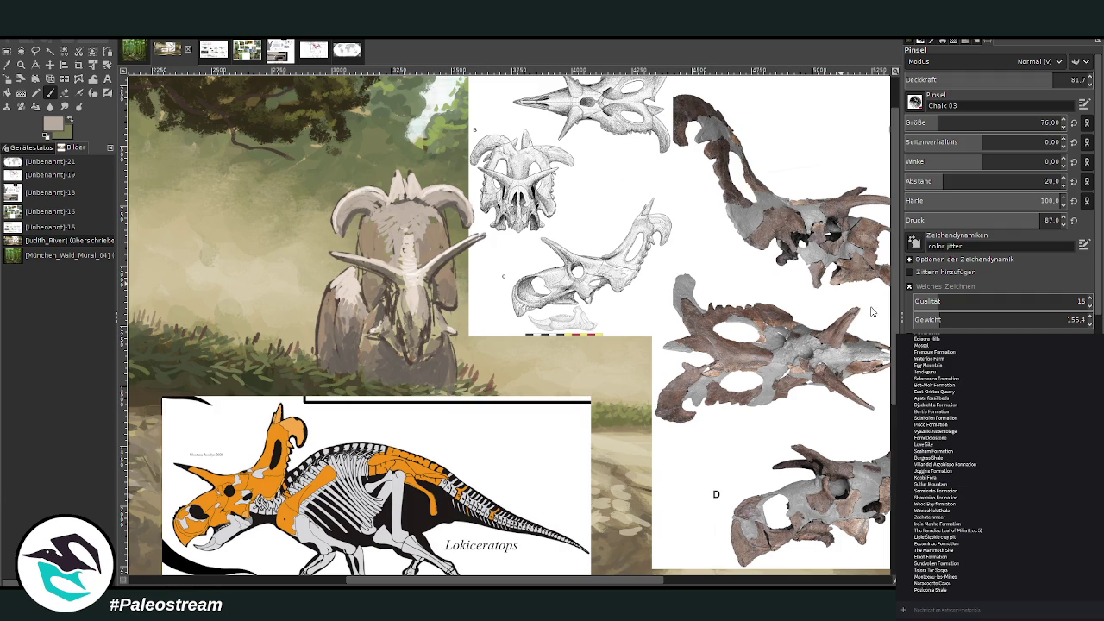
{"action": "left_click", "coordinate": [871, 312], "text": "ctrl"}
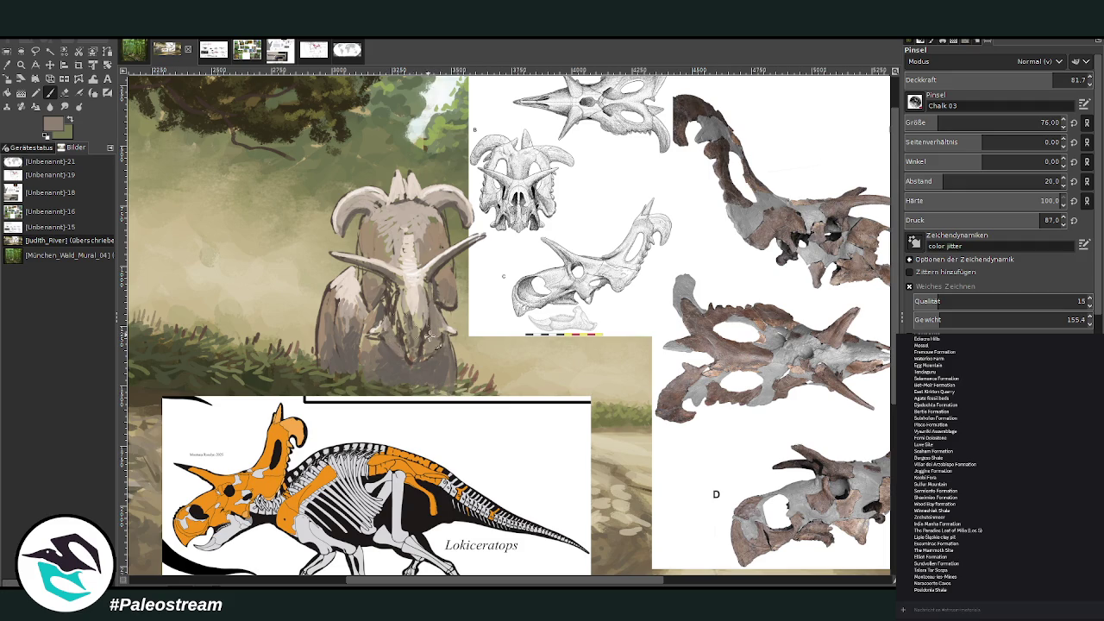
{"action": "left_click_drag", "start_coordinate": [429, 335], "coordinate": [446, 332]}
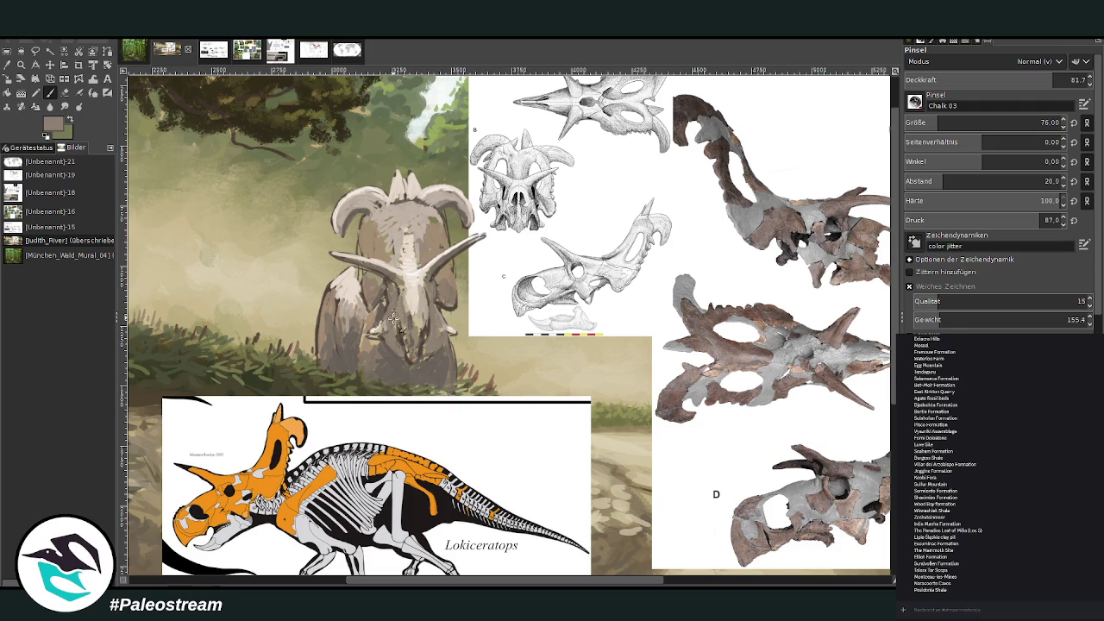
- Lower opacity to 51.7 and refine the face, chest and head with sampled brown and beige-grey
{"action": "left_click", "coordinate": [860, 269], "text": "ctrl"}
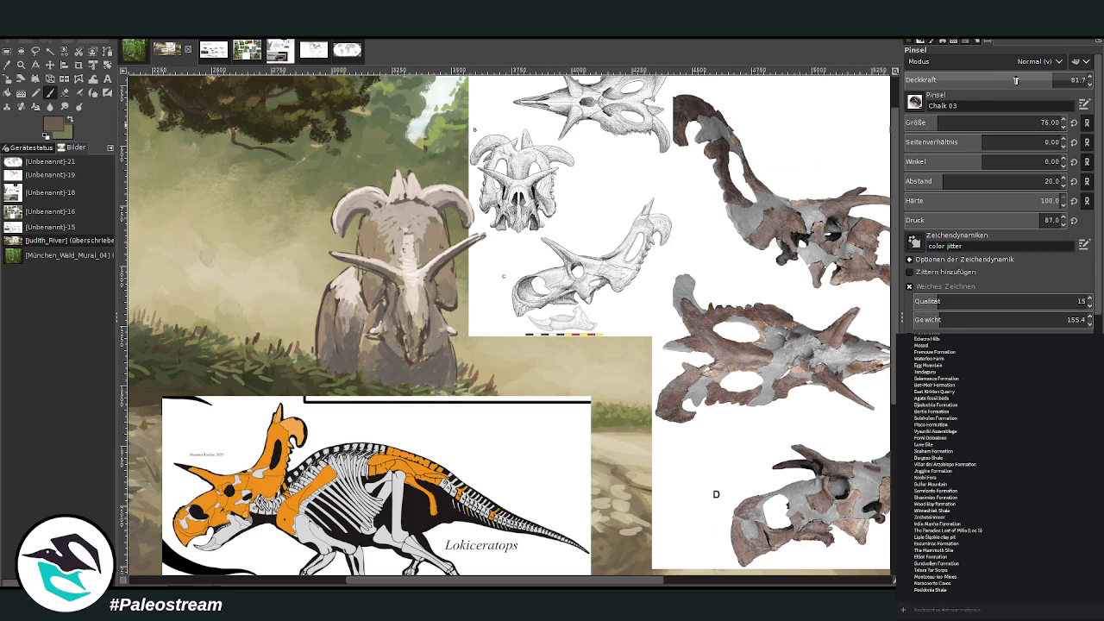
{"action": "left_click", "coordinate": [974, 82]}
{"action": "mouse_move", "coordinate": [420, 306]}
{"action": "left_mouse_down"}
{"action": "mouse_move", "coordinate": [445, 337]}
{"action": "mouse_move", "coordinate": [438, 271]}
{"action": "left_mouse_up"}
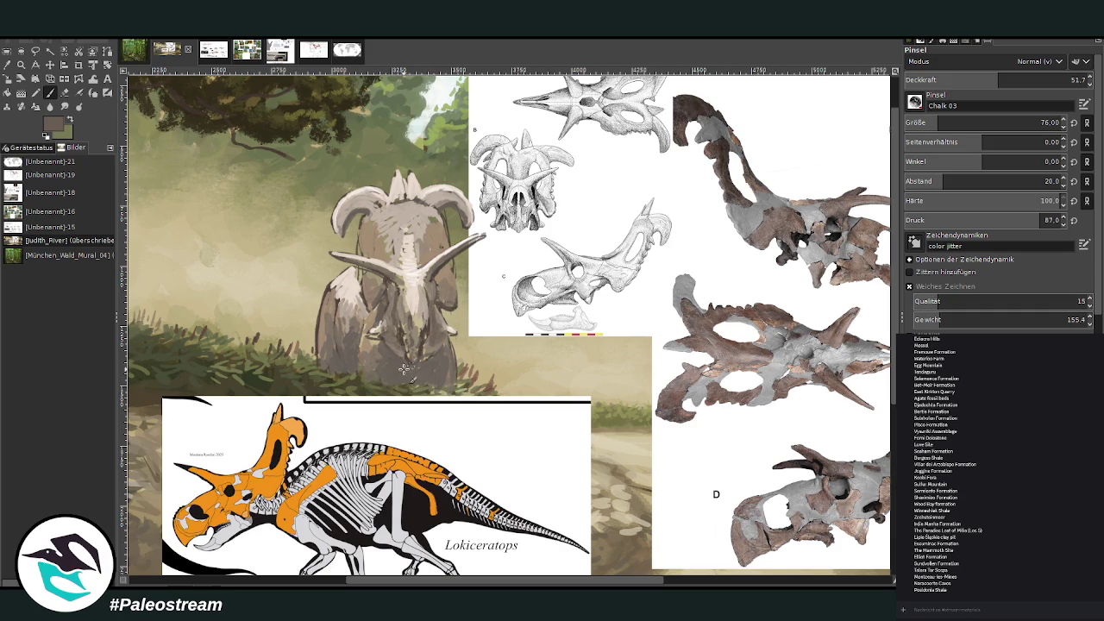
{"action": "left_click", "coordinate": [337, 314], "text": "ctrl"}
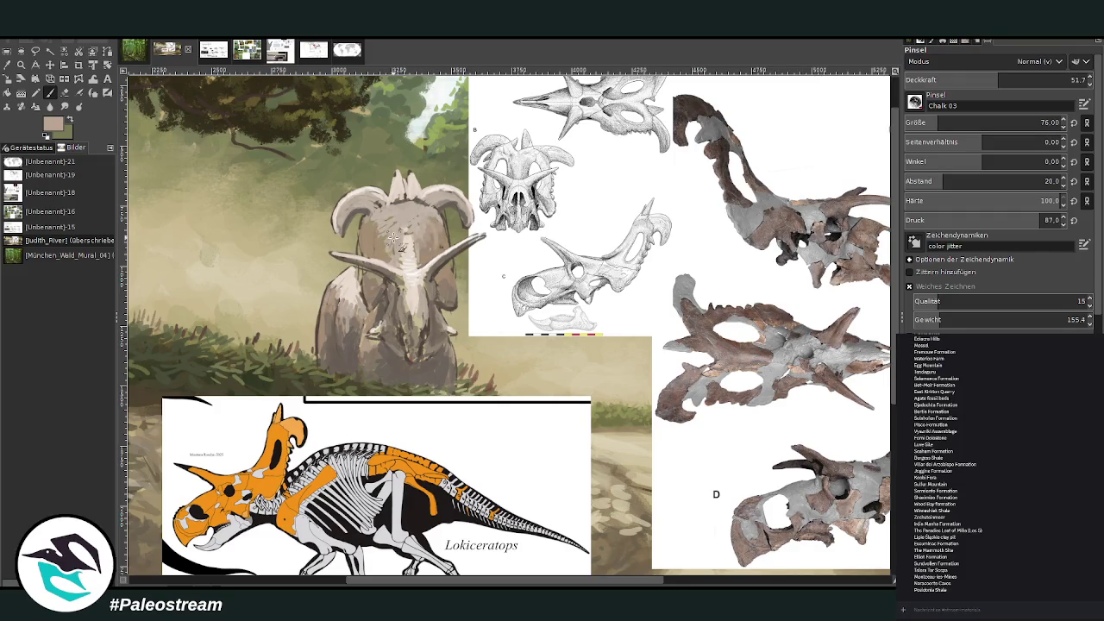
{"action": "mouse_move", "coordinate": [382, 224]}
{"action": "left_mouse_down"}
{"action": "mouse_move", "coordinate": [379, 257]}
{"action": "mouse_move", "coordinate": [445, 262]}
{"action": "mouse_move", "coordinate": [436, 260]}
{"action": "mouse_move", "coordinate": [447, 276]}
{"action": "left_mouse_up"}
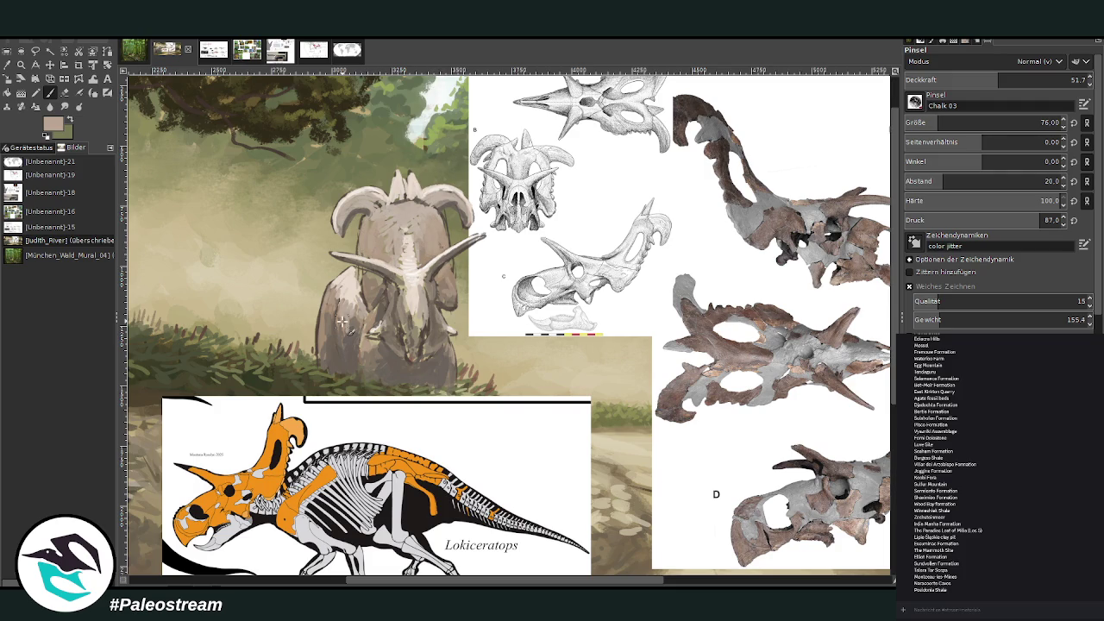
- Sample lighter shades from the dinosaur and raise the brush opacity to 80.6
{"action": "key", "text": "o"}
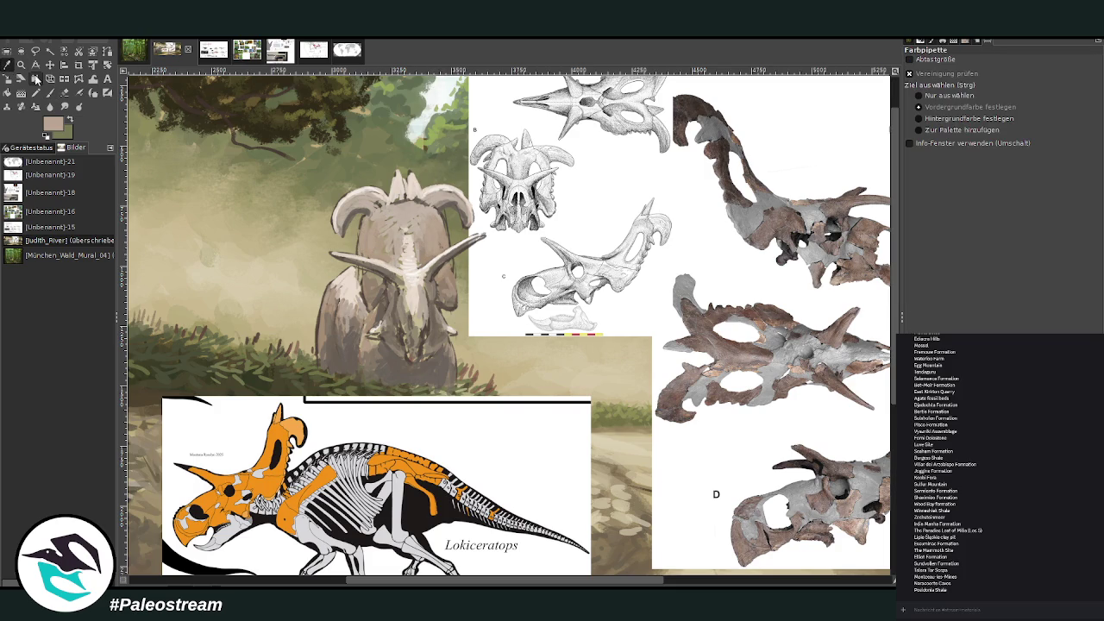
{"action": "left_click", "coordinate": [404, 210]}
{"action": "left_click", "coordinate": [421, 164]}
{"action": "key", "text": "p"}
{"action": "left_click", "coordinate": [1035, 77]}
{"action": "left_click_drag", "start_coordinate": [1036, 77], "coordinate": [1042, 77]}
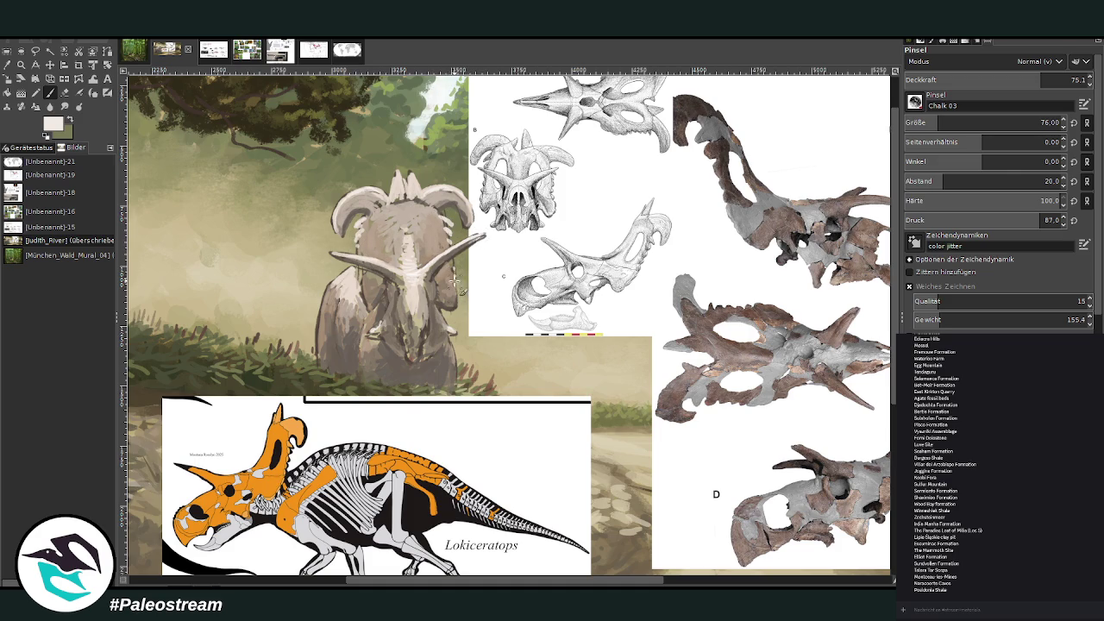
{"action": "key", "text": "greater"}
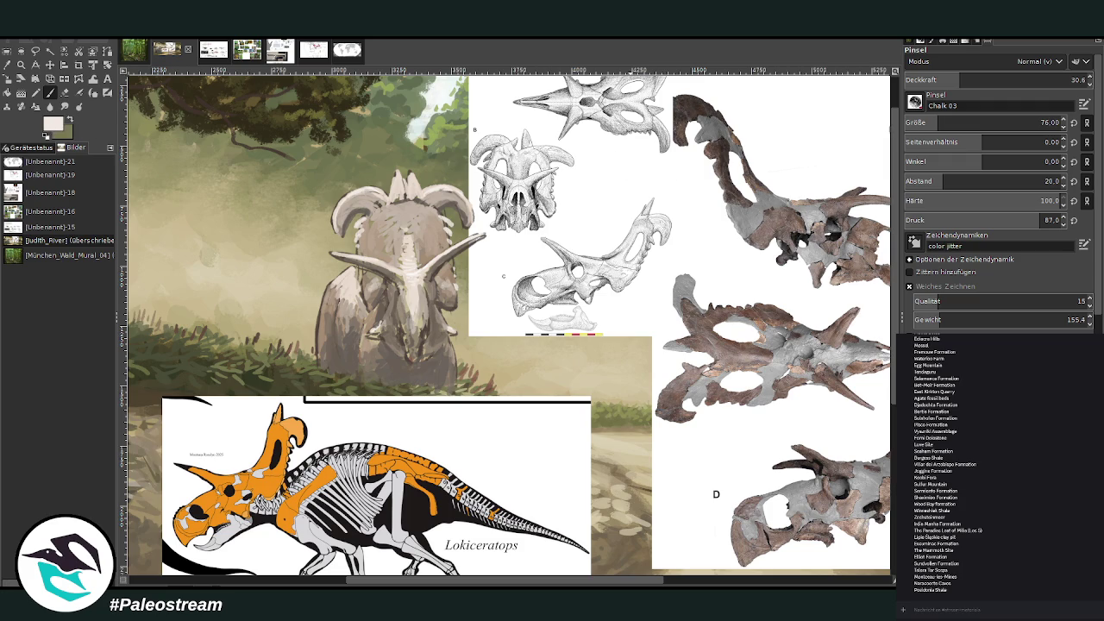
- Add dark grey chalk marks on the body, then resample lighter grey-brown and beige tones
{"action": "left_click", "coordinate": [867, 343], "text": "ctrl"}
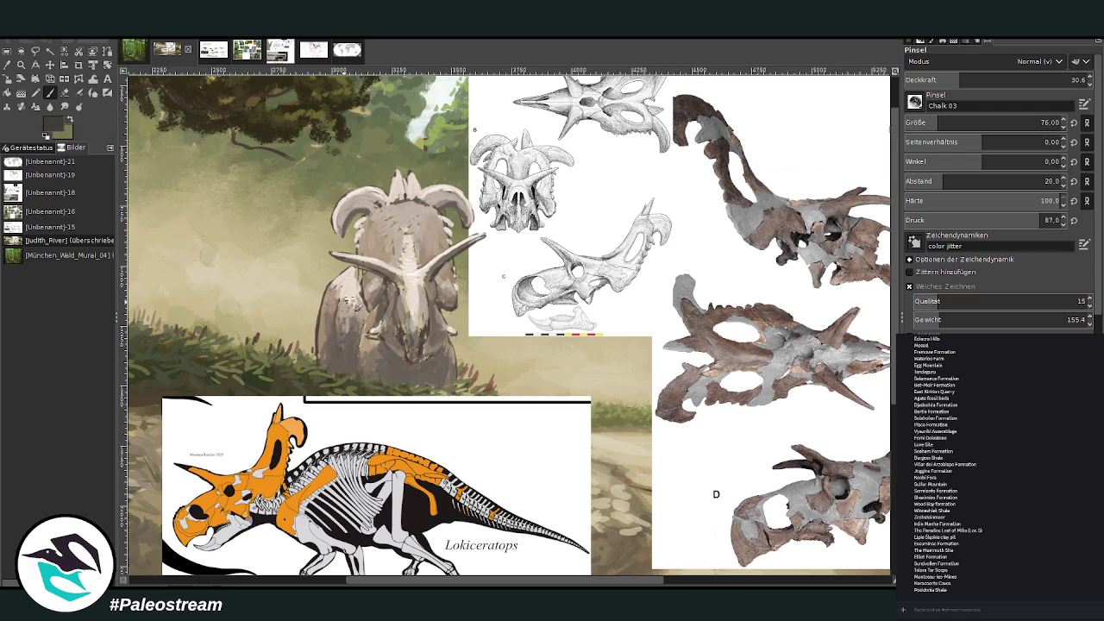
{"action": "left_click_drag", "start_coordinate": [336, 325], "coordinate": [329, 315]}
{"action": "key", "text": "o"}
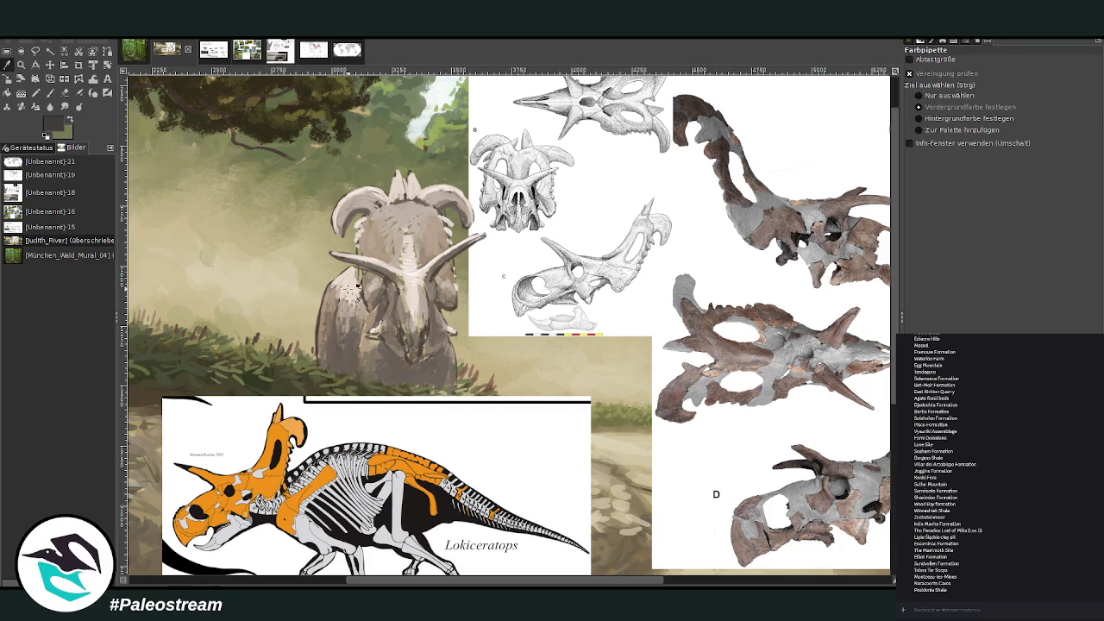
{"action": "left_click", "coordinate": [357, 288]}
{"action": "left_click", "coordinate": [372, 287]}
{"action": "left_click", "coordinate": [376, 321]}
{"action": "key", "text": "p"}
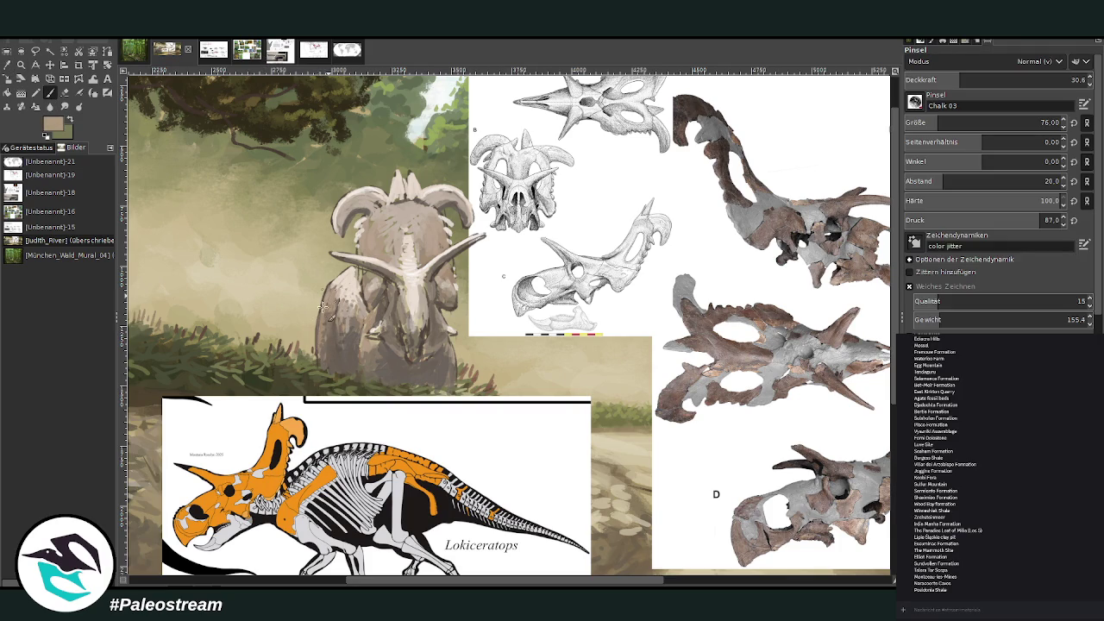
{"action": "left_click", "coordinate": [879, 291], "text": "ctrl"}
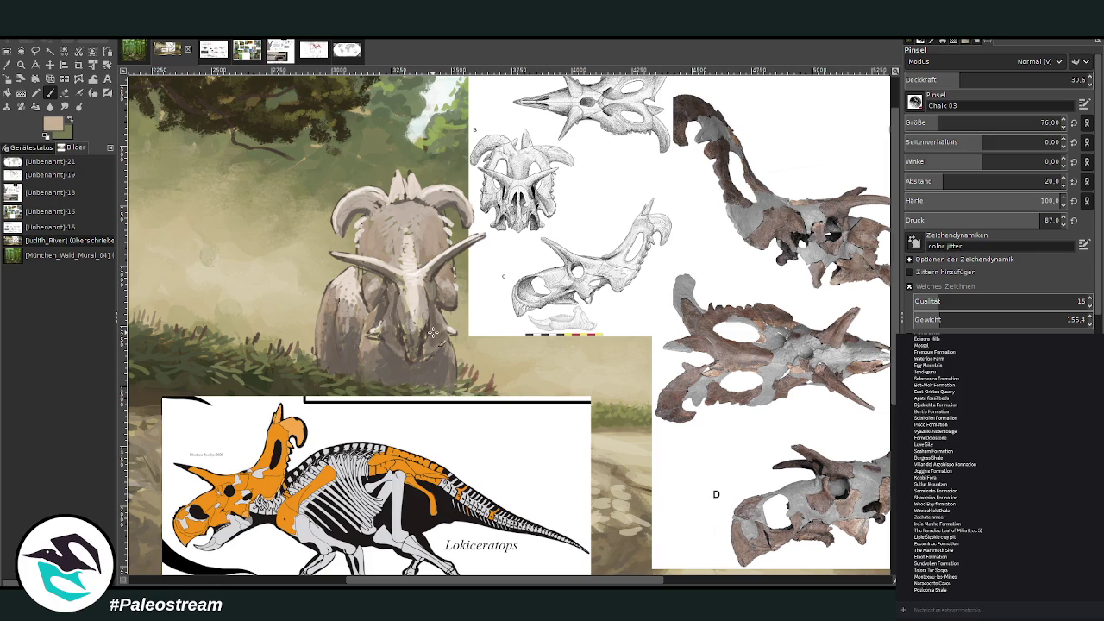
- Shift both skull reference sheets and the orange skeleton image right, clear of the standing ceratopsian
{"action": "scroll", "coordinate": [405, 394], "scroll_direction": "down", "scroll_amount": 2}
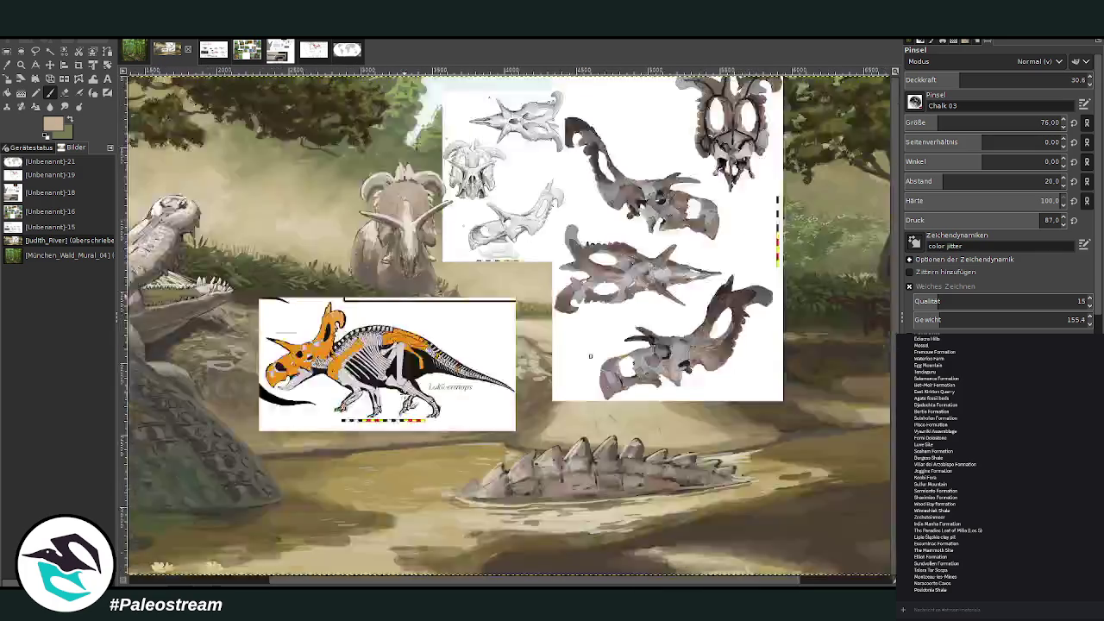
{"action": "scroll", "coordinate": [404, 393], "scroll_direction": "down", "scroll_amount": 1}
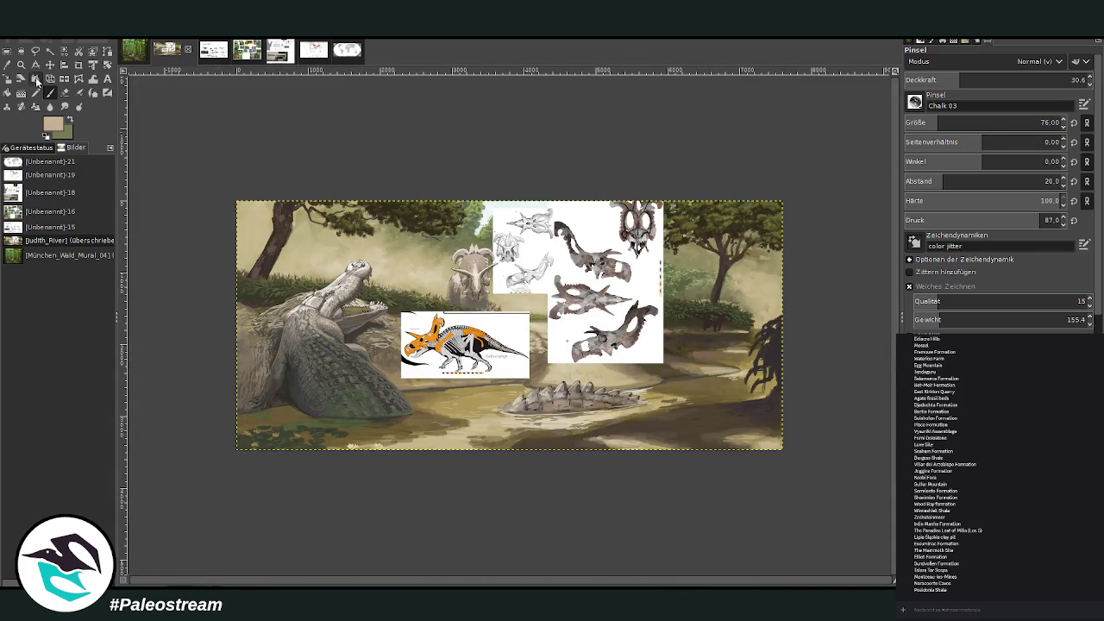
{"action": "left_click", "coordinate": [50, 65]}
{"action": "left_click_drag", "start_coordinate": [586, 255], "coordinate": [647, 250]}
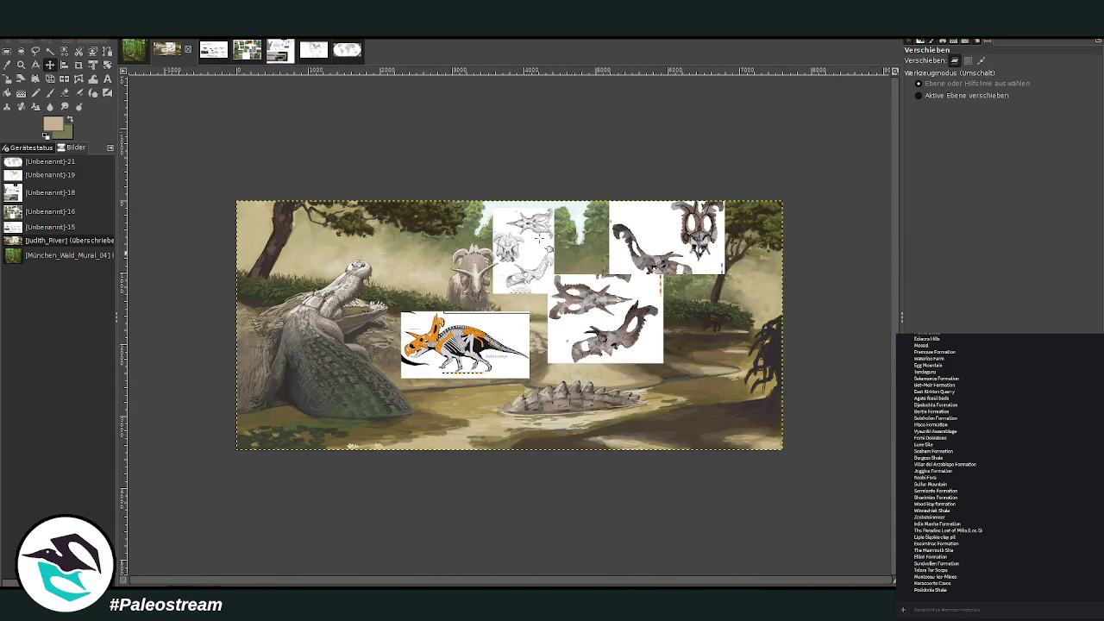
{"action": "left_click_drag", "start_coordinate": [540, 239], "coordinate": [589, 242]}
{"action": "left_click_drag", "start_coordinate": [470, 331], "coordinate": [604, 316]}
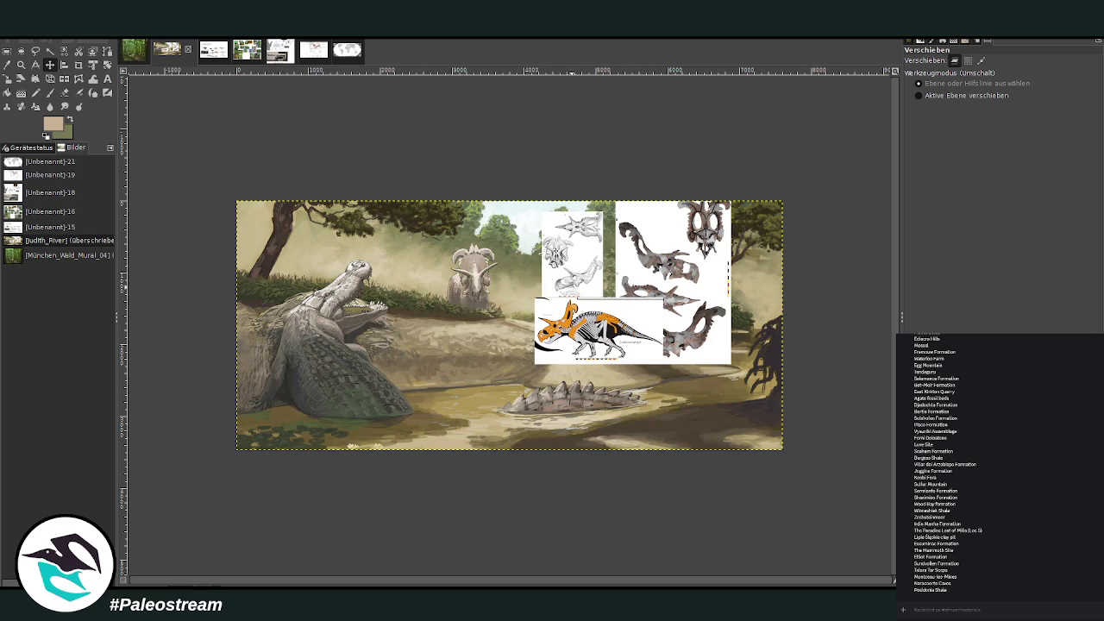
{"action": "key", "text": "z"}
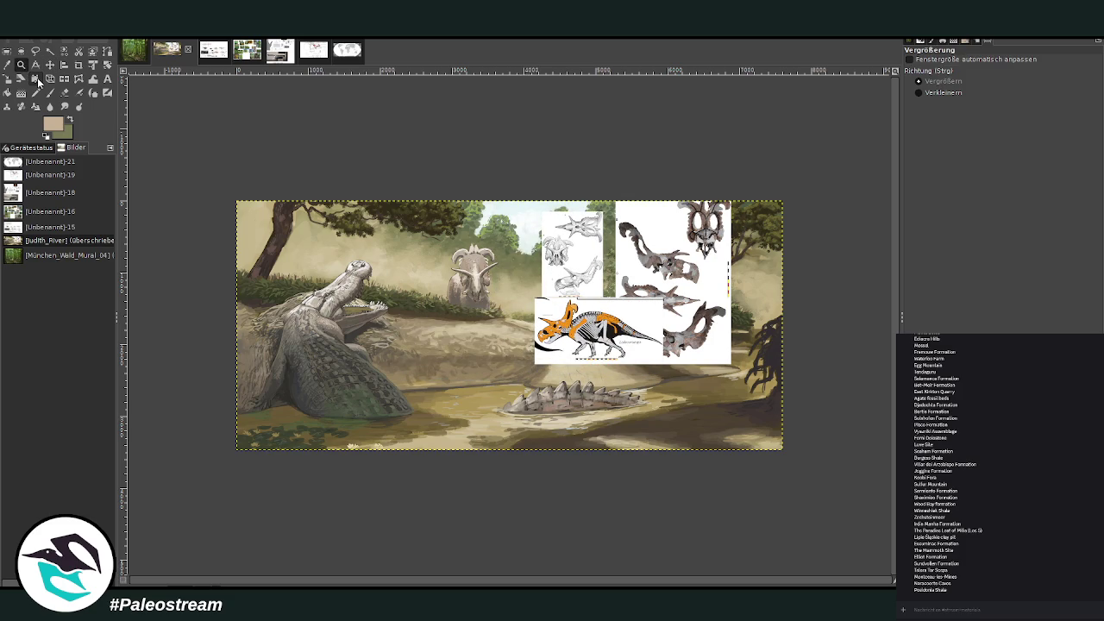
- Zoom onto the ceratopsian's head and paint a sampled grey stroke along its right horn at size 27
{"action": "left_click", "coordinate": [427, 241]}
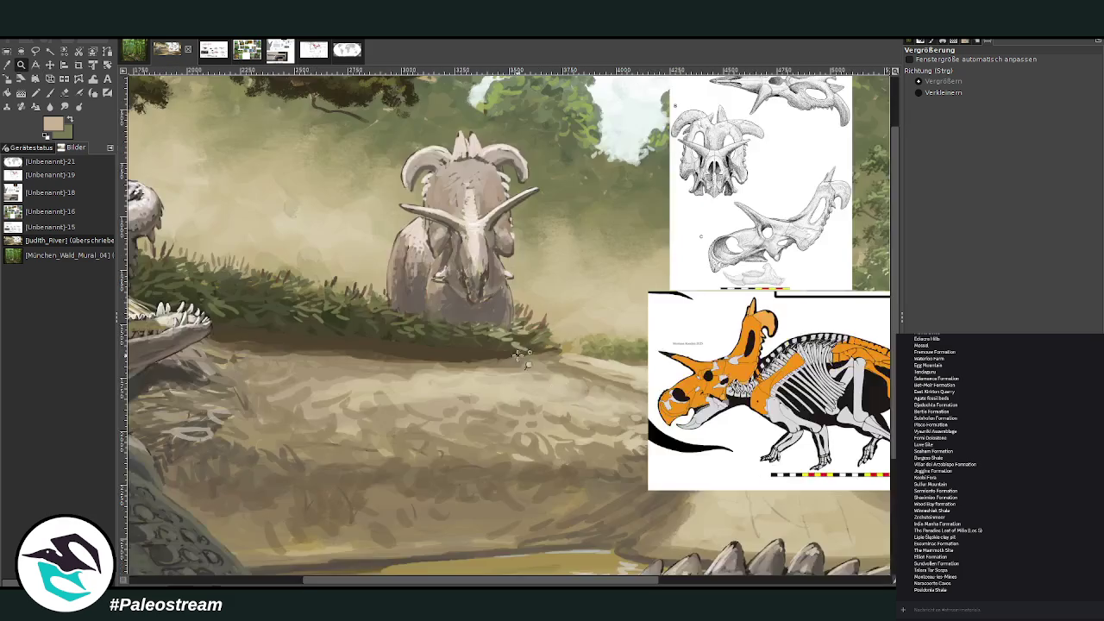
{"action": "mouse_move", "coordinate": [321, 97]}
{"action": "left_mouse_down"}
{"action": "mouse_move", "coordinate": [654, 381]}
{"action": "mouse_move", "coordinate": [686, 465]}
{"action": "left_mouse_up"}
{"action": "left_click_drag", "start_coordinate": [250, 92], "coordinate": [685, 496]}
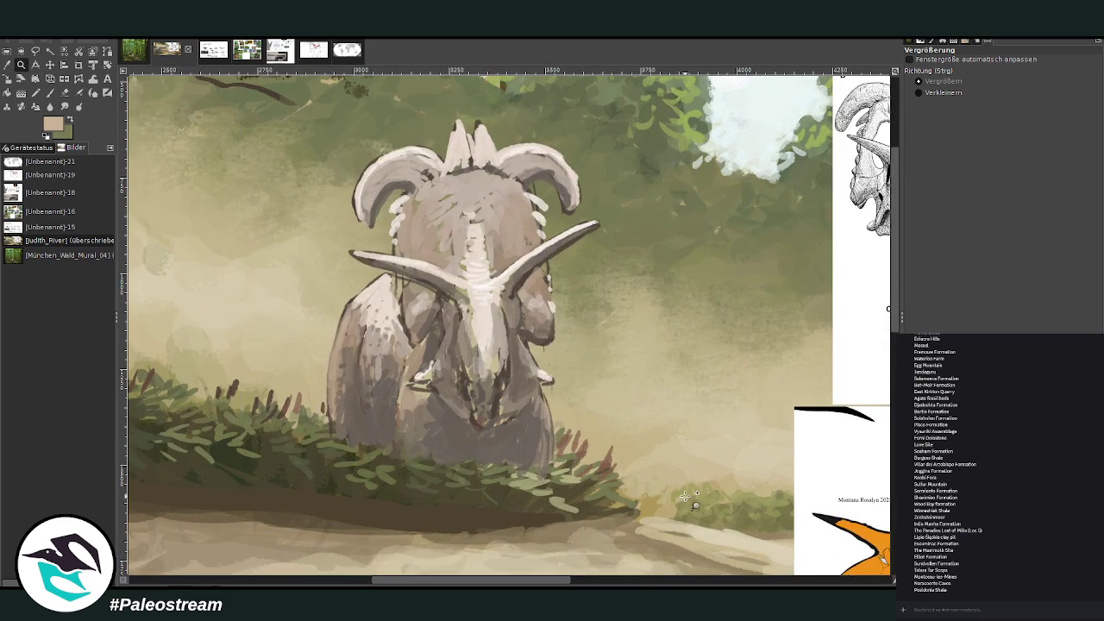
{"action": "left_click", "coordinate": [8, 65]}
{"action": "left_click", "coordinate": [524, 271]}
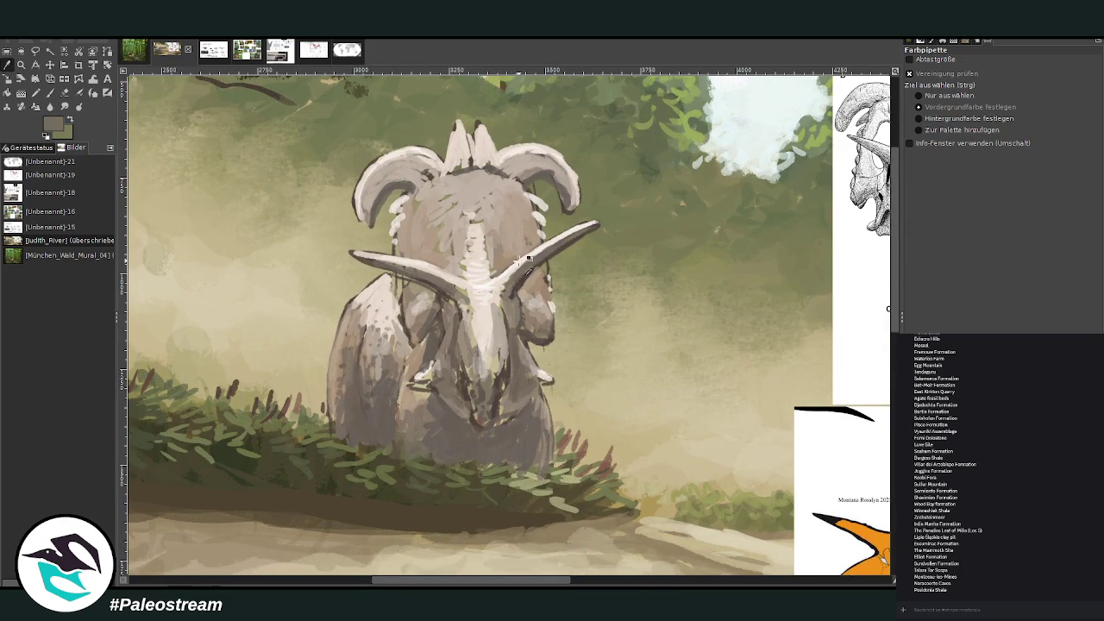
{"action": "left_click", "coordinate": [50, 93]}
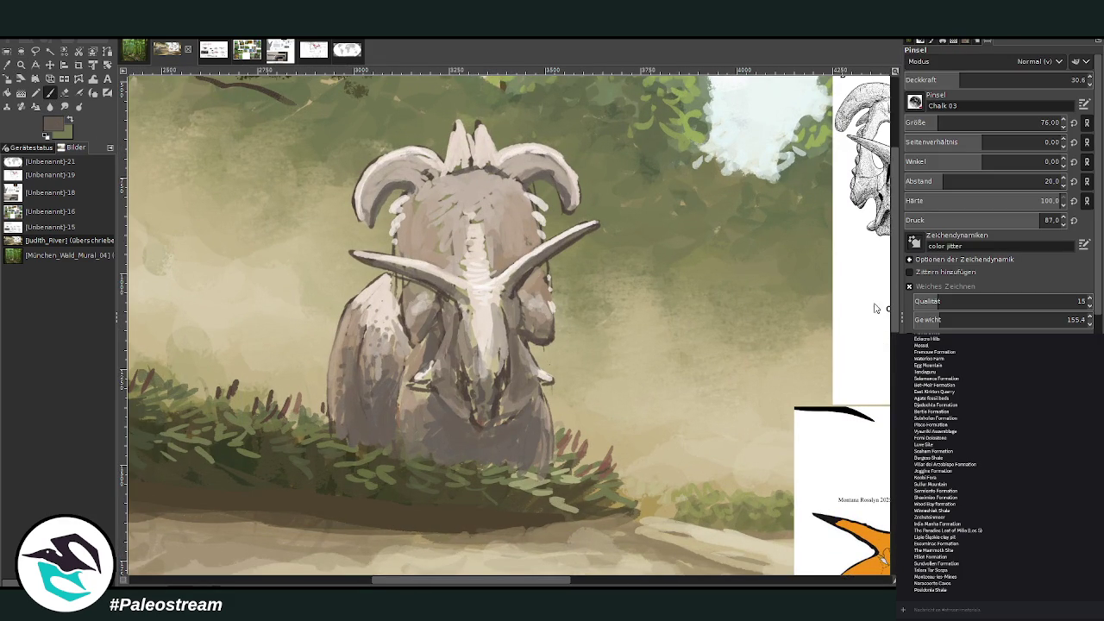
{"action": "left_click", "coordinate": [914, 122]}
{"action": "left_click_drag", "start_coordinate": [550, 272], "coordinate": [531, 263]}
- At about 50 opacity, lighten snout and chin in sampled beige, reshade the cheek, then raise opacity to 75
{"action": "left_click", "coordinate": [994, 78]}
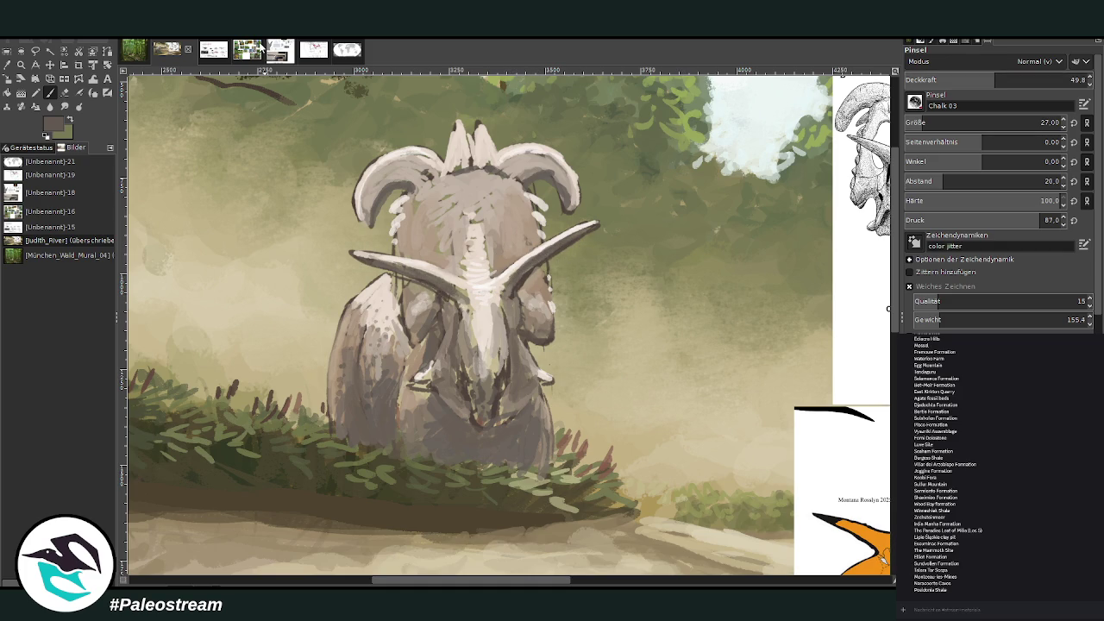
{"action": "left_click", "coordinate": [7, 65]}
{"action": "left_click", "coordinate": [540, 294]}
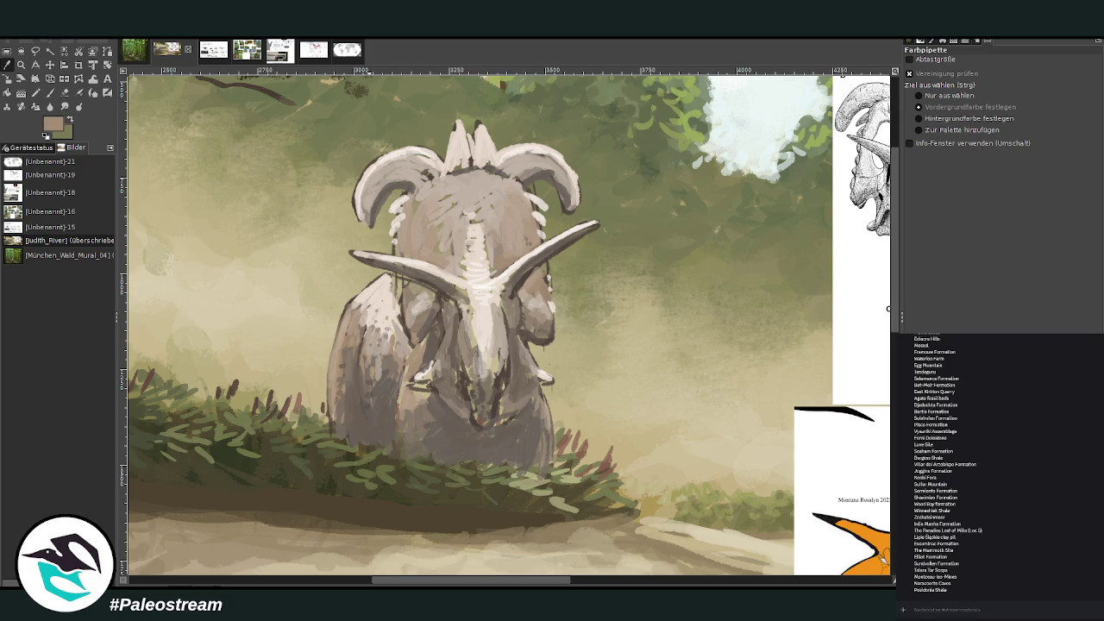
{"action": "left_click", "coordinate": [50, 93]}
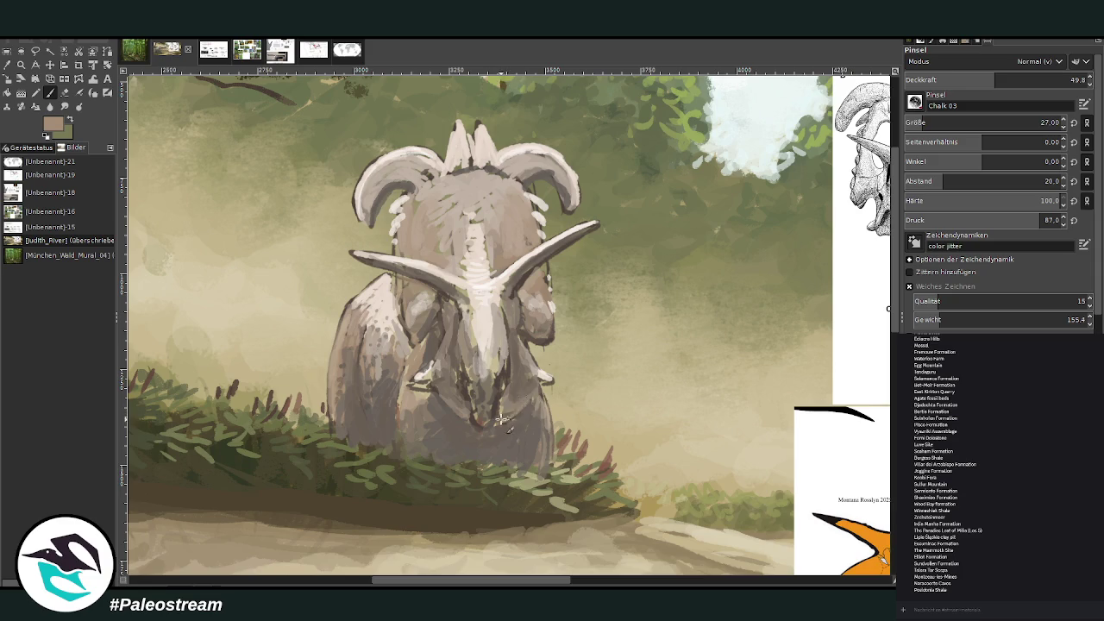
{"action": "mouse_move", "coordinate": [482, 421]}
{"action": "left_mouse_down"}
{"action": "mouse_move", "coordinate": [491, 392]}
{"action": "mouse_move", "coordinate": [539, 411]}
{"action": "left_mouse_up"}
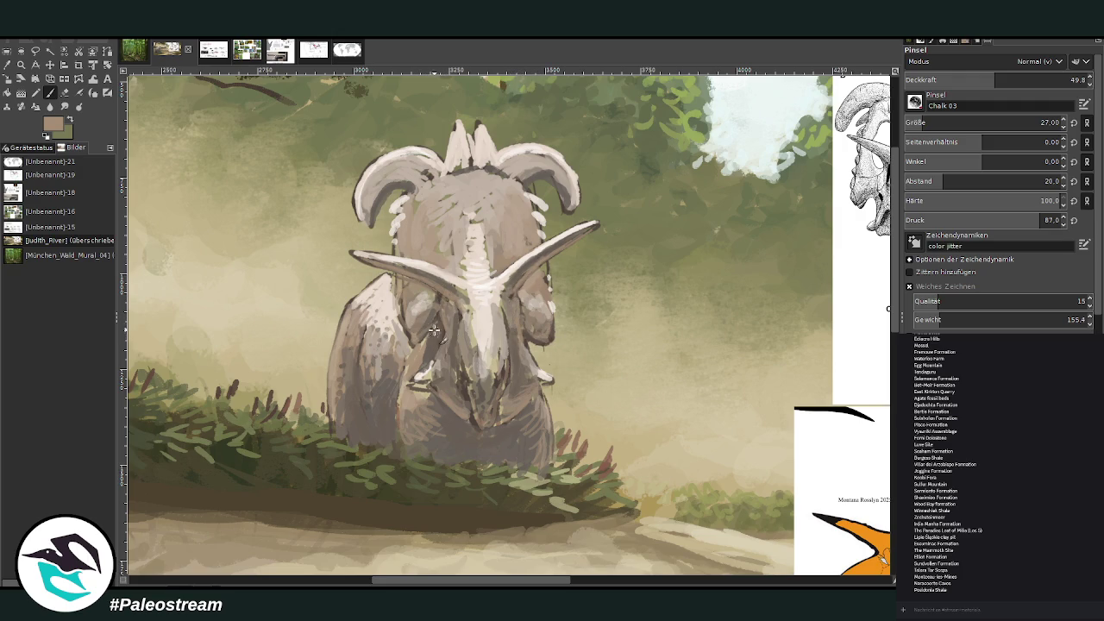
{"action": "left_click_drag", "start_coordinate": [530, 336], "coordinate": [556, 350]}
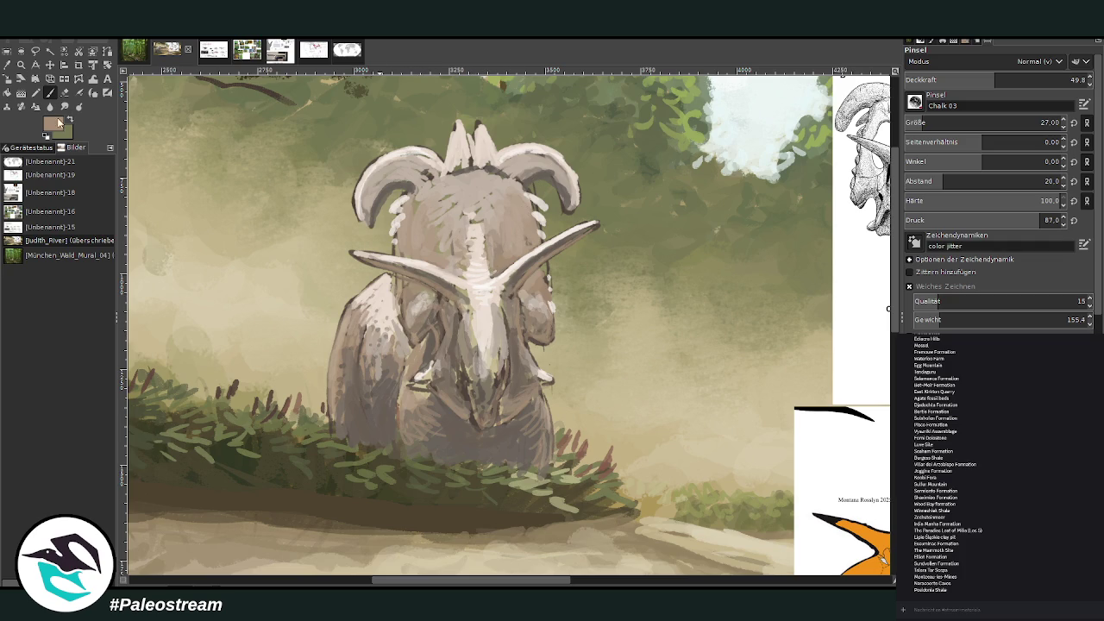
{"action": "left_click", "coordinate": [880, 298], "text": "ctrl"}
{"action": "left_click_drag", "start_coordinate": [997, 78], "coordinate": [1039, 78]}
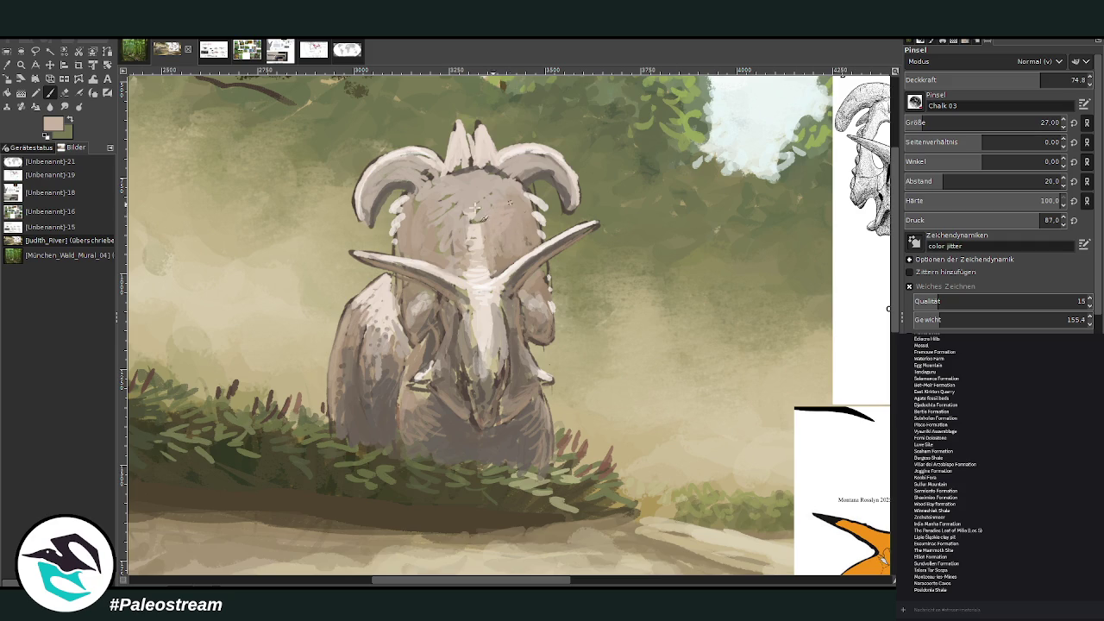
- Add light forehead strokes, repaint the crest spikes taller and sharper, and trim the left frill horn's edge
{"action": "mouse_move", "coordinate": [471, 199]}
{"action": "left_mouse_down"}
{"action": "mouse_move", "coordinate": [439, 195]}
{"action": "mouse_move", "coordinate": [431, 241]}
{"action": "mouse_move", "coordinate": [450, 252]}
{"action": "mouse_move", "coordinate": [517, 239]}
{"action": "left_mouse_up"}
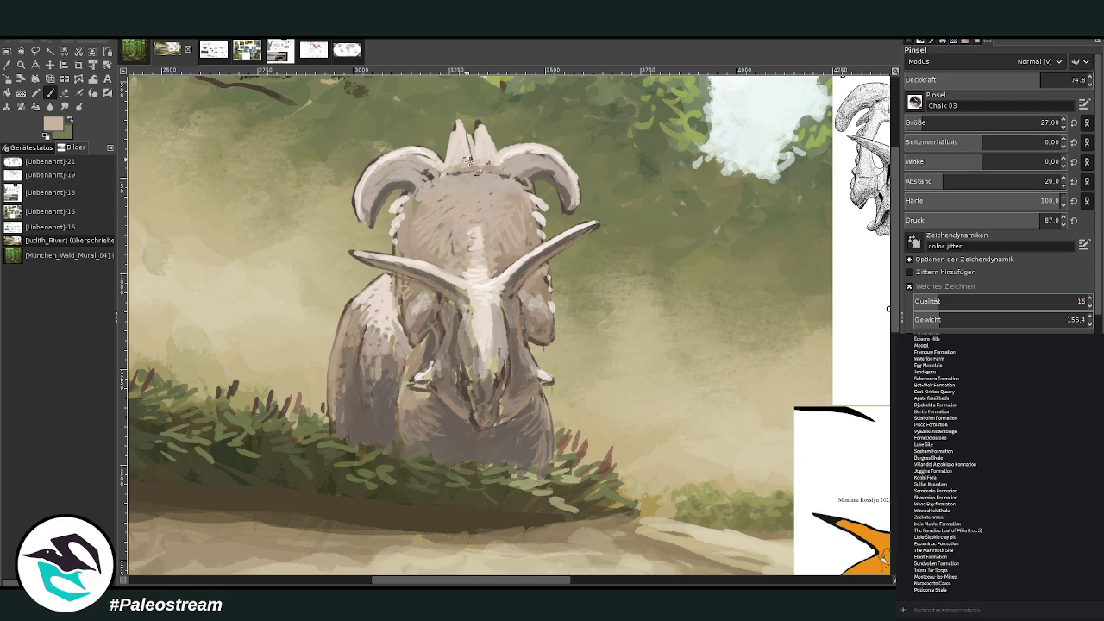
{"action": "mouse_move", "coordinate": [477, 123]}
{"action": "left_mouse_down"}
{"action": "mouse_move", "coordinate": [485, 142]}
{"action": "mouse_move", "coordinate": [454, 150]}
{"action": "left_mouse_up"}
{"action": "key", "text": "shift+e"}
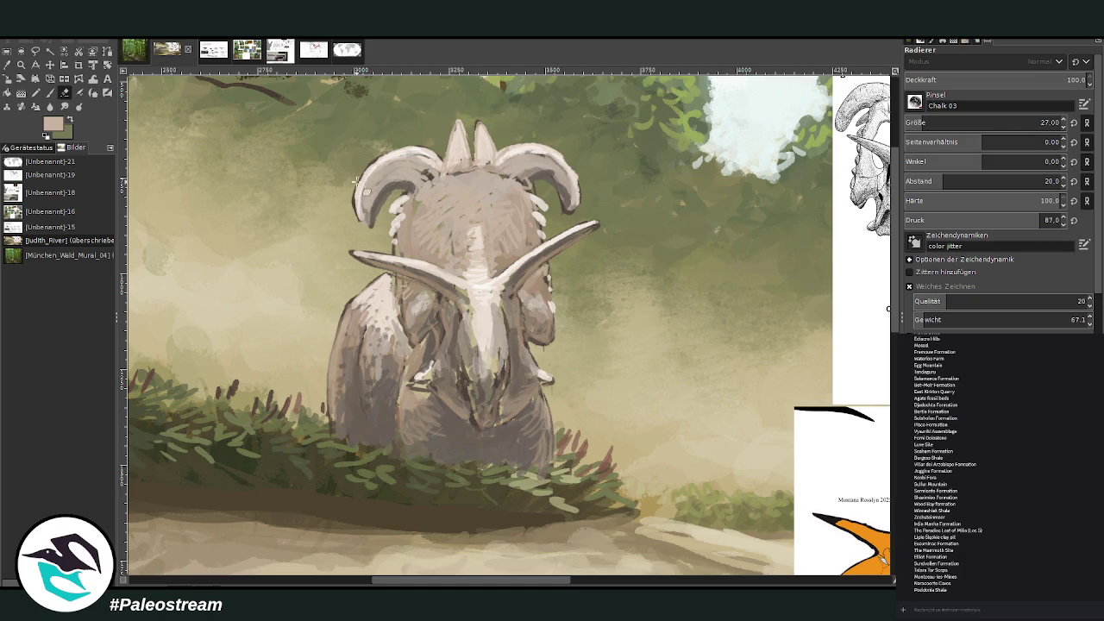
{"action": "left_click_drag", "start_coordinate": [361, 170], "coordinate": [355, 211]}
- Paint light strokes along the left flank, sample a darker grey-brown, and fit the painting to the window
{"action": "left_click", "coordinate": [49, 92]}
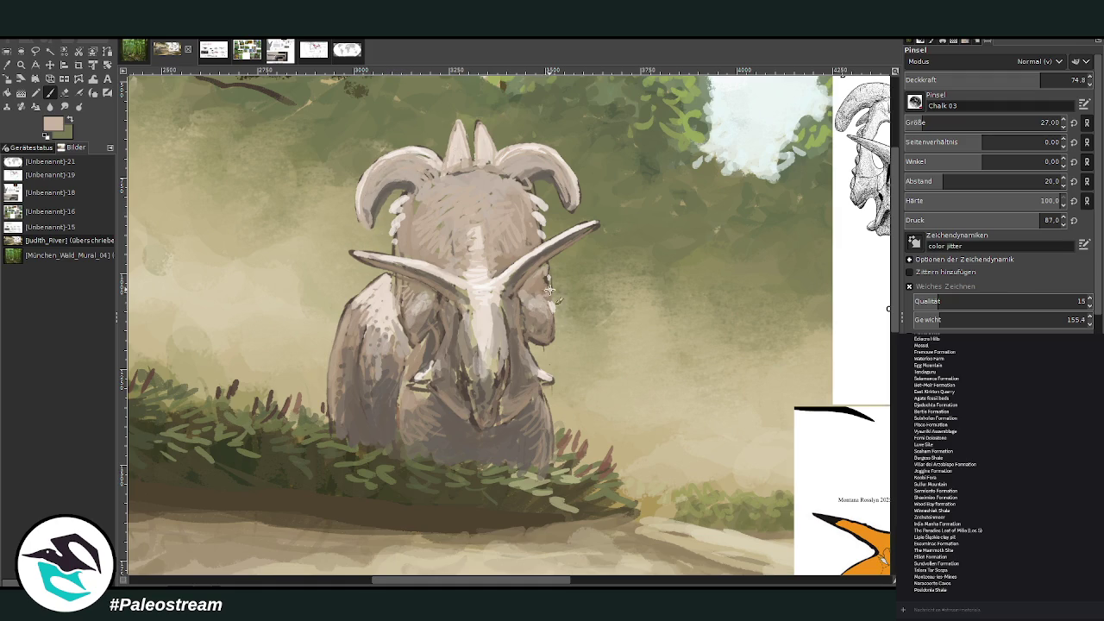
{"action": "mouse_move", "coordinate": [372, 323]}
{"action": "left_mouse_down"}
{"action": "mouse_move", "coordinate": [355, 328]}
{"action": "mouse_move", "coordinate": [371, 289]}
{"action": "mouse_move", "coordinate": [345, 324]}
{"action": "left_mouse_up"}
{"action": "key", "text": "o"}
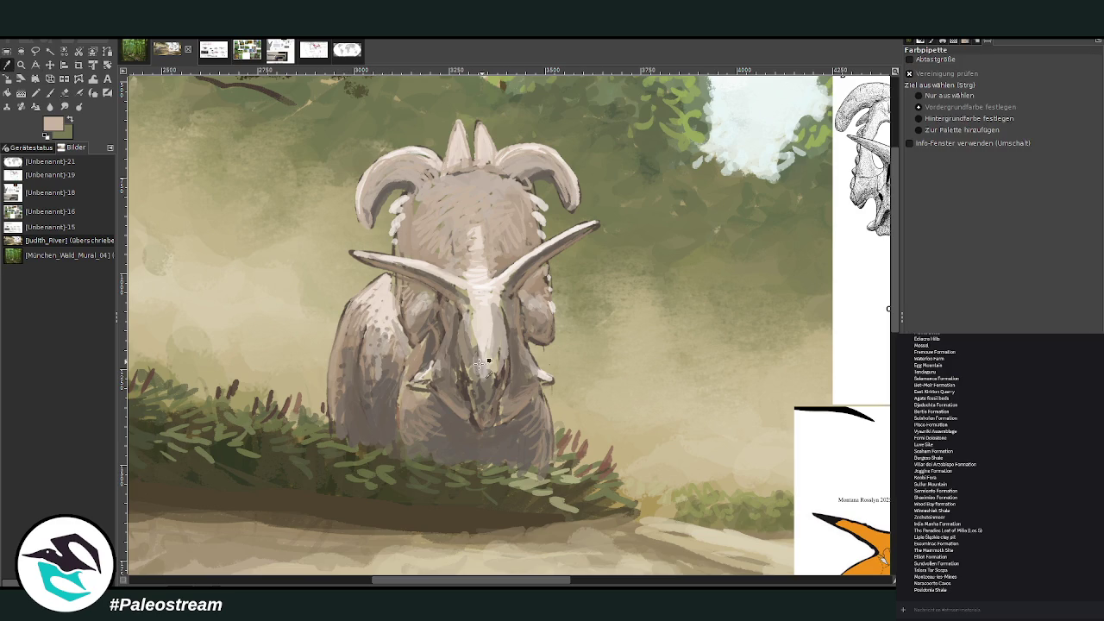
{"action": "left_click", "coordinate": [444, 385]}
{"action": "key", "text": "p"}
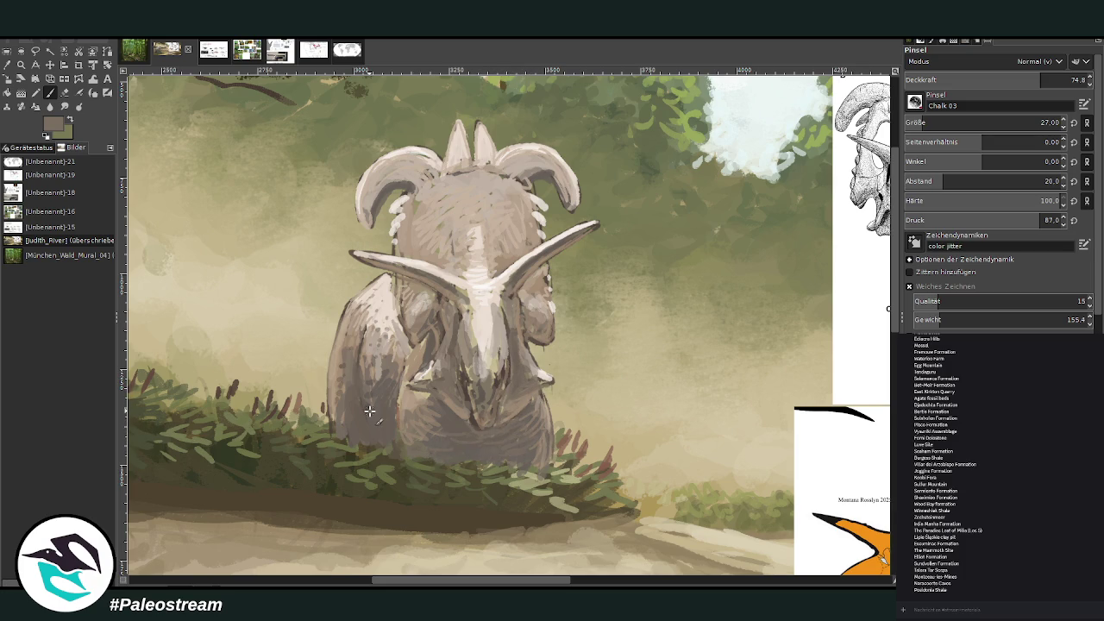
{"action": "key", "text": "ctrl+shift+j"}
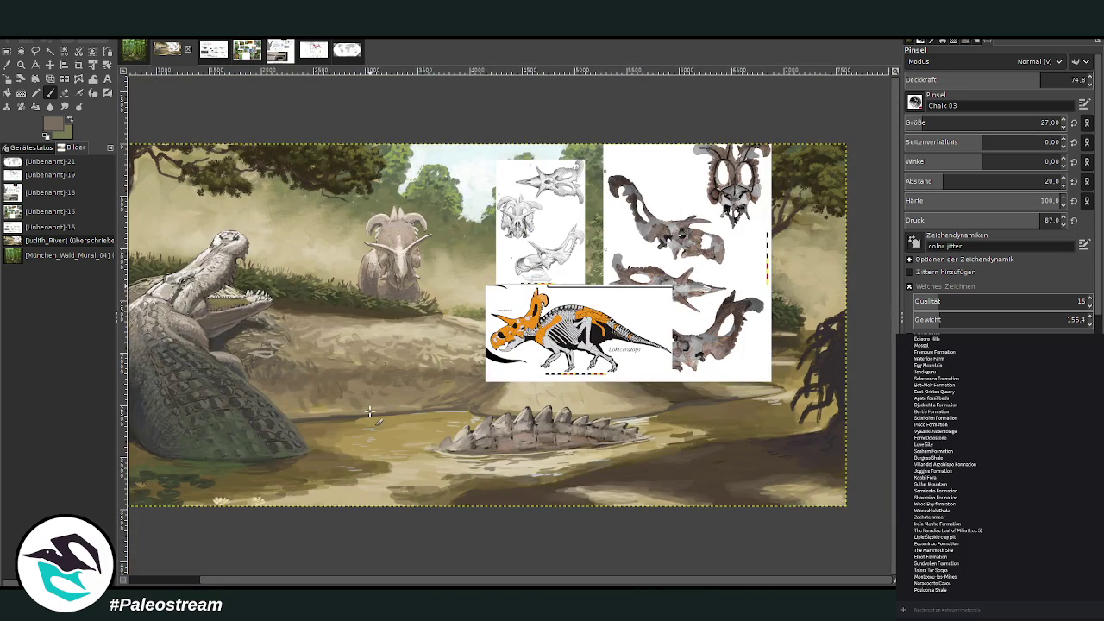
- Zoom in on the standing ceratopsian, make its layer active, and cancel a started resize
{"action": "key", "text": "z"}
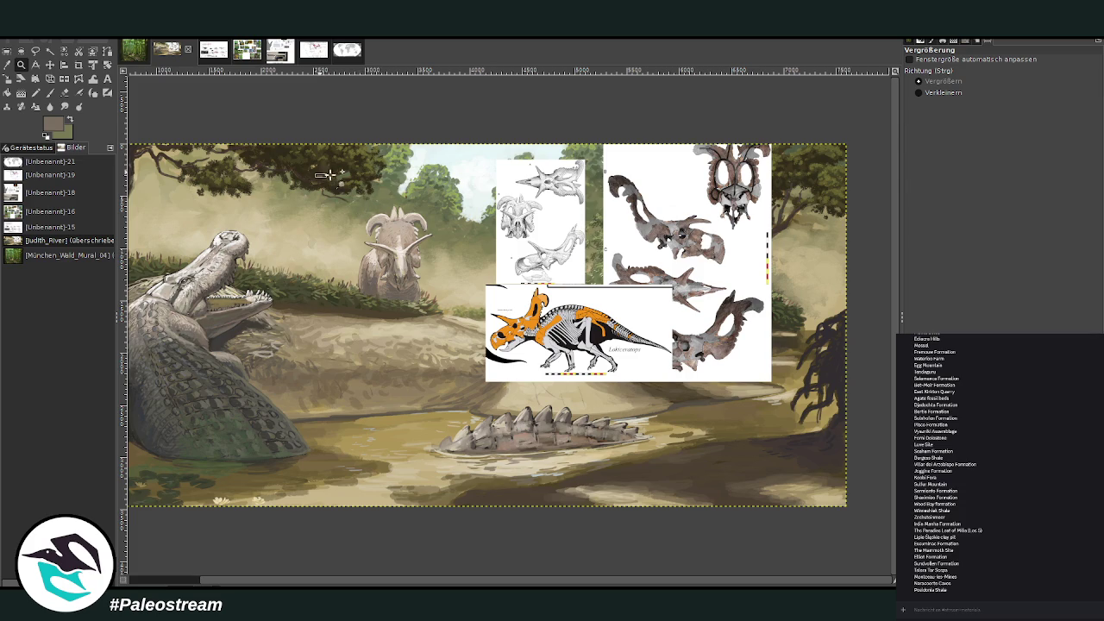
{"action": "left_click_drag", "start_coordinate": [326, 175], "coordinate": [513, 383]}
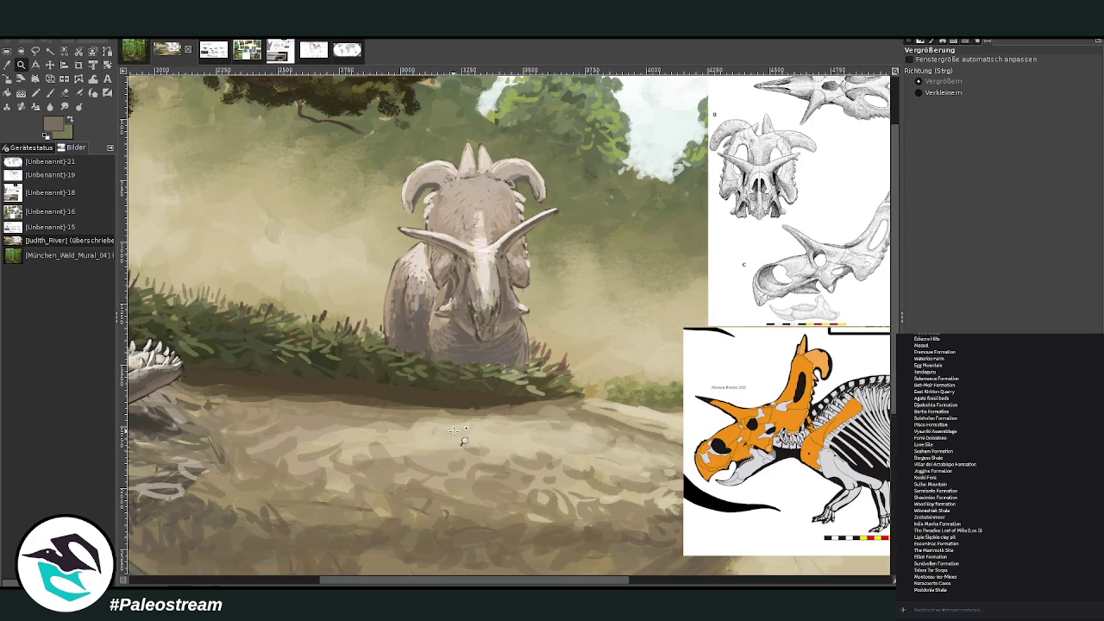
{"action": "left_click_drag", "start_coordinate": [479, 578], "coordinate": [506, 578]}
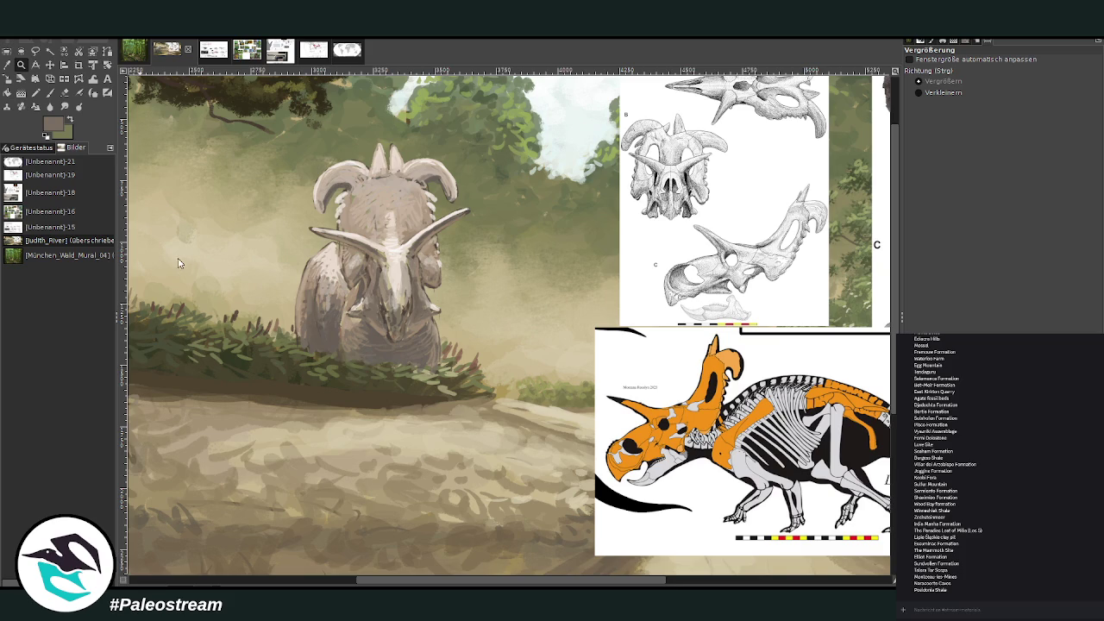
{"action": "key", "text": "Page_Up"}
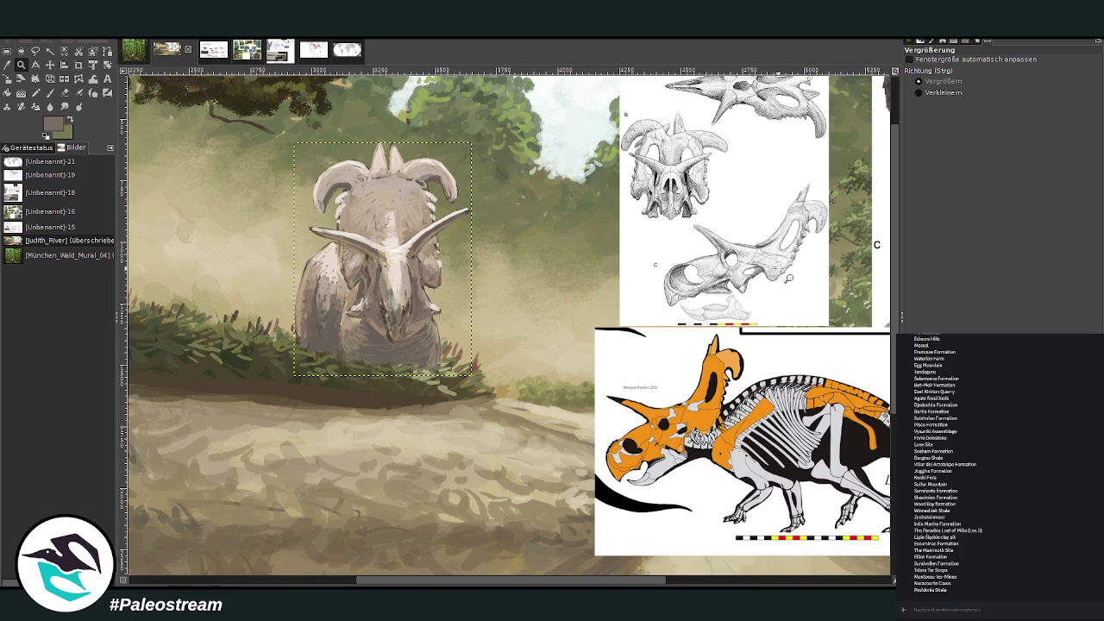
{"action": "key", "text": "shift+s"}
{"action": "left_click", "coordinate": [345, 271]}
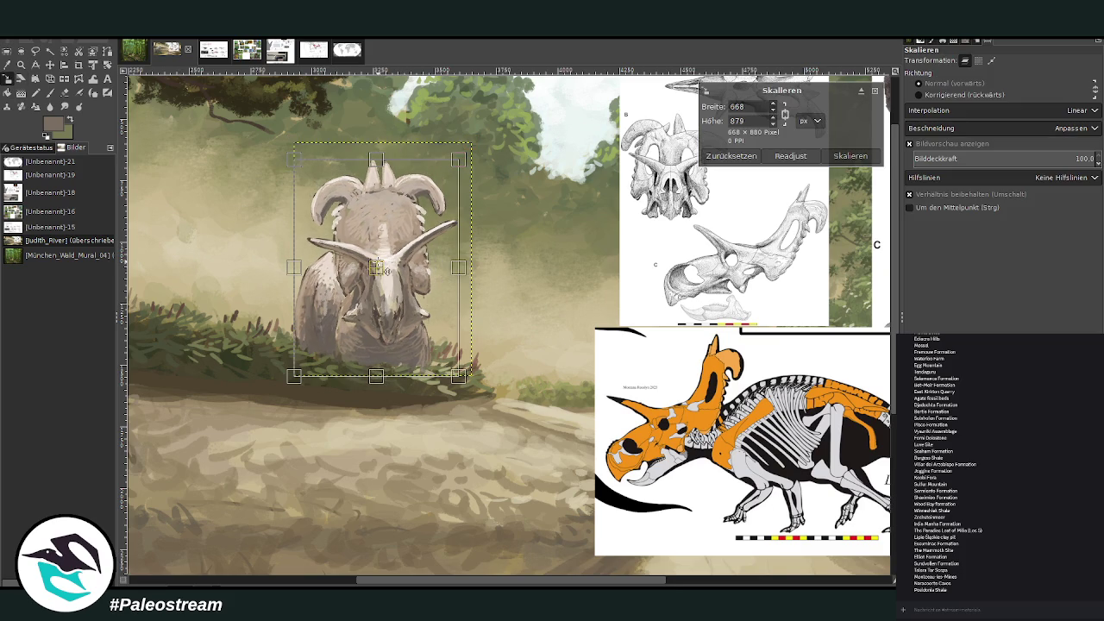
{"action": "key", "text": "Escape"}
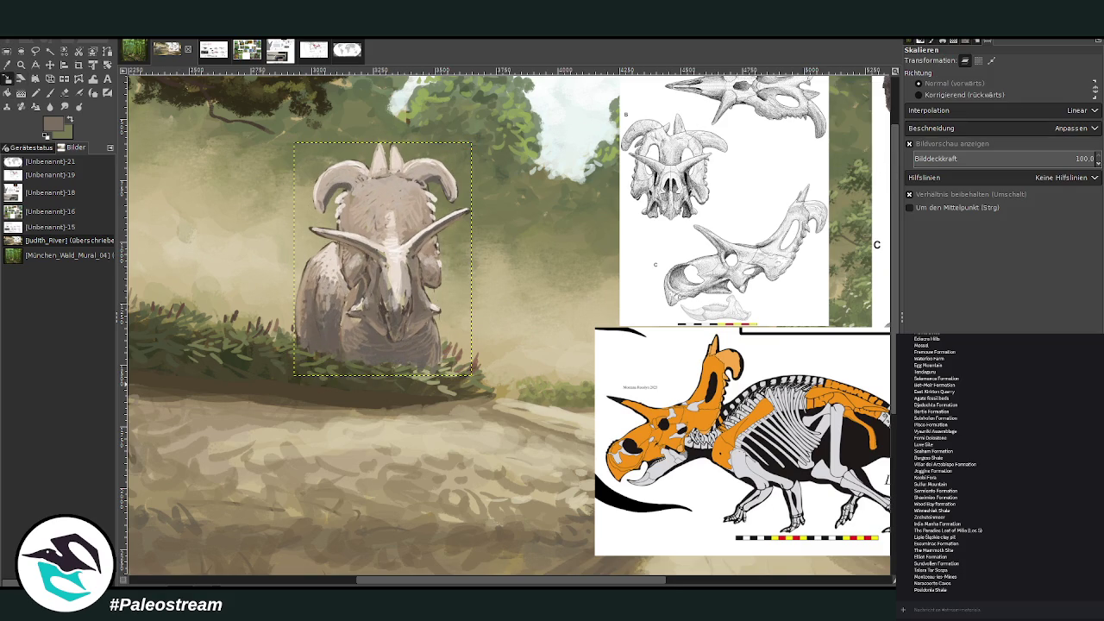
- Duplicate the Lokiceratops, place the copy to its left, and scale it from 564x742 to 551x725
{"action": "key", "text": "m"}
{"action": "key", "text": "shift+ctrl+d"}
{"action": "left_click_drag", "start_coordinate": [404, 262], "coordinate": [258, 240]}
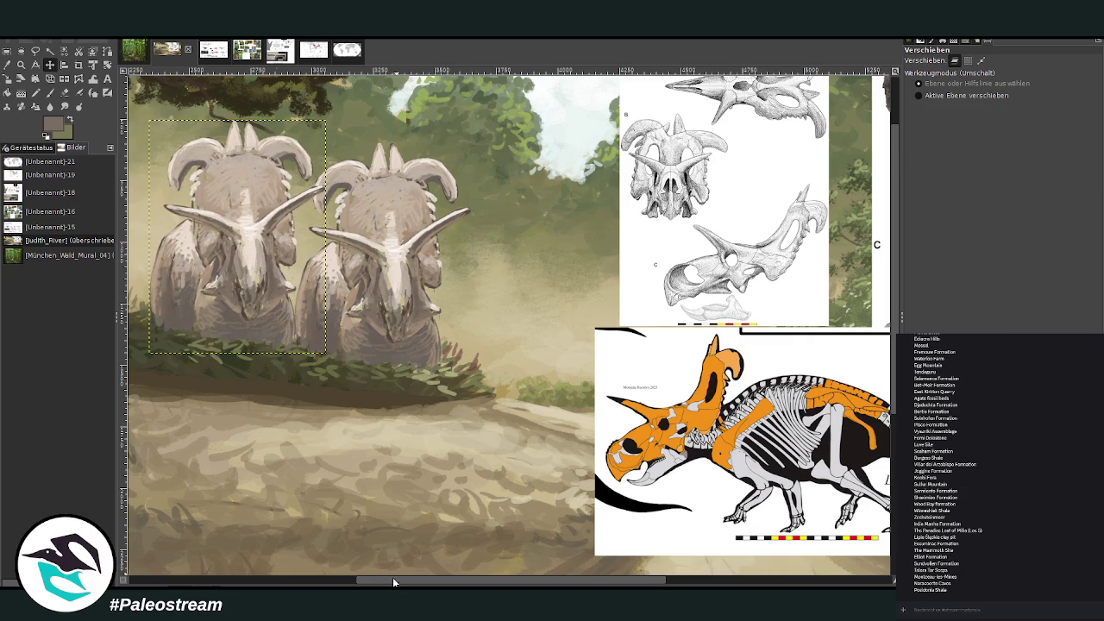
{"action": "left_click_drag", "start_coordinate": [394, 582], "coordinate": [304, 582]}
{"action": "key", "text": "shift+s"}
{"action": "left_click", "coordinate": [412, 259]}
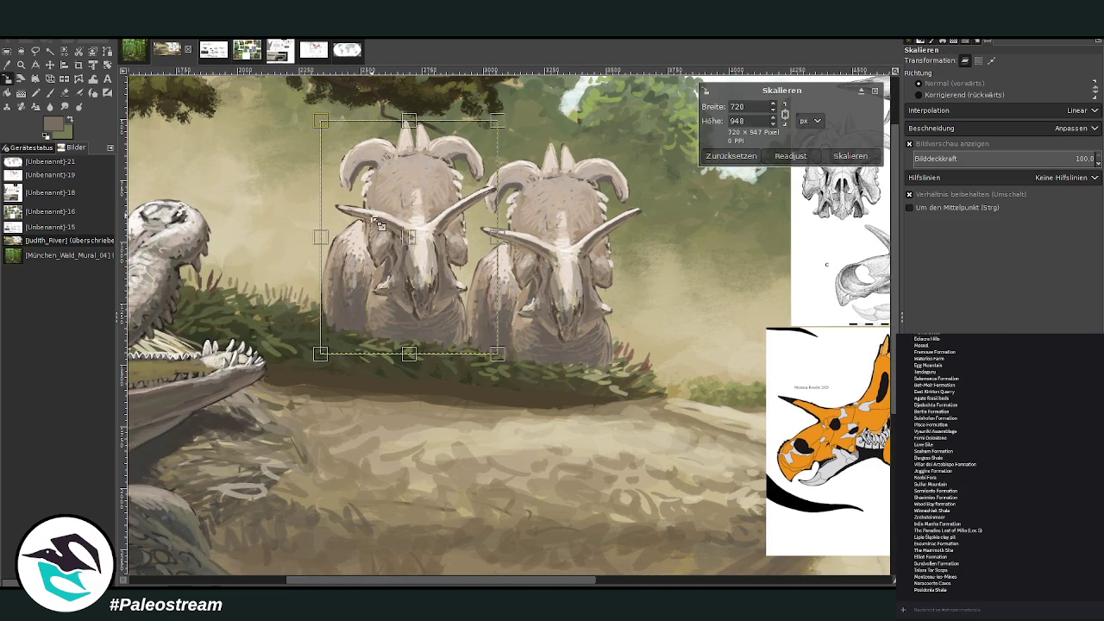
{"action": "left_click_drag", "start_coordinate": [331, 136], "coordinate": [352, 164]}
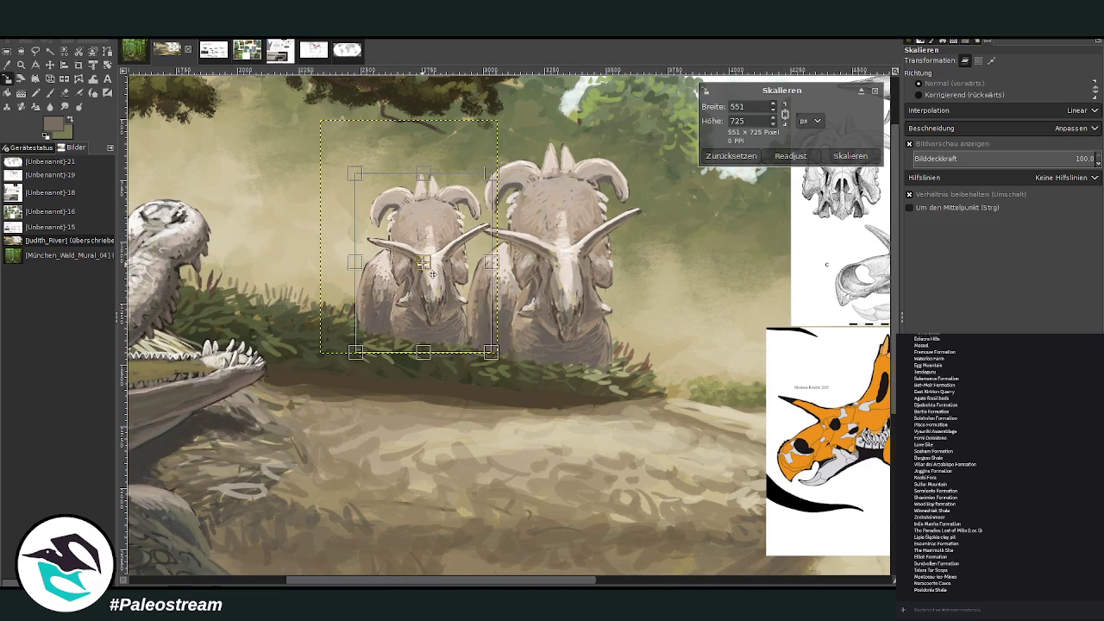
{"action": "left_click", "coordinate": [833, 157]}
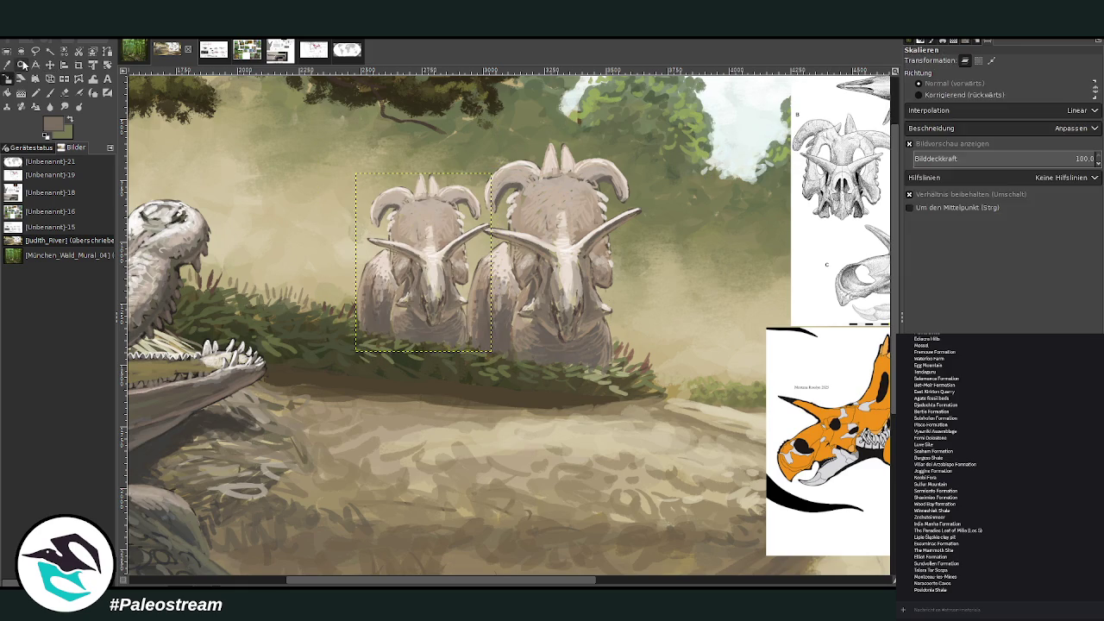
{"action": "key", "text": "z"}
{"action": "left_click", "coordinate": [388, 164]}
- Erase the left dinosaur's upper horn tips and lower frill horn tip, then re-outline the left horn darkly
{"action": "key", "text": "shift+e"}
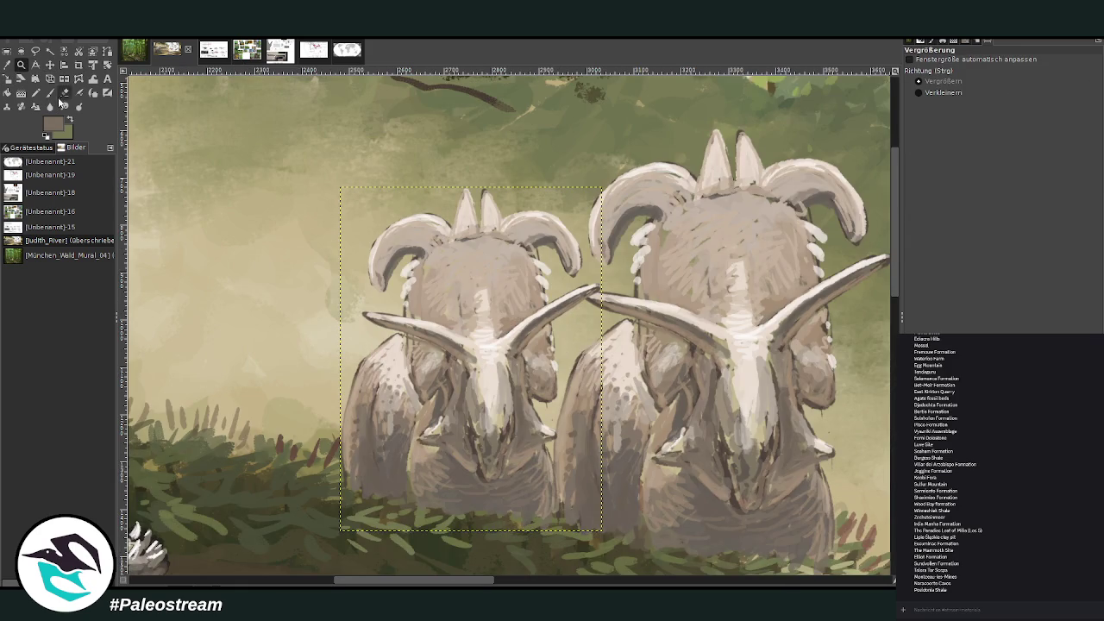
{"action": "left_click_drag", "start_coordinate": [460, 197], "coordinate": [476, 178]}
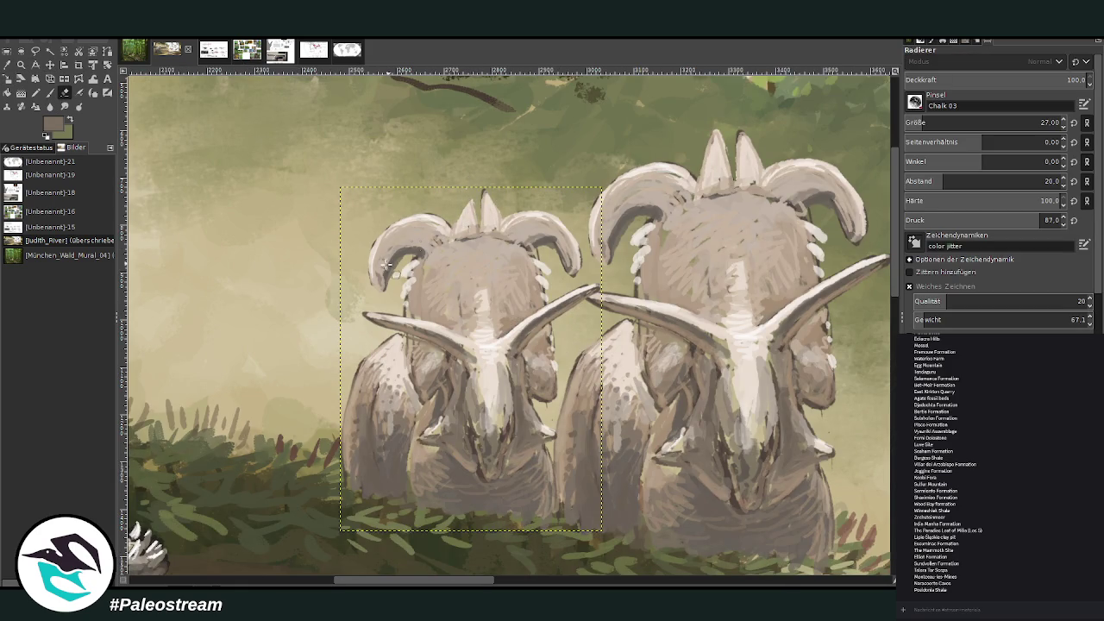
{"action": "left_click_drag", "start_coordinate": [377, 293], "coordinate": [380, 254]}
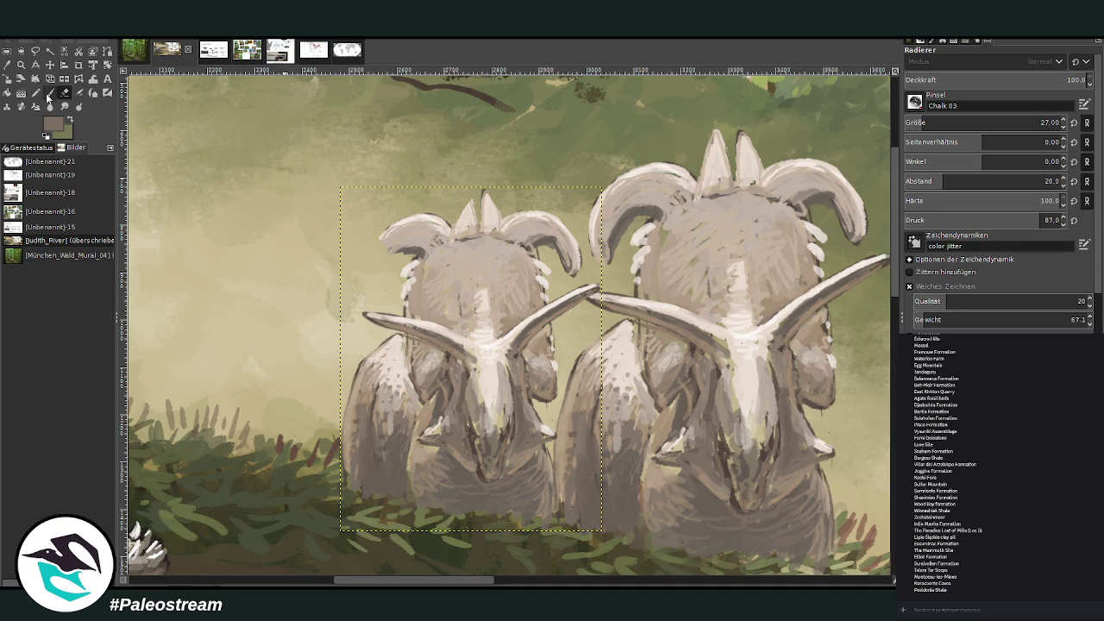
{"action": "left_click", "coordinate": [50, 92]}
{"action": "left_click_drag", "start_coordinate": [384, 260], "coordinate": [388, 258]}
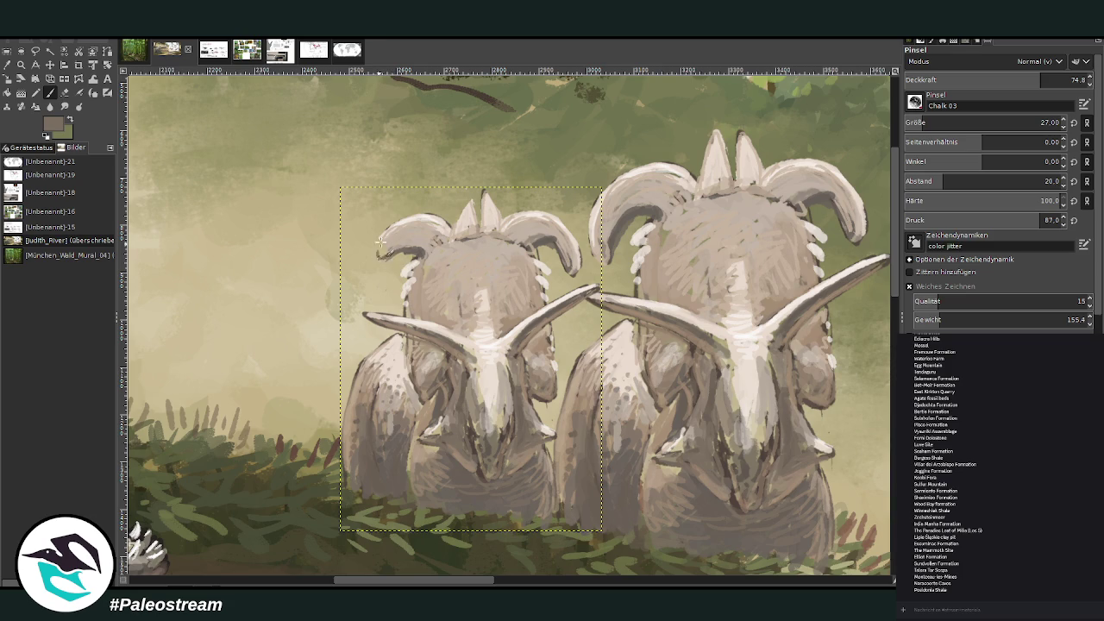
{"action": "left_click_drag", "start_coordinate": [381, 245], "coordinate": [398, 222]}
- Add sampled pale beige highlights to the small dinosaur's frill edge, head, left horn and shoulder
{"action": "left_click", "coordinate": [7, 65]}
{"action": "left_click", "coordinate": [485, 234]}
{"action": "left_click", "coordinate": [49, 93]}
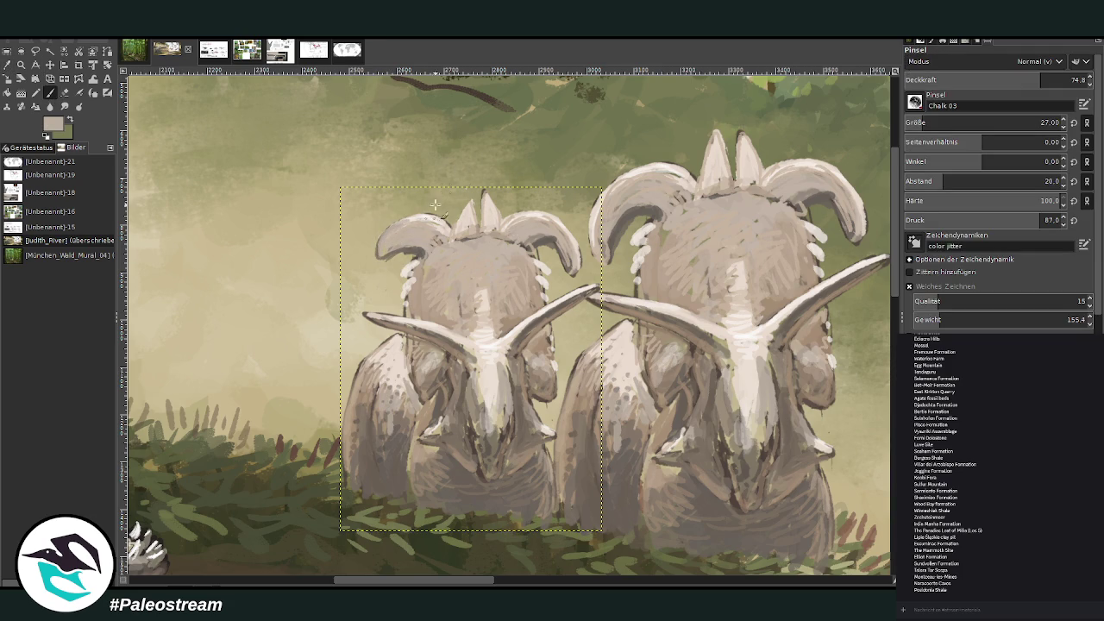
{"action": "left_click", "coordinate": [499, 345], "text": "ctrl"}
{"action": "left_click_drag", "start_coordinate": [400, 221], "coordinate": [390, 229]}
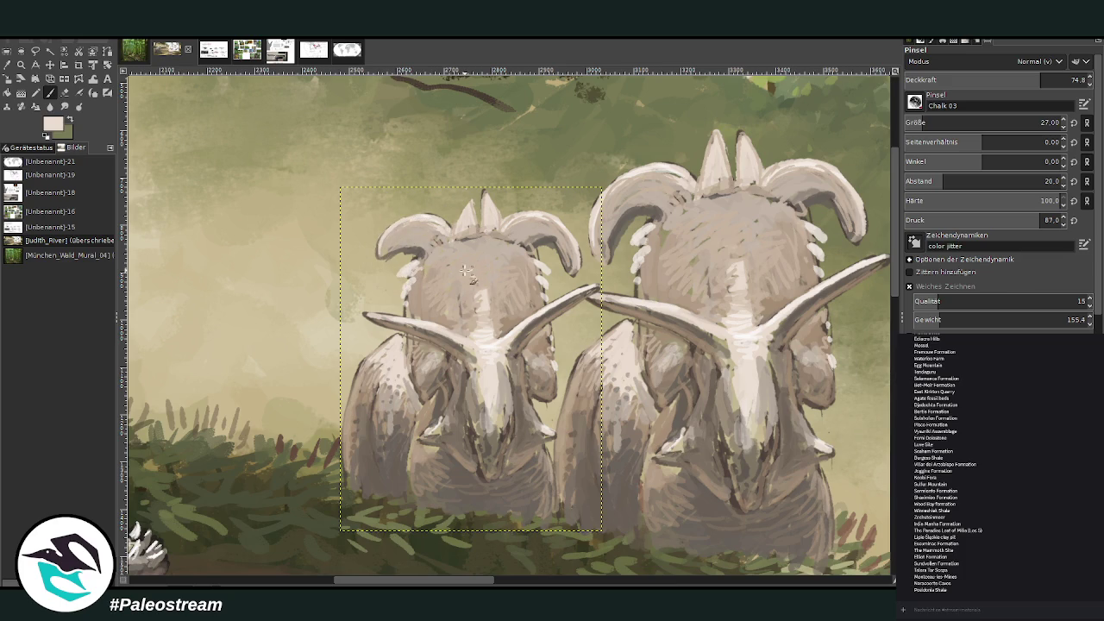
{"action": "mouse_move", "coordinate": [475, 276]}
{"action": "left_mouse_down"}
{"action": "mouse_move", "coordinate": [462, 260]}
{"action": "mouse_move", "coordinate": [478, 239]}
{"action": "mouse_move", "coordinate": [470, 250]}
{"action": "left_mouse_up"}
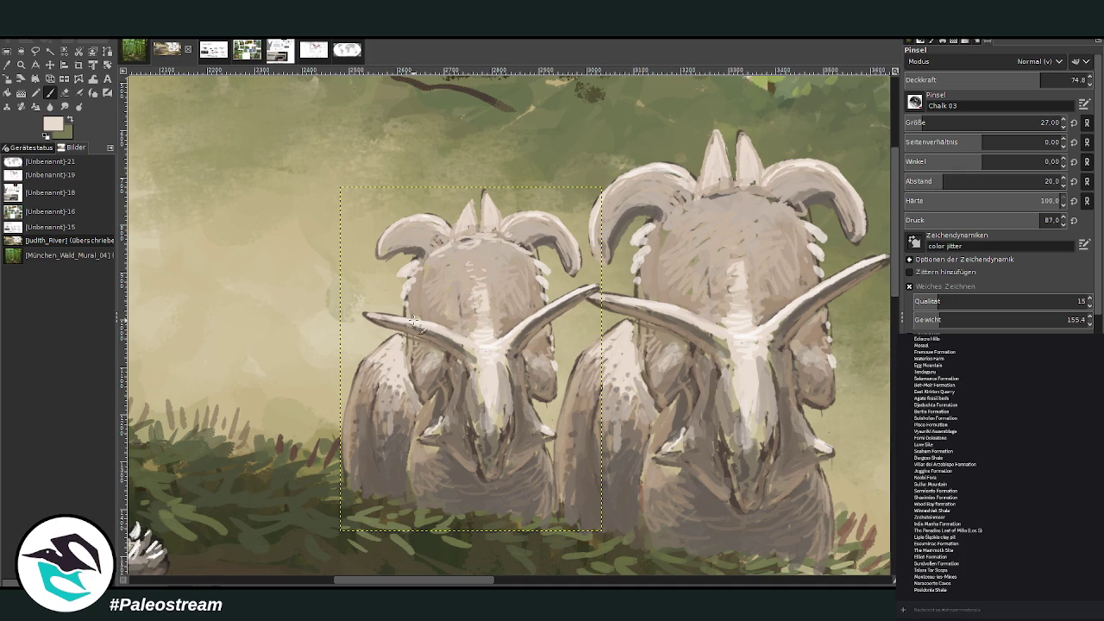
{"action": "left_click_drag", "start_coordinate": [414, 321], "coordinate": [369, 312]}
{"action": "left_click_drag", "start_coordinate": [384, 348], "coordinate": [379, 365]}
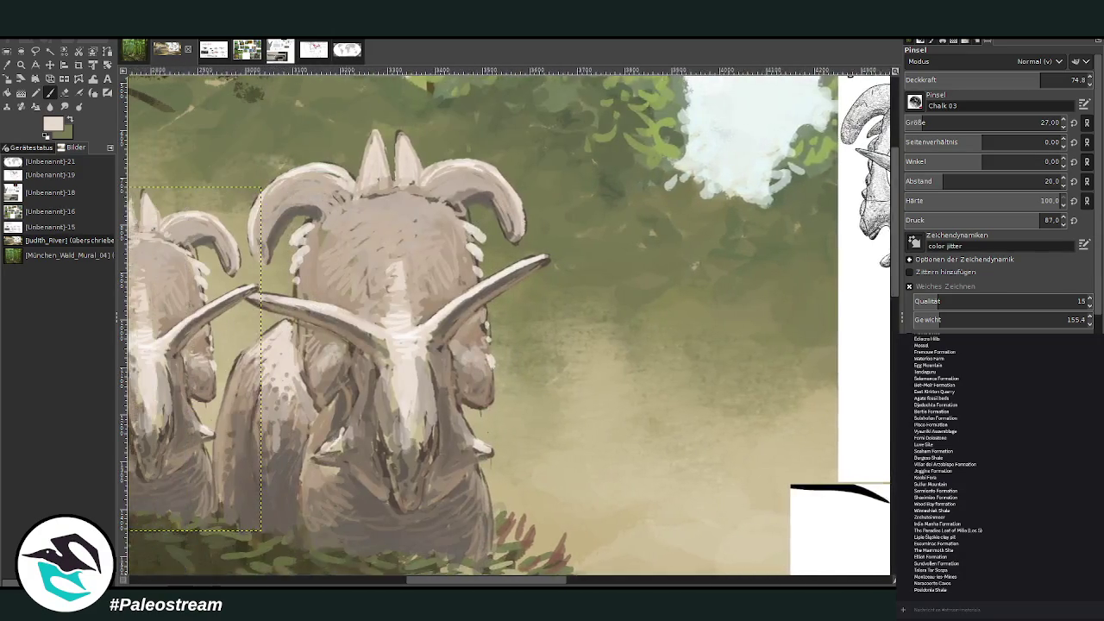
- Erase the spike between the small dinosaur's head spikes
{"action": "left_click_drag", "start_coordinate": [448, 583], "coordinate": [510, 582]}
{"action": "scroll", "coordinate": [466, 518], "scroll_direction": "left", "scroll_amount": 5}
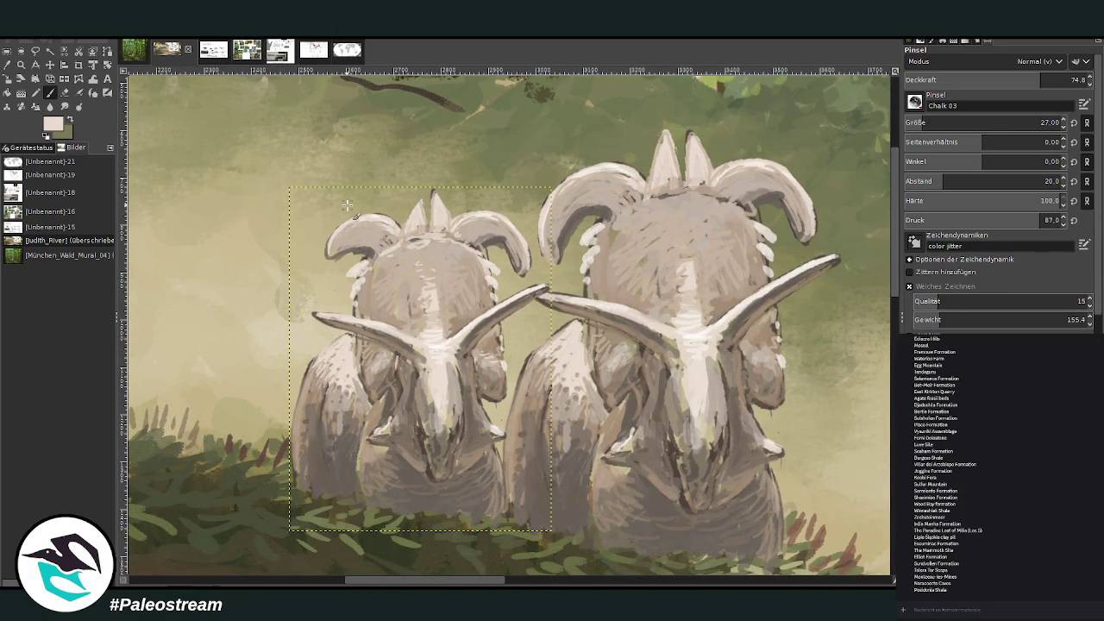
{"action": "key", "text": "shift+e"}
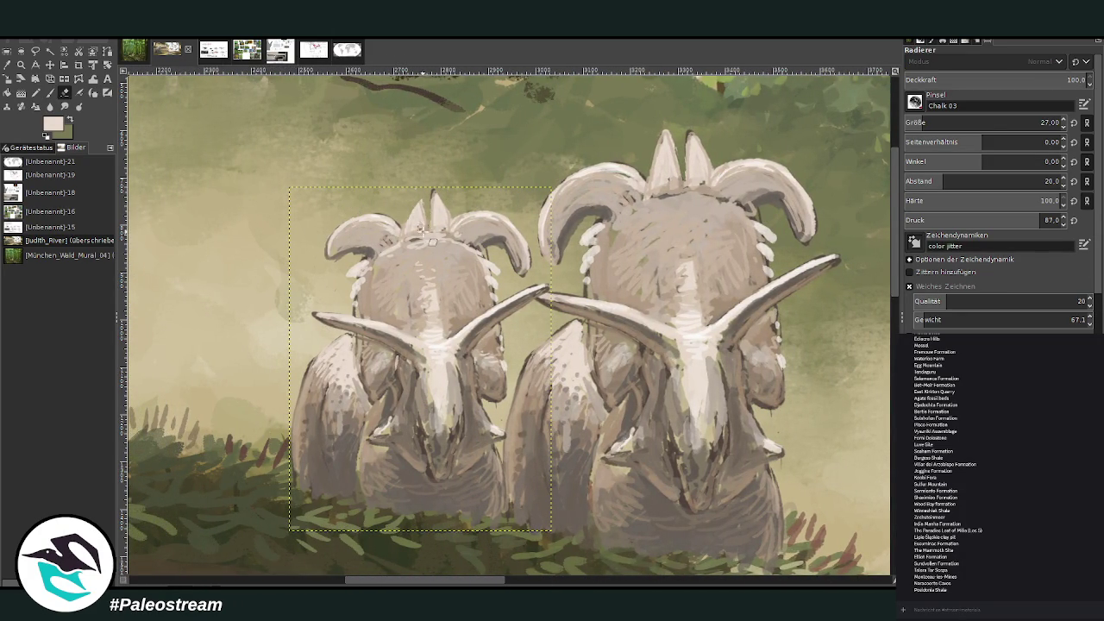
{"action": "mouse_move", "coordinate": [422, 231]}
{"action": "left_mouse_down"}
{"action": "mouse_move", "coordinate": [429, 216]}
{"action": "mouse_move", "coordinate": [414, 202]}
{"action": "mouse_move", "coordinate": [415, 231]}
{"action": "left_mouse_up"}
- Warp the left dinosaur's head at size 344.03, then paint pale crest strokes and grey right-frill-horn strokes
{"action": "left_click", "coordinate": [93, 79]}
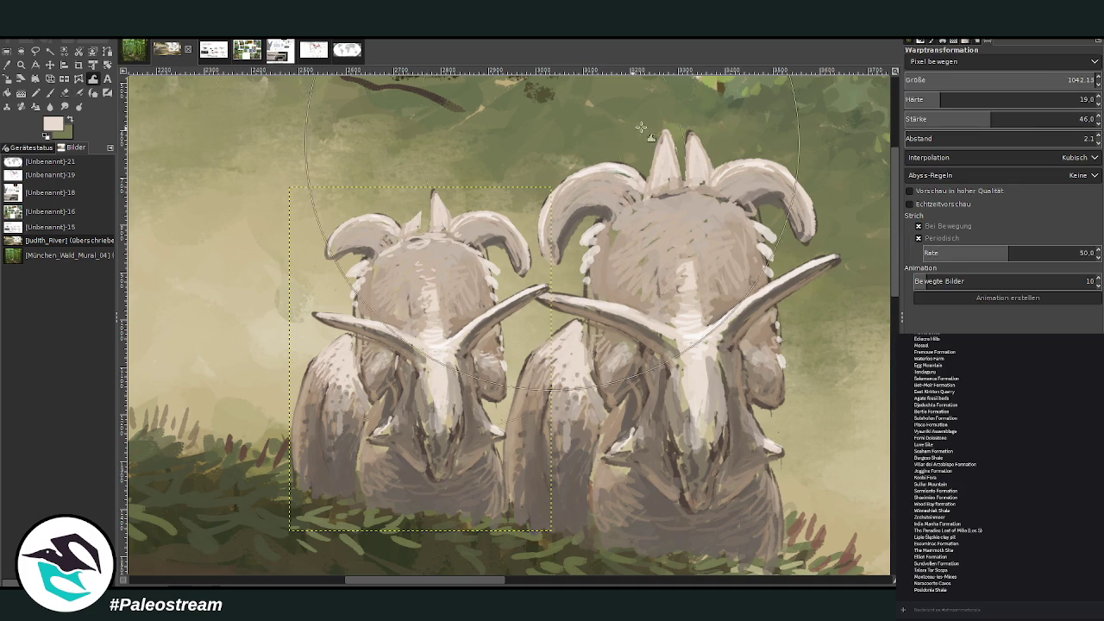
{"action": "left_click", "coordinate": [969, 79]}
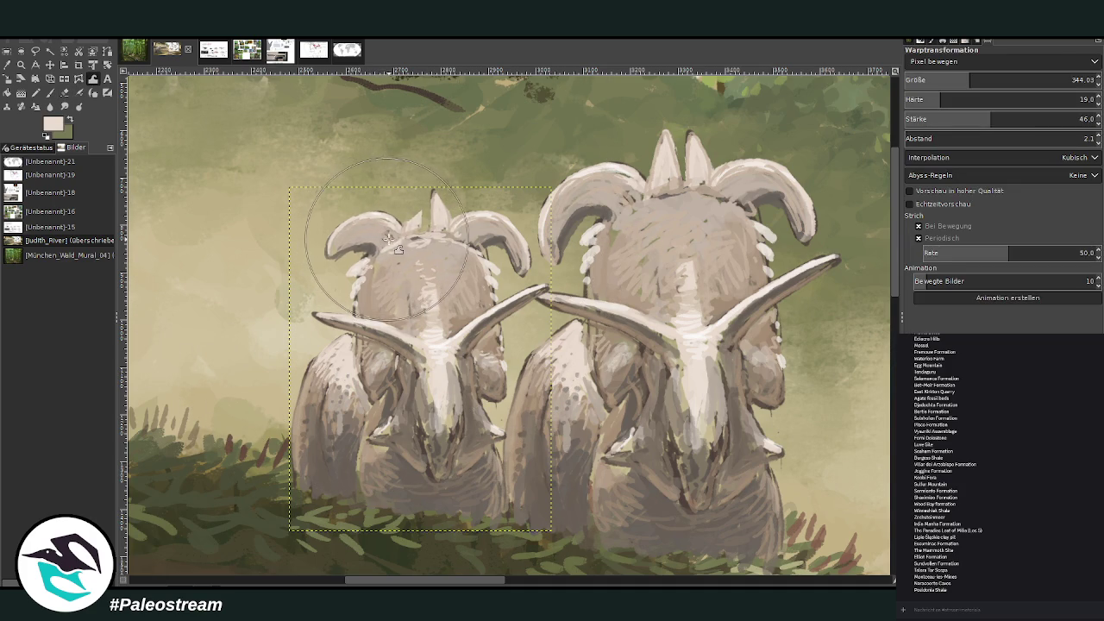
{"action": "mouse_move", "coordinate": [365, 238]}
{"action": "left_mouse_down"}
{"action": "mouse_move", "coordinate": [440, 234]}
{"action": "mouse_move", "coordinate": [444, 250]}
{"action": "mouse_move", "coordinate": [371, 246]}
{"action": "mouse_move", "coordinate": [327, 225]}
{"action": "left_mouse_up"}
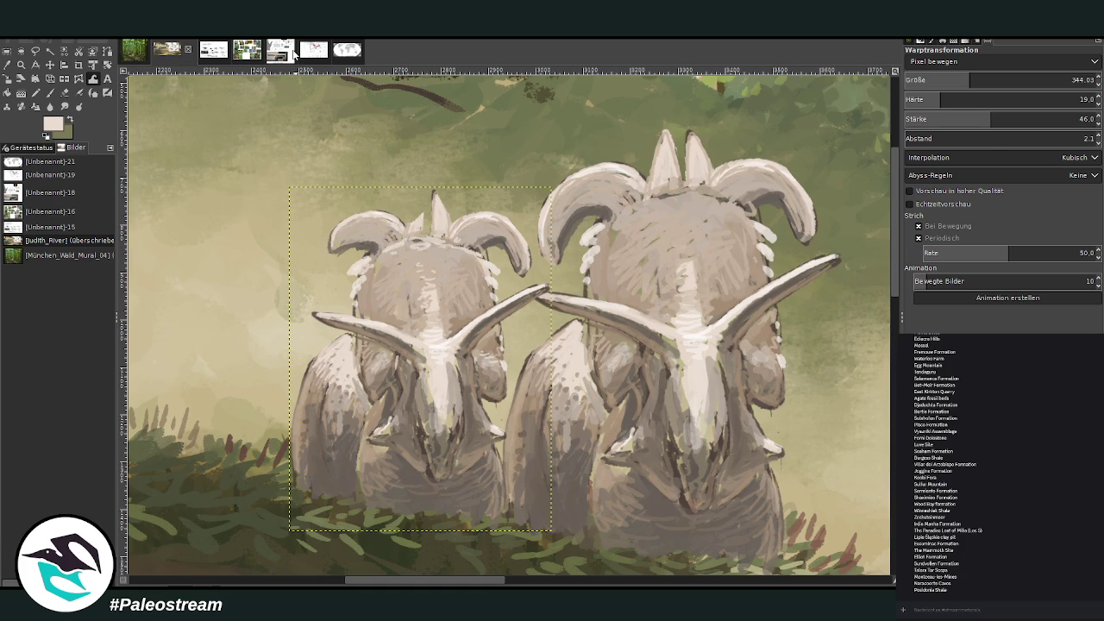
{"action": "key", "text": "p"}
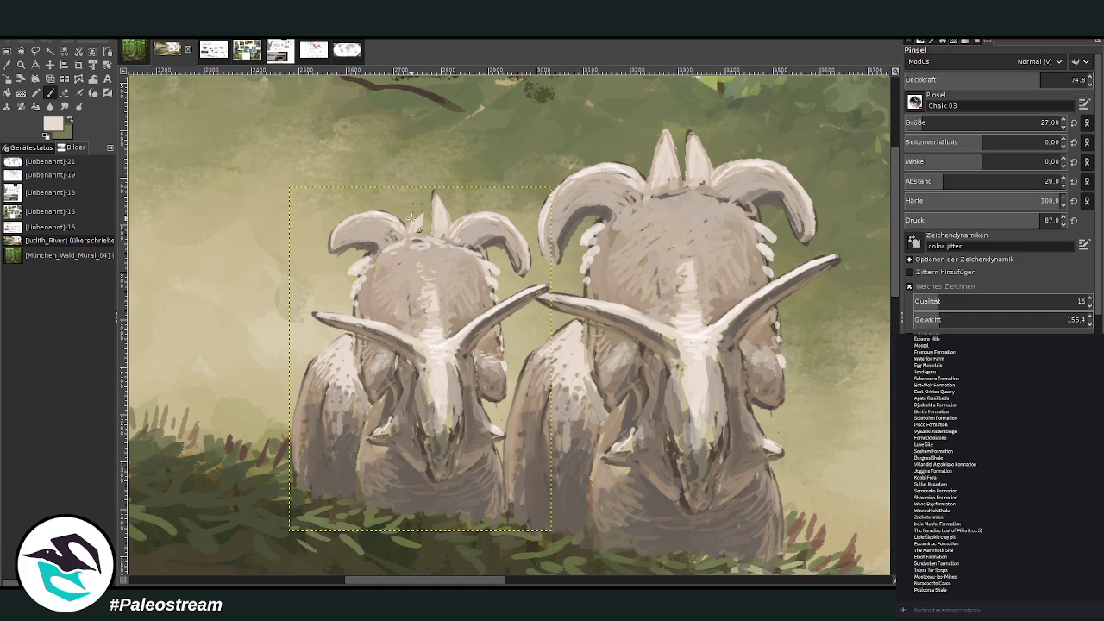
{"action": "mouse_move", "coordinate": [411, 218]}
{"action": "left_mouse_down"}
{"action": "mouse_move", "coordinate": [420, 238]}
{"action": "mouse_move", "coordinate": [408, 236]}
{"action": "mouse_move", "coordinate": [441, 191]}
{"action": "mouse_move", "coordinate": [440, 226]}
{"action": "left_mouse_up"}
{"action": "left_click", "coordinate": [517, 252], "text": "ctrl"}
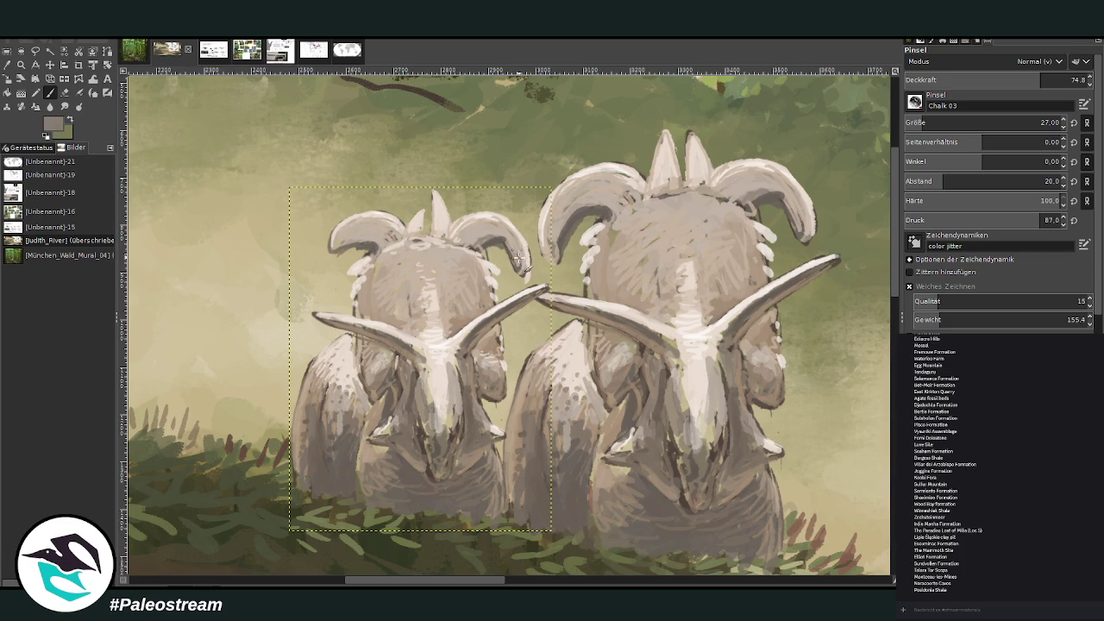
{"action": "mouse_move", "coordinate": [516, 252]}
{"action": "left_mouse_down"}
{"action": "mouse_move", "coordinate": [531, 290]}
{"action": "mouse_move", "coordinate": [521, 284]}
{"action": "left_mouse_up"}
- Zoom in on the two ceratopsians and set the Warp Transform size to 262.79
{"action": "scroll", "coordinate": [491, 226], "scroll_direction": "down", "scroll_amount": 3}
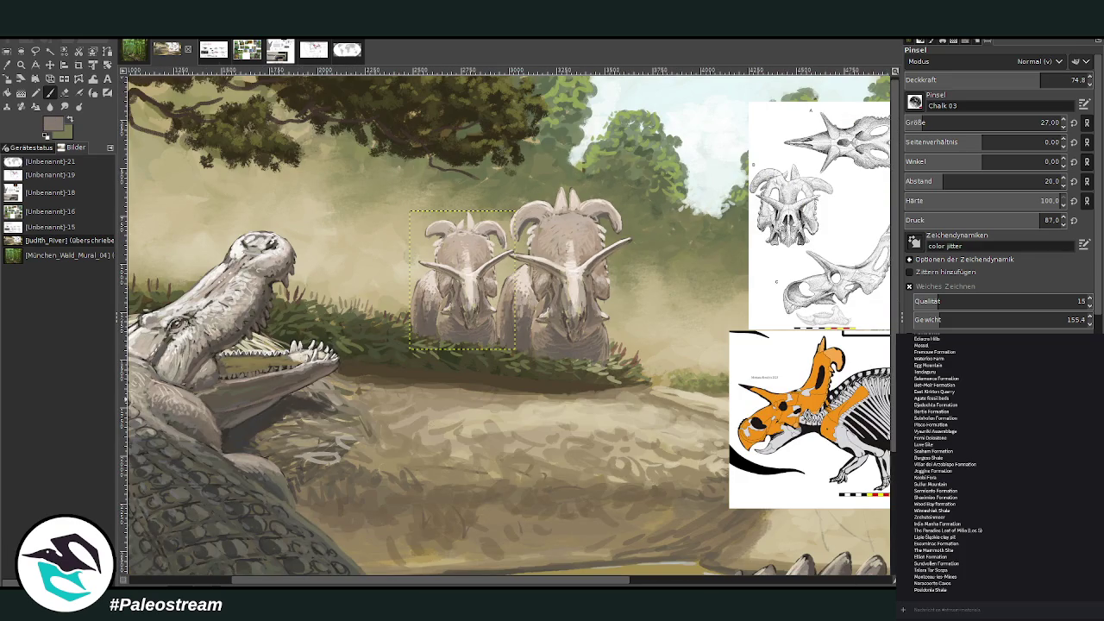
{"action": "key", "text": "z"}
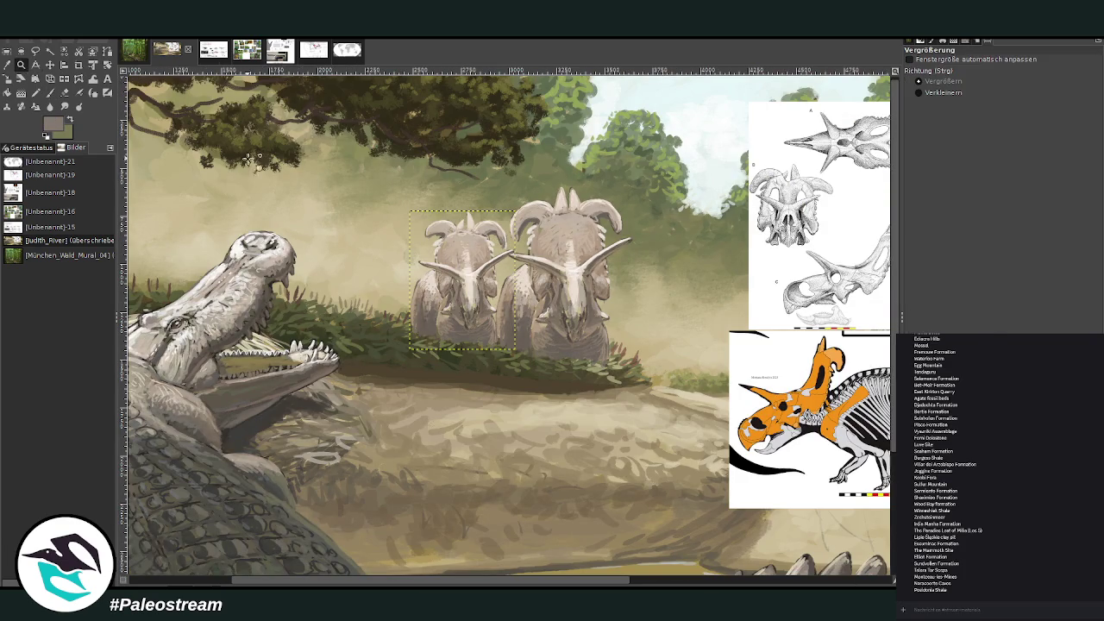
{"action": "left_click", "coordinate": [486, 239]}
{"action": "left_click", "coordinate": [93, 79]}
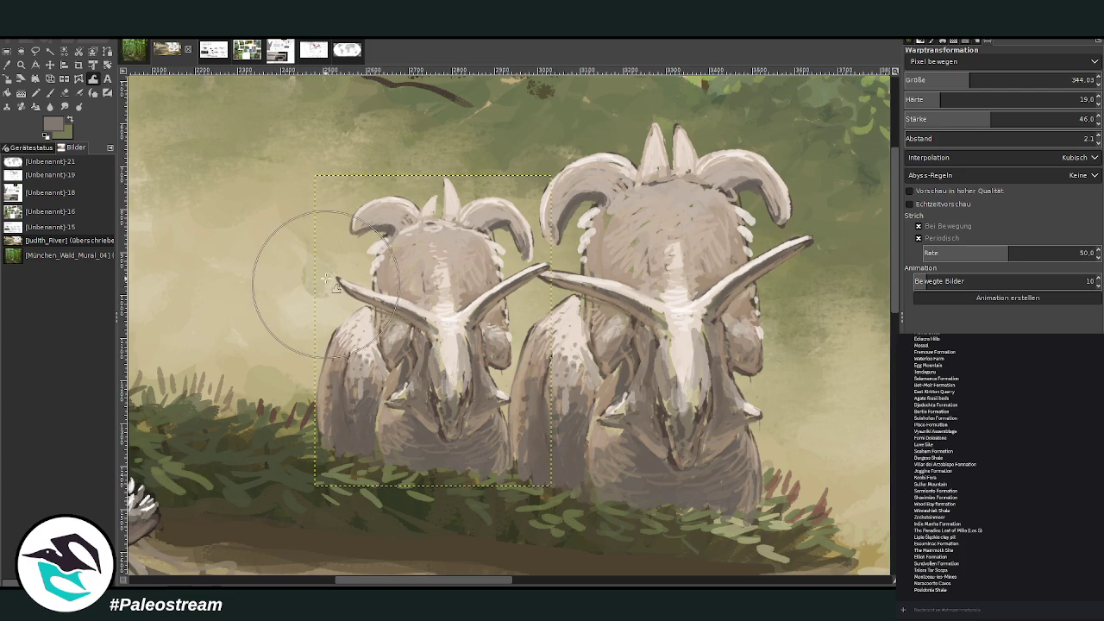
{"action": "left_click", "coordinate": [944, 76]}
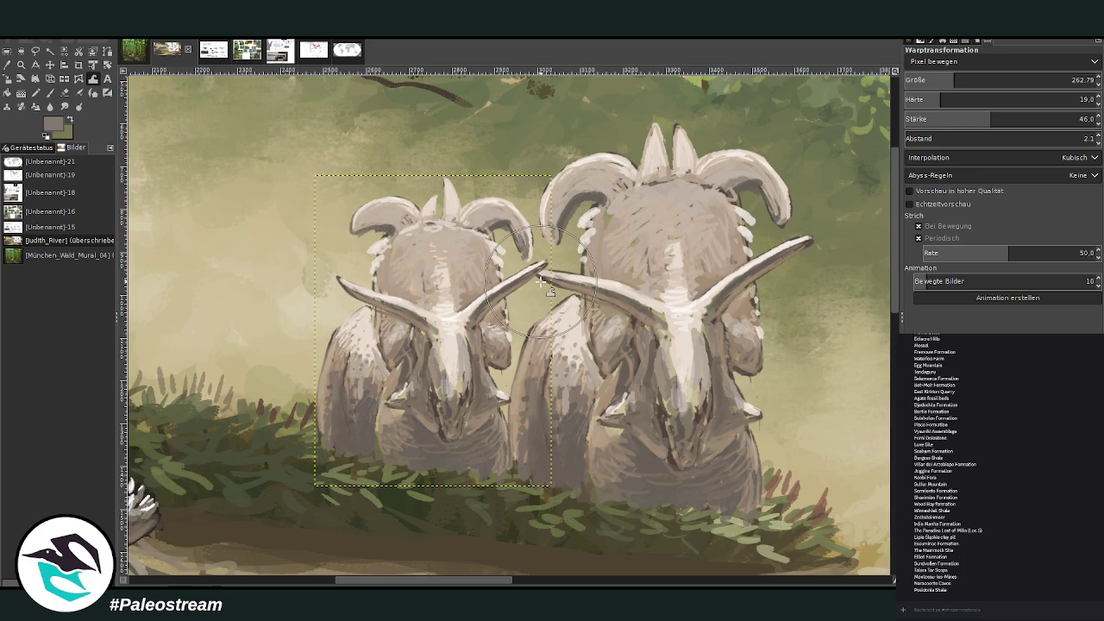
- At brush opacity 89.6, shade beneath the left dinosaur's snout and darken its right cheek with sampled grey-brown
{"action": "key", "text": "o"}
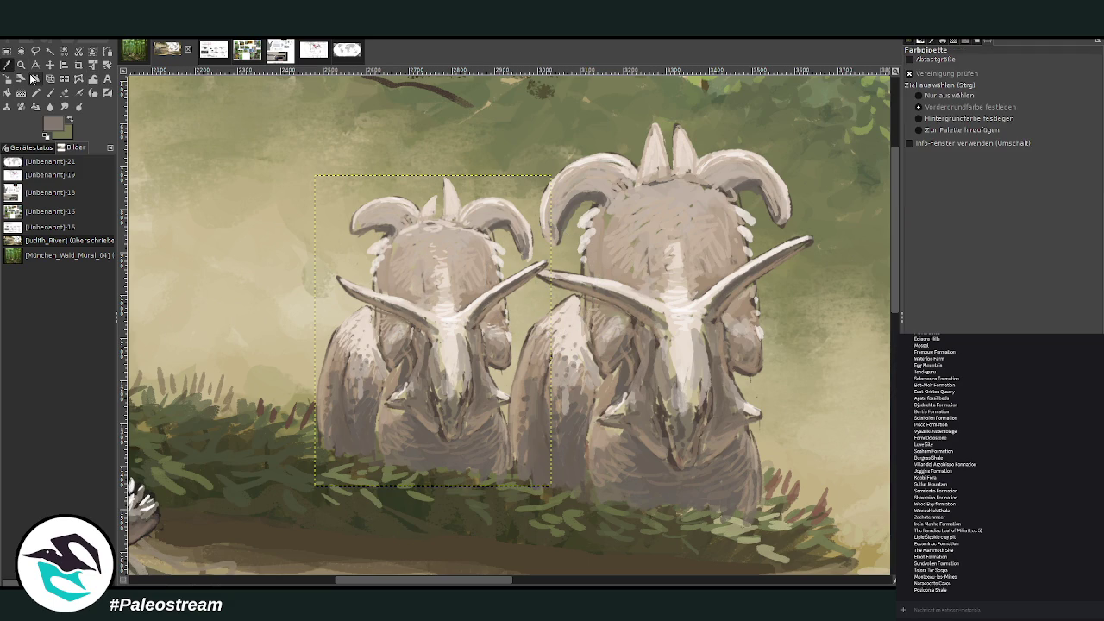
{"action": "left_click", "coordinate": [49, 92]}
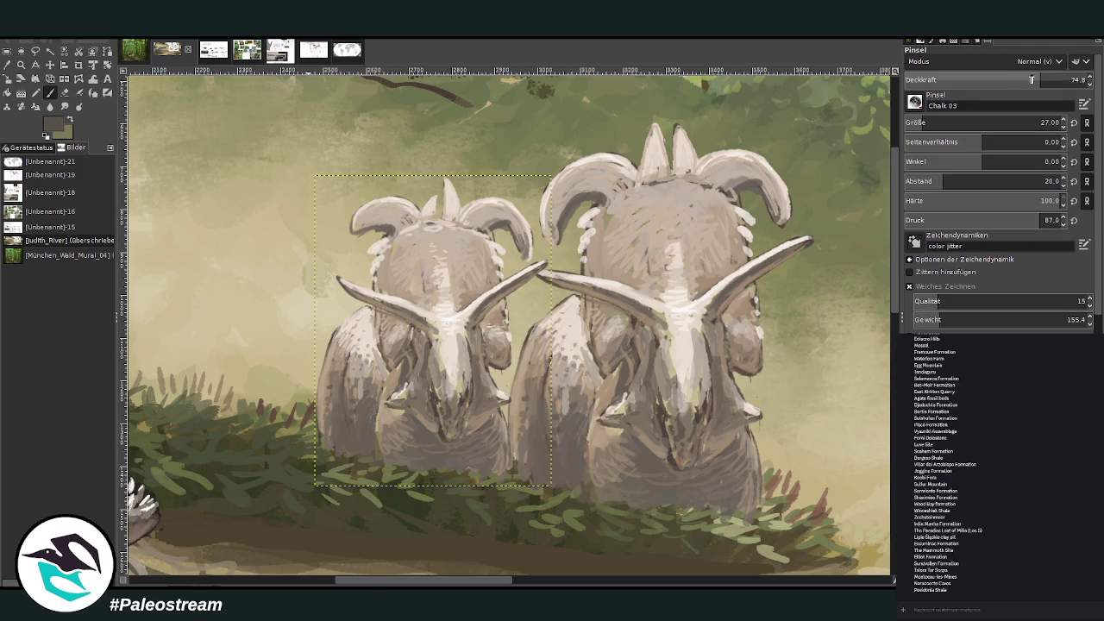
{"action": "left_click", "coordinate": [1067, 79]}
{"action": "scroll", "coordinate": [1040, 123], "scroll_direction": "down", "scroll_amount": 1}
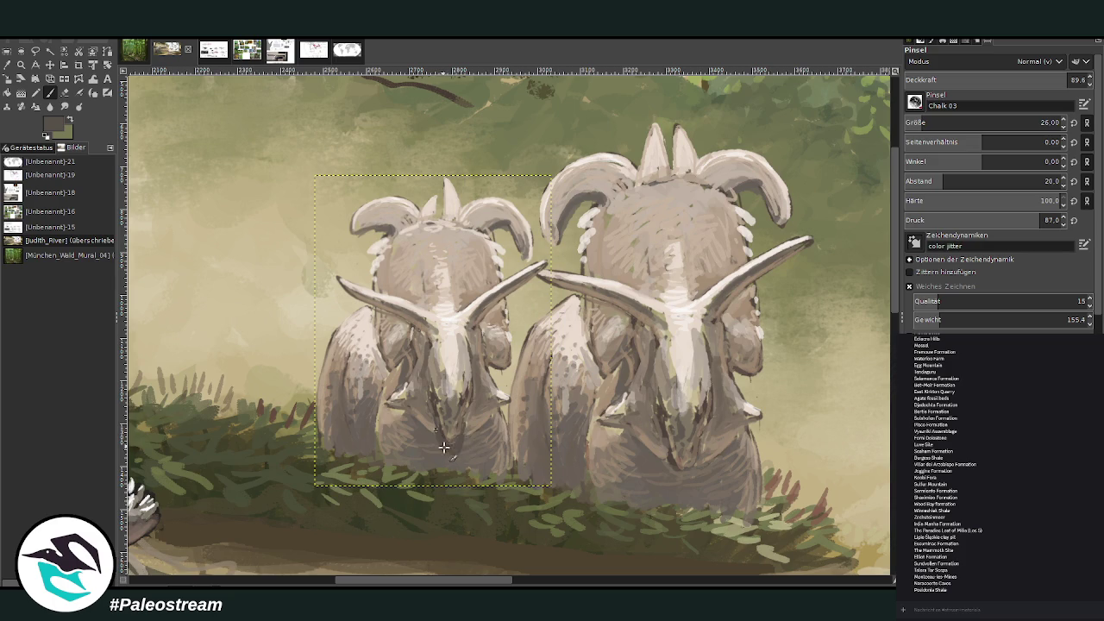
{"action": "left_click_drag", "start_coordinate": [456, 438], "coordinate": [462, 450]}
{"action": "left_click", "coordinate": [479, 424], "text": "ctrl"}
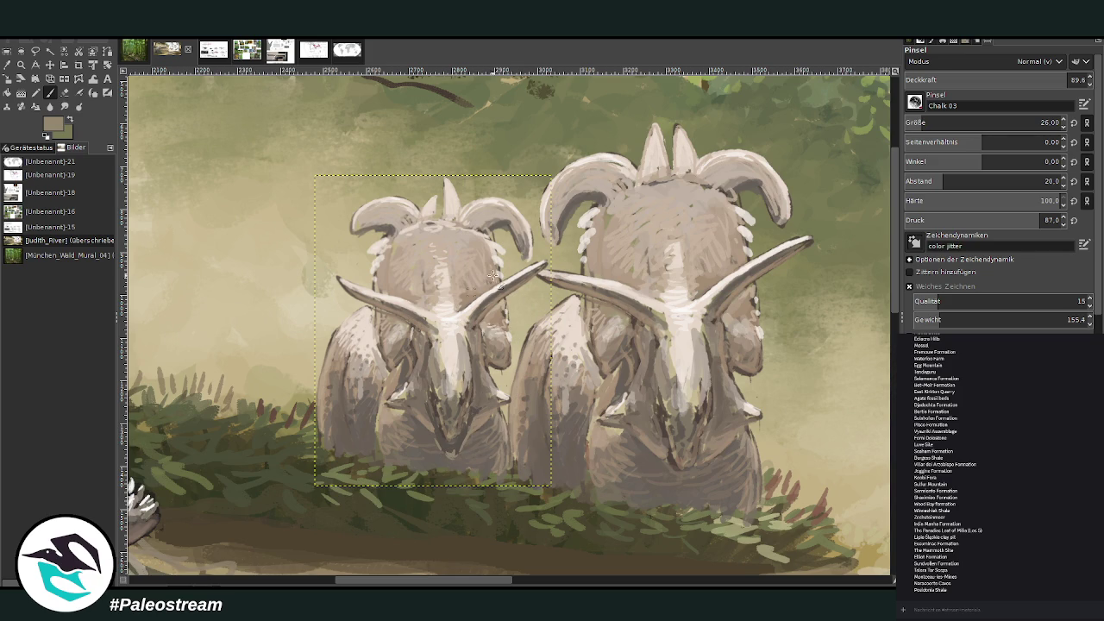
{"action": "left_click", "coordinate": [513, 423], "text": "ctrl"}
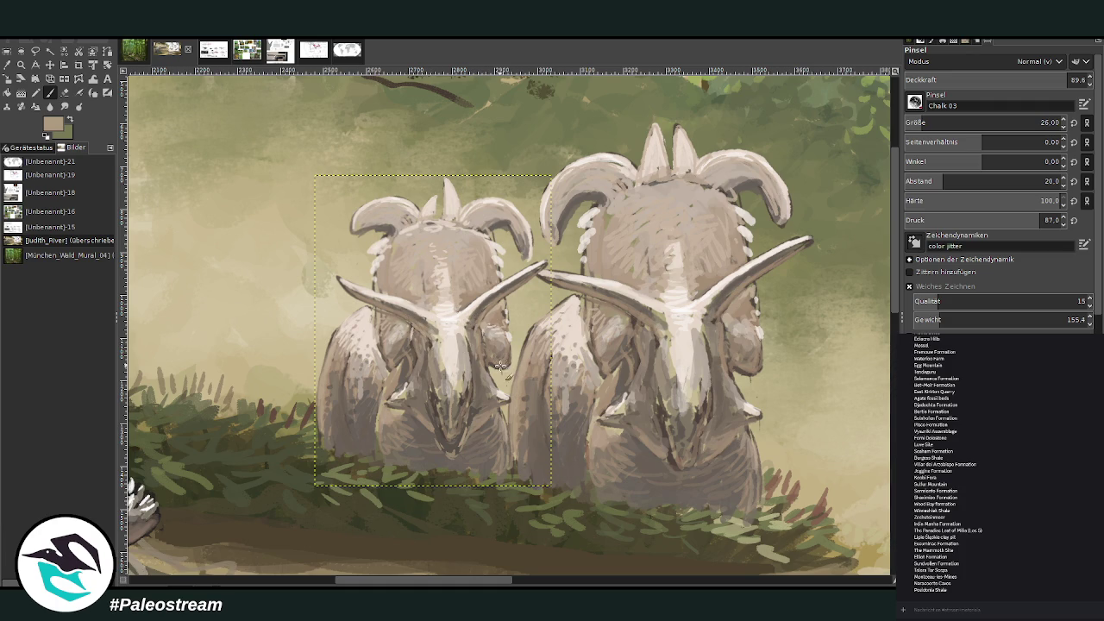
{"action": "left_click", "coordinate": [401, 361], "text": "ctrl"}
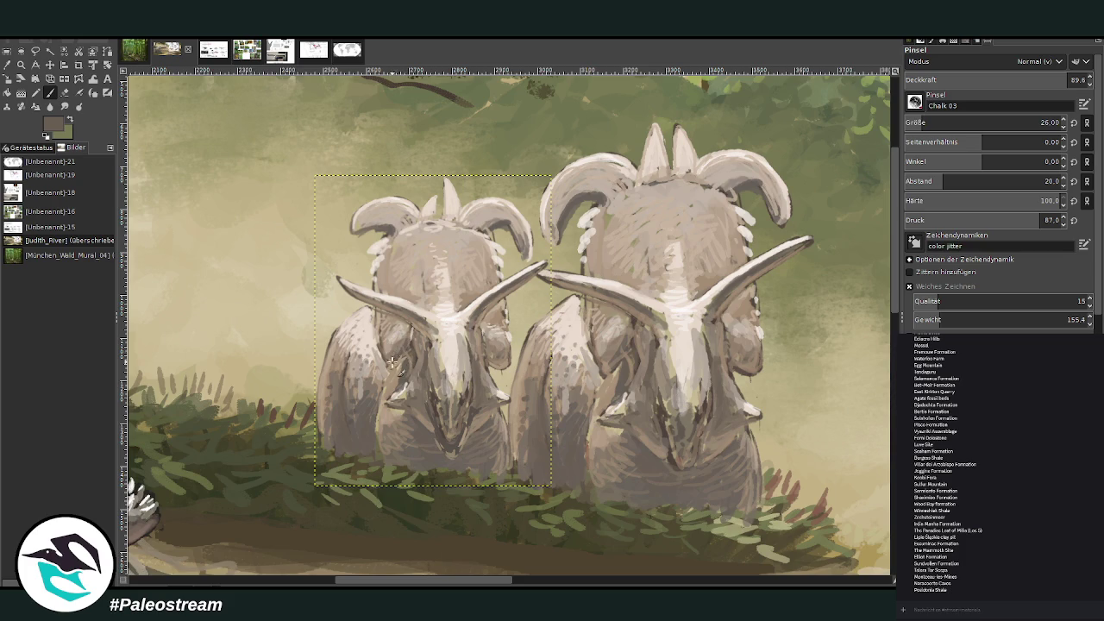
{"action": "left_click_drag", "start_coordinate": [490, 352], "coordinate": [510, 373]}
- Paint light grey-tan and cream strokes along the snout and light hatching across the head
{"action": "left_click", "coordinate": [457, 369], "text": "ctrl"}
{"action": "left_click_drag", "start_coordinate": [457, 371], "coordinate": [463, 341]}
{"action": "left_click", "coordinate": [457, 338], "text": "ctrl"}
{"action": "left_click_drag", "start_coordinate": [458, 381], "coordinate": [449, 341]}
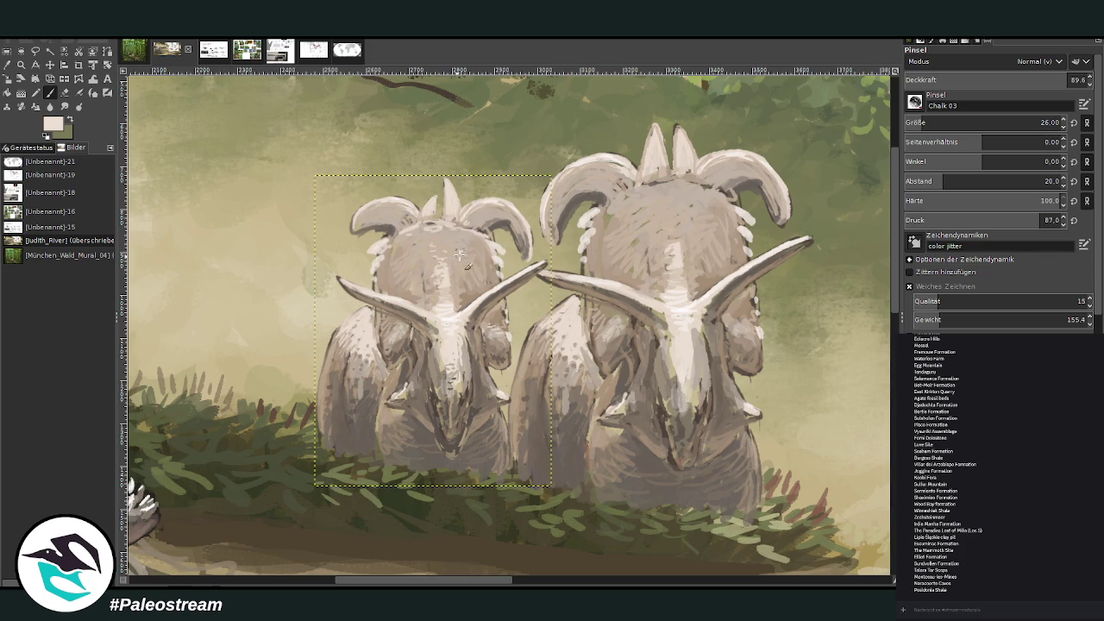
{"action": "left_click_drag", "start_coordinate": [461, 252], "coordinate": [473, 271]}
{"action": "left_click_drag", "start_coordinate": [399, 248], "coordinate": [421, 267]}
{"action": "scroll", "coordinate": [390, 293], "scroll_direction": "down", "scroll_amount": 3, "text": "ctrl"}
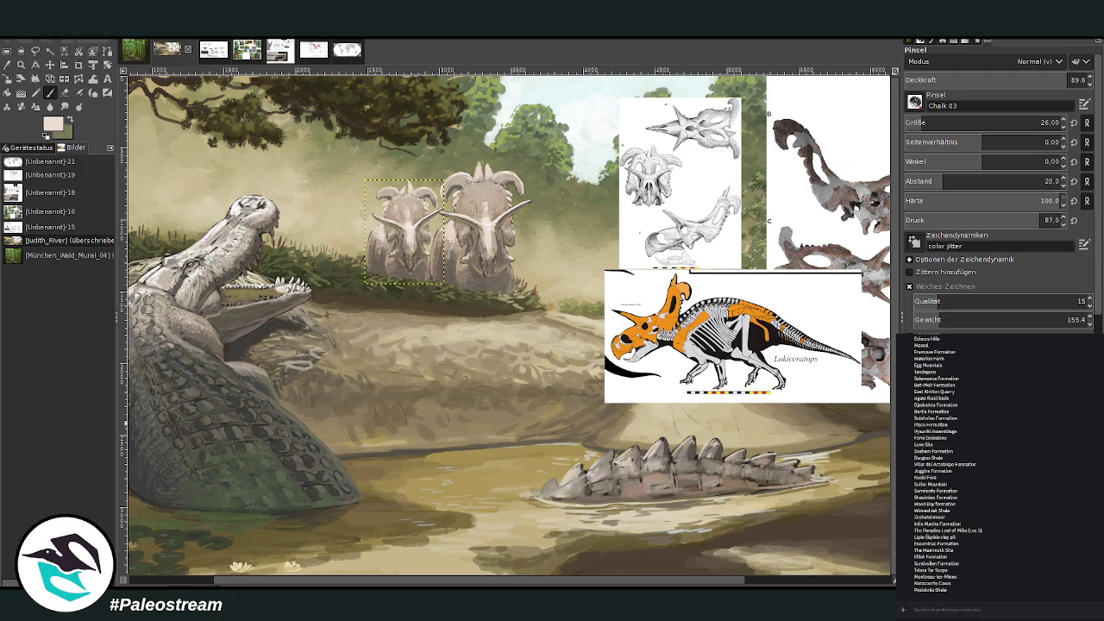
- Compare the scene with and without the last ceratopsian edit, keeping the edit
{"action": "key", "text": "Delete"}
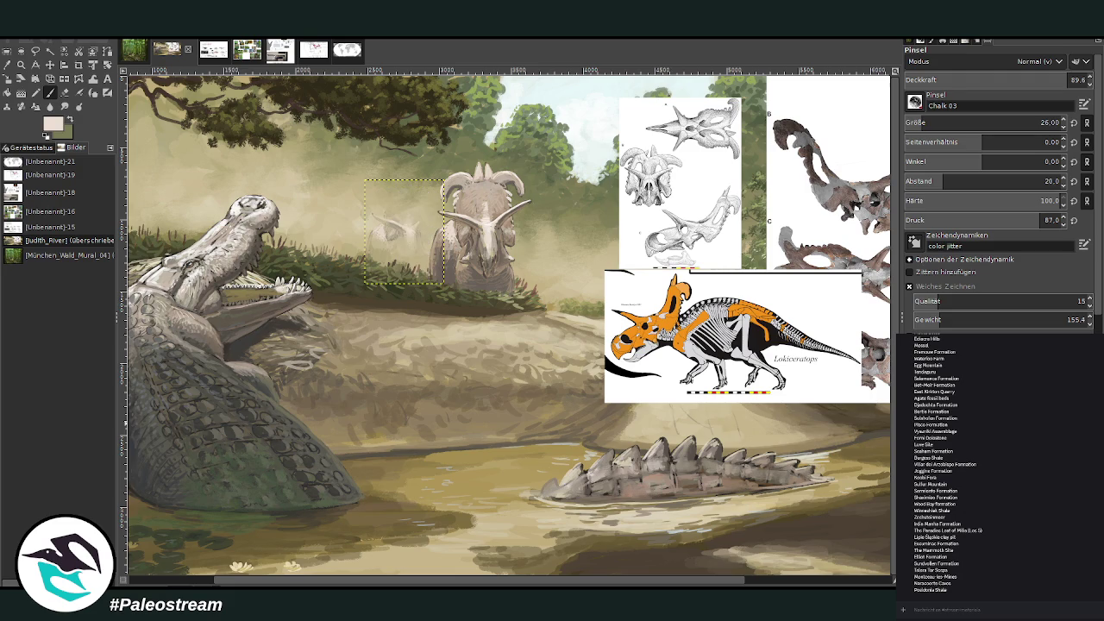
{"action": "key", "text": "ctrl+z"}
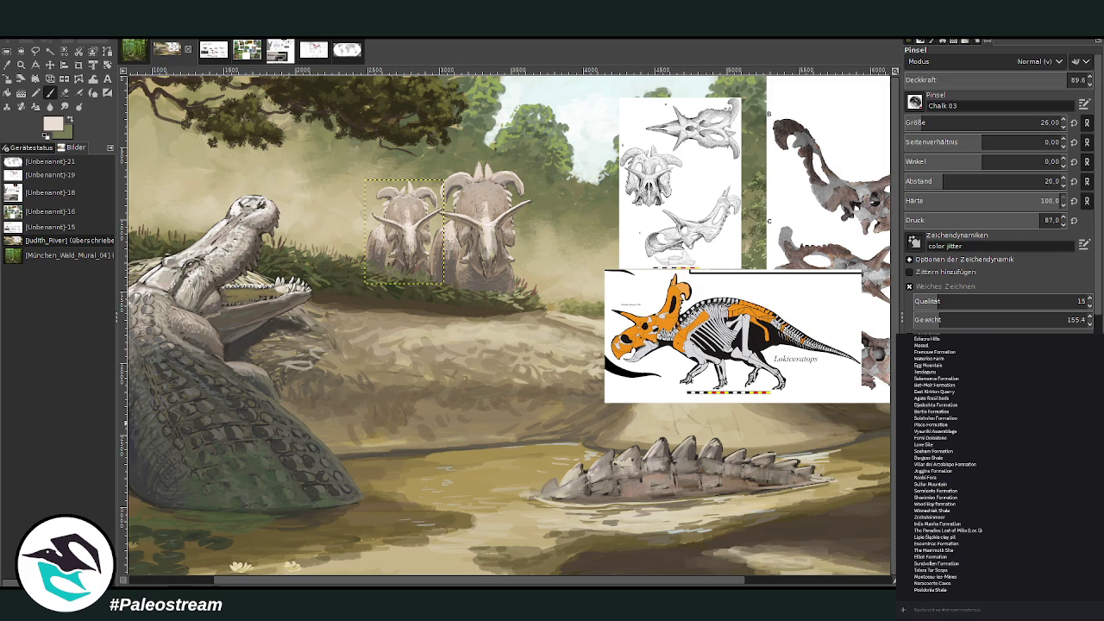
{"action": "key", "text": "Delete"}
{"action": "key", "text": "ctrl+z"}
- Lighten the left ceratopsian's lower body and legs with sampled tan in Lighten Only mode
{"action": "left_click", "coordinate": [21, 64]}
{"action": "left_click_drag", "start_coordinate": [295, 113], "coordinate": [666, 430]}
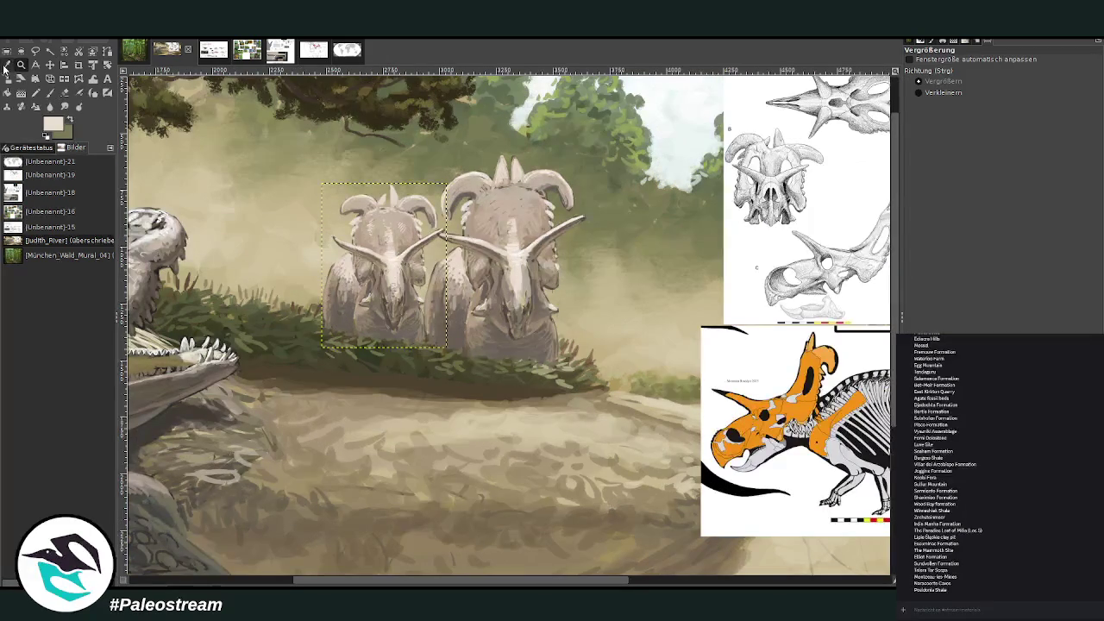
{"action": "key", "text": "o"}
{"action": "left_click", "coordinate": [257, 231]}
{"action": "left_click", "coordinate": [50, 94]}
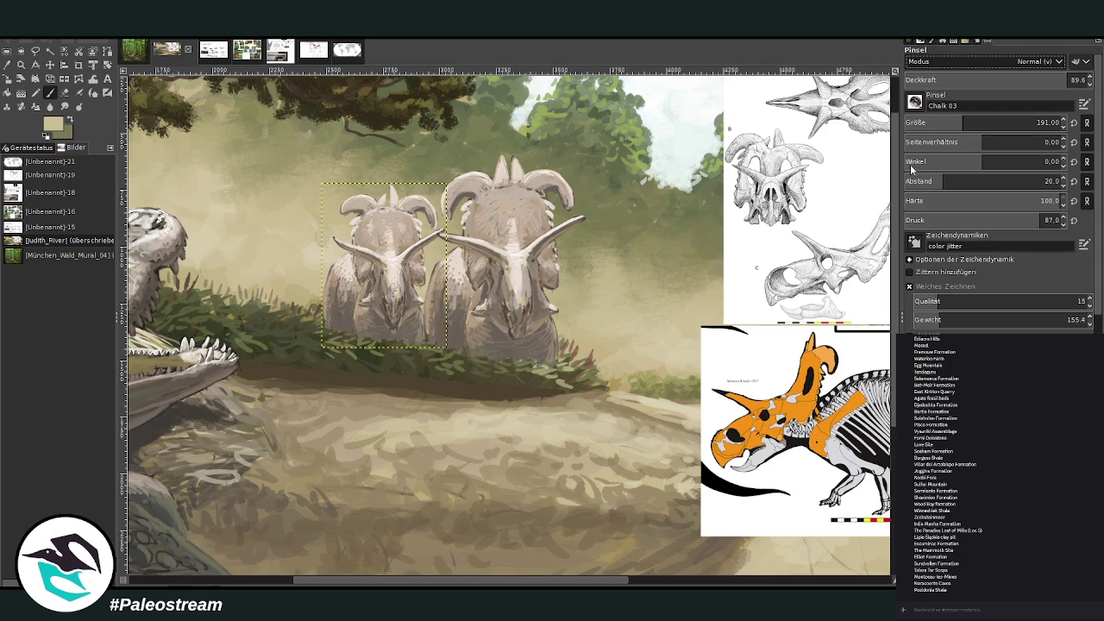
{"action": "key", "text": "2"}
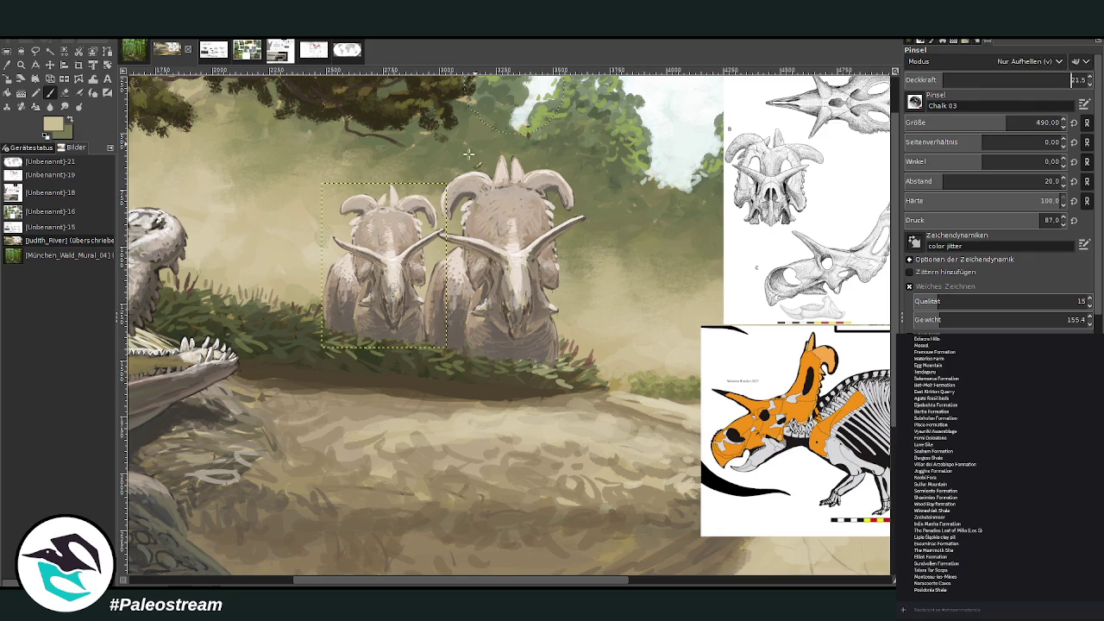
{"action": "left_click_drag", "start_coordinate": [345, 356], "coordinate": [406, 284]}
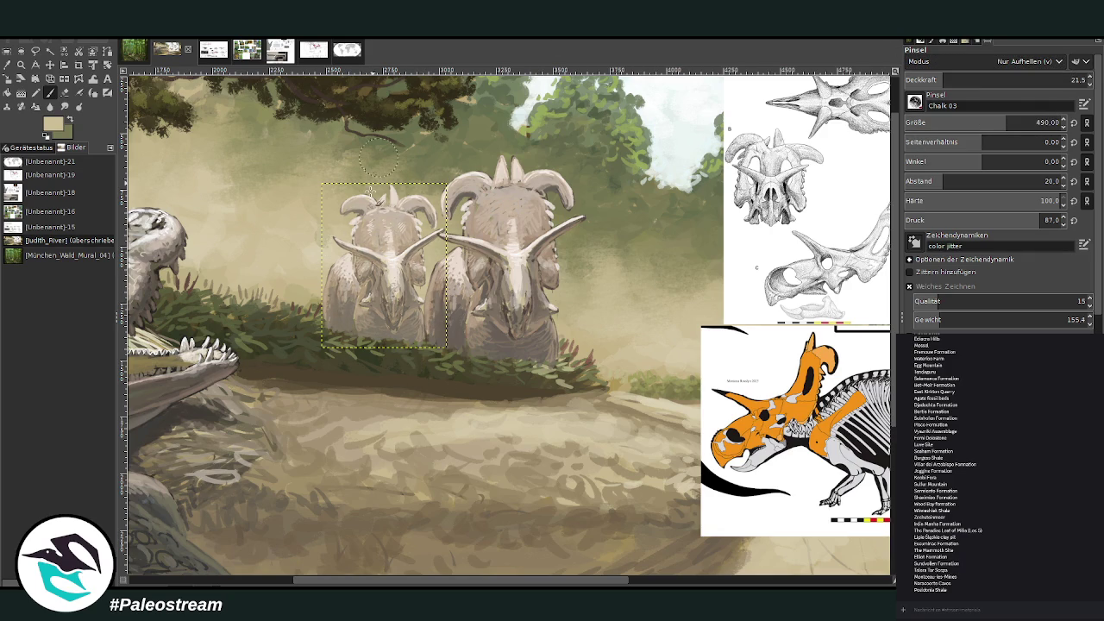
{"action": "left_click_drag", "start_coordinate": [322, 308], "coordinate": [373, 383]}
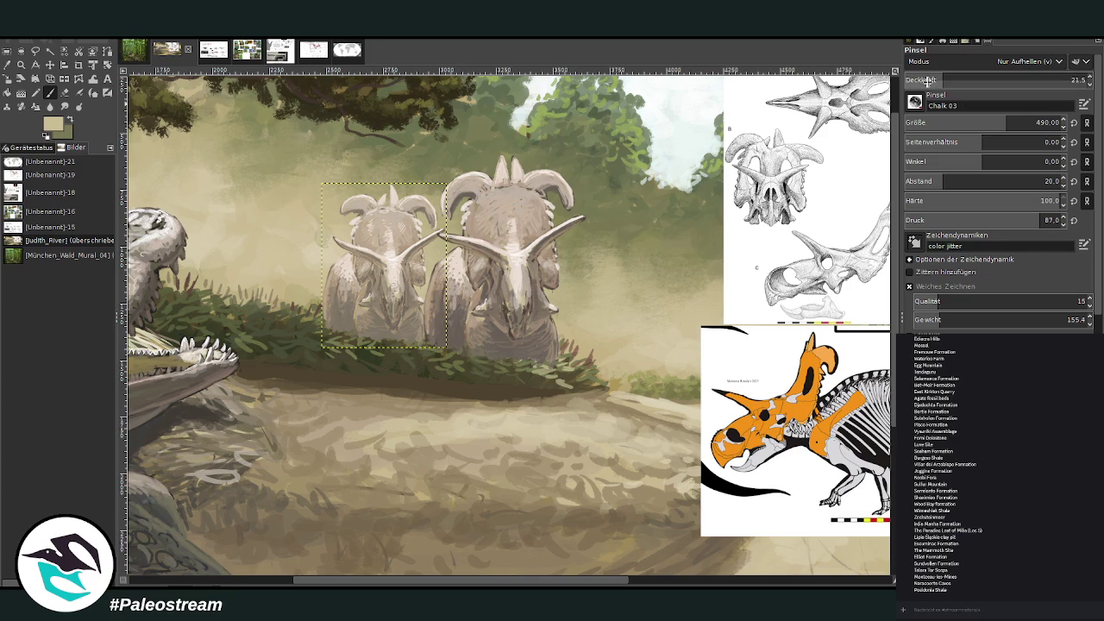
- Add darker Darken Only shading strokes to the left ceratopsian's body at 12.6 opacity
{"action": "key", "text": "less"}
{"action": "key", "text": "less"}
{"action": "key", "text": "less"}
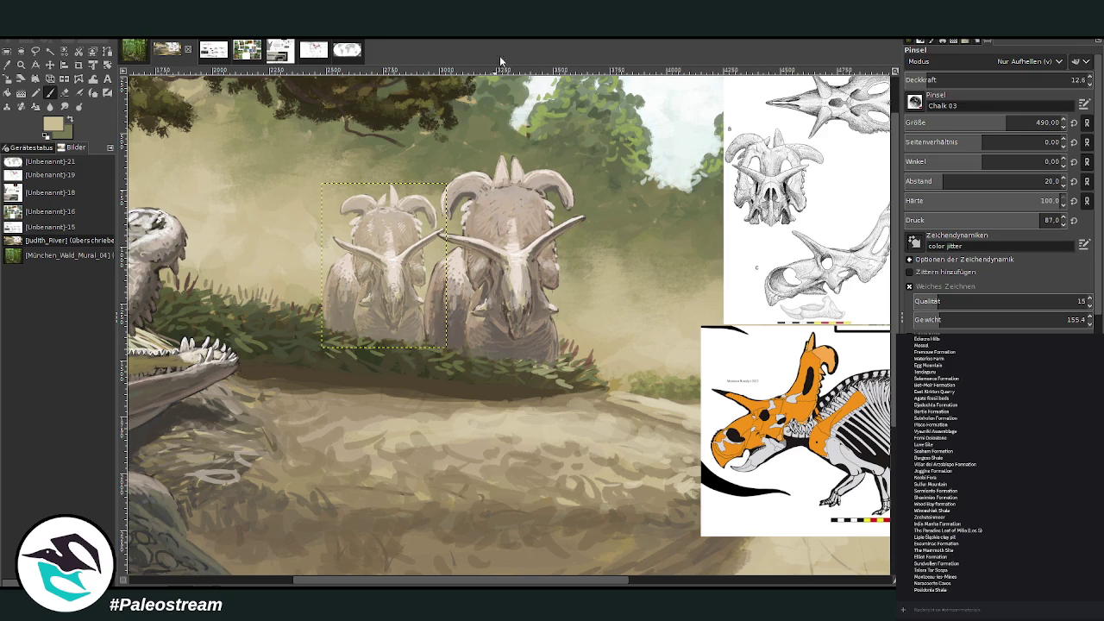
{"action": "left_click", "coordinate": [6, 65]}
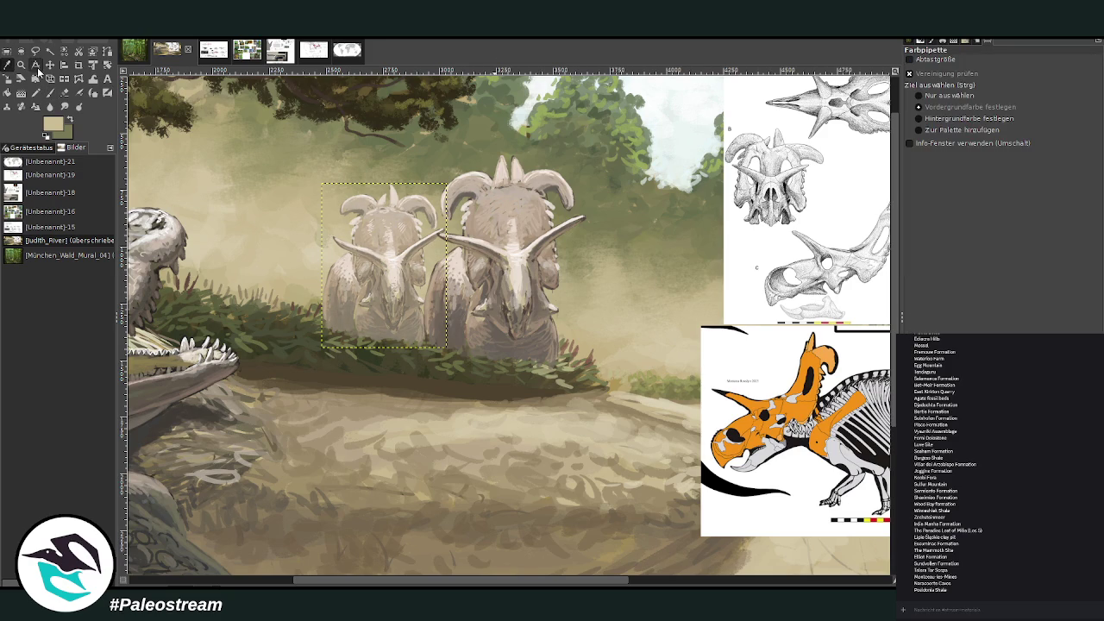
{"action": "left_click", "coordinate": [49, 92]}
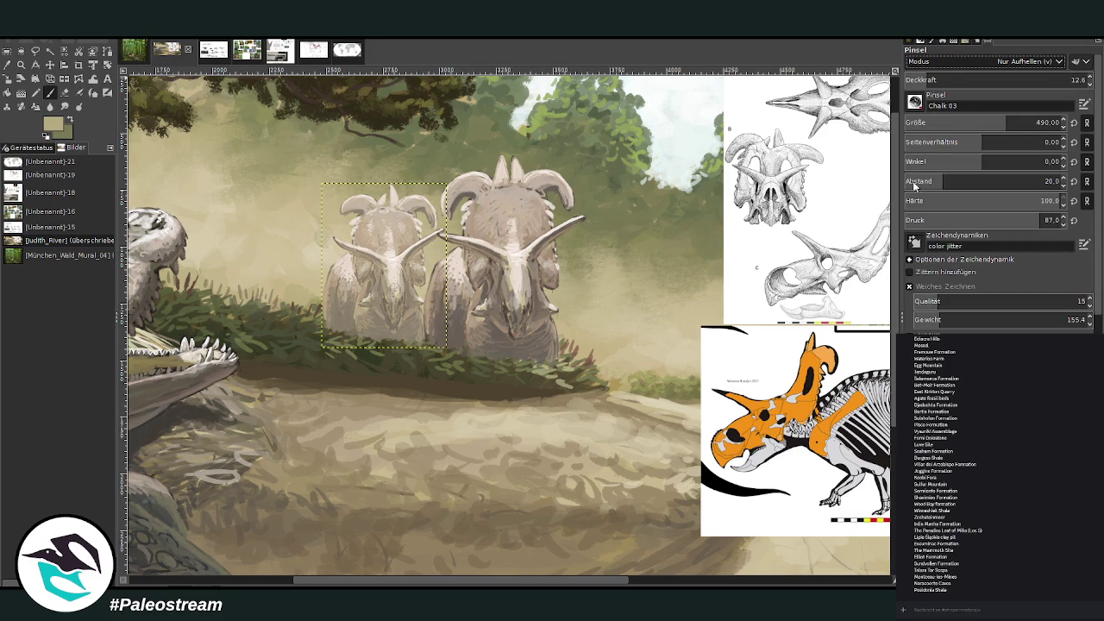
{"action": "left_click_drag", "start_coordinate": [341, 259], "coordinate": [362, 321]}
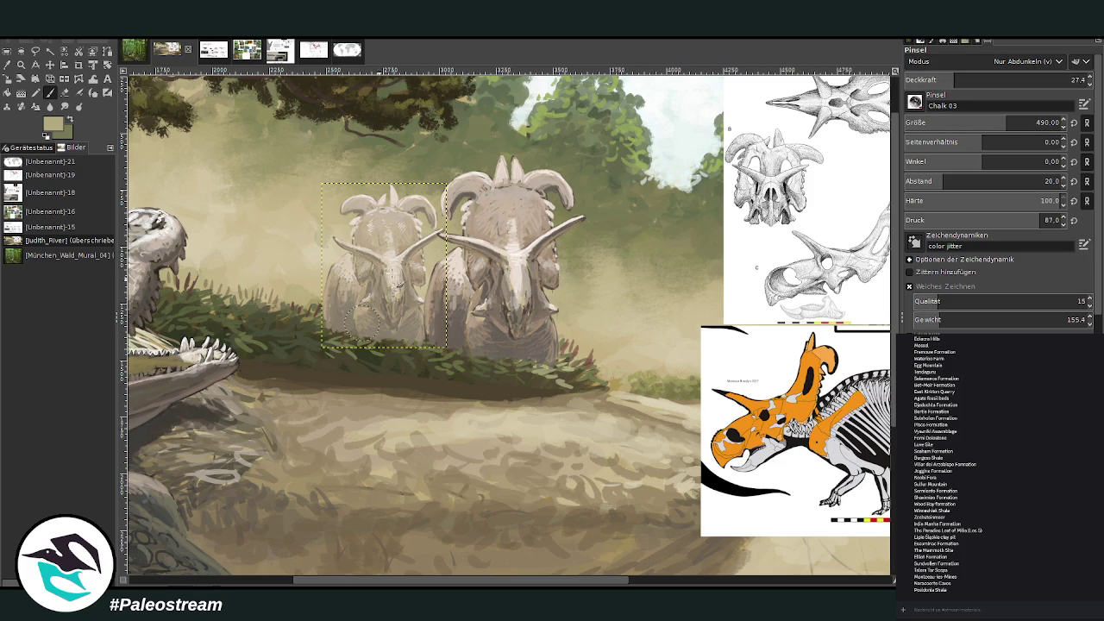
{"action": "left_click_drag", "start_coordinate": [388, 259], "coordinate": [345, 284]}
{"action": "left_click", "coordinate": [49, 65]}
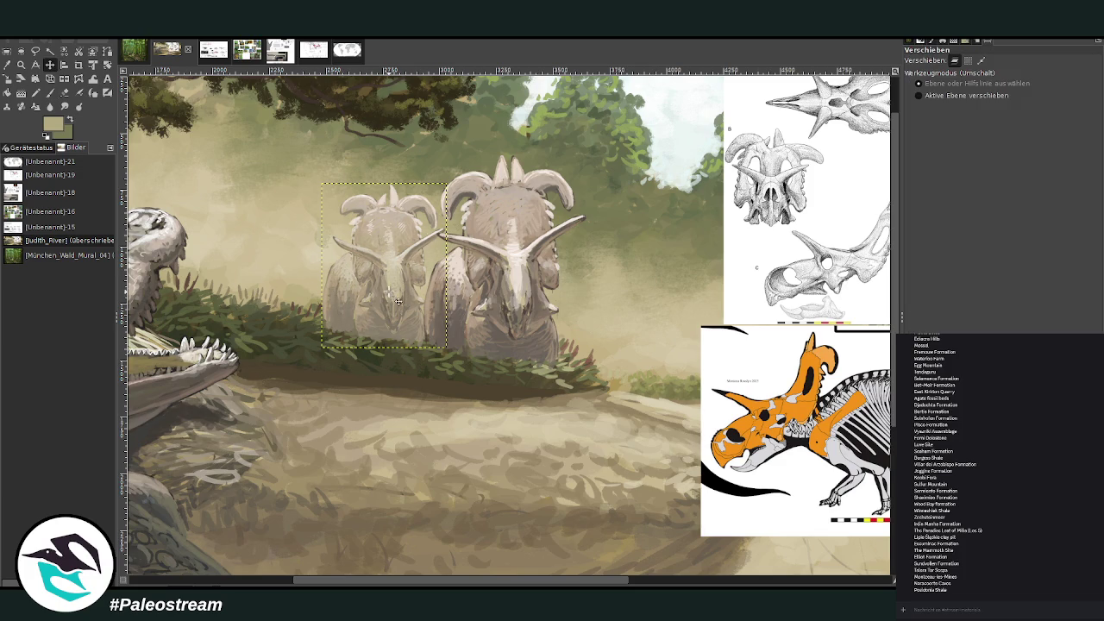
- Reposition the small and large ceratopsian layers closer together
{"action": "mouse_move", "coordinate": [384, 292]}
{"action": "left_mouse_down"}
{"action": "mouse_move", "coordinate": [398, 292]}
{"action": "mouse_move", "coordinate": [364, 306]}
{"action": "left_mouse_up"}
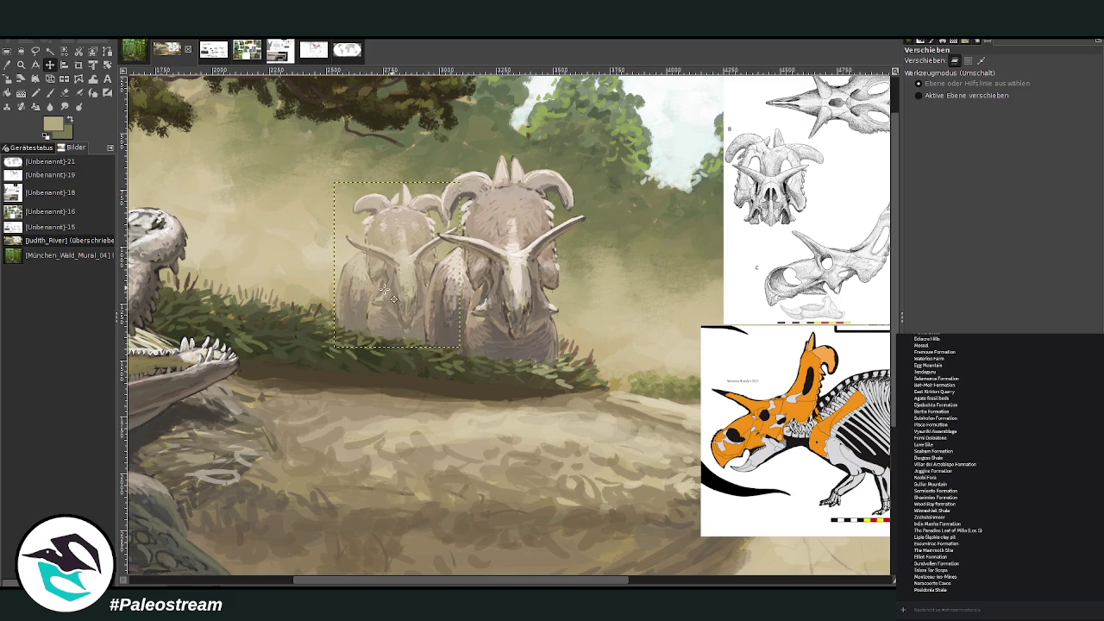
{"action": "left_click_drag", "start_coordinate": [482, 288], "coordinate": [484, 294]}
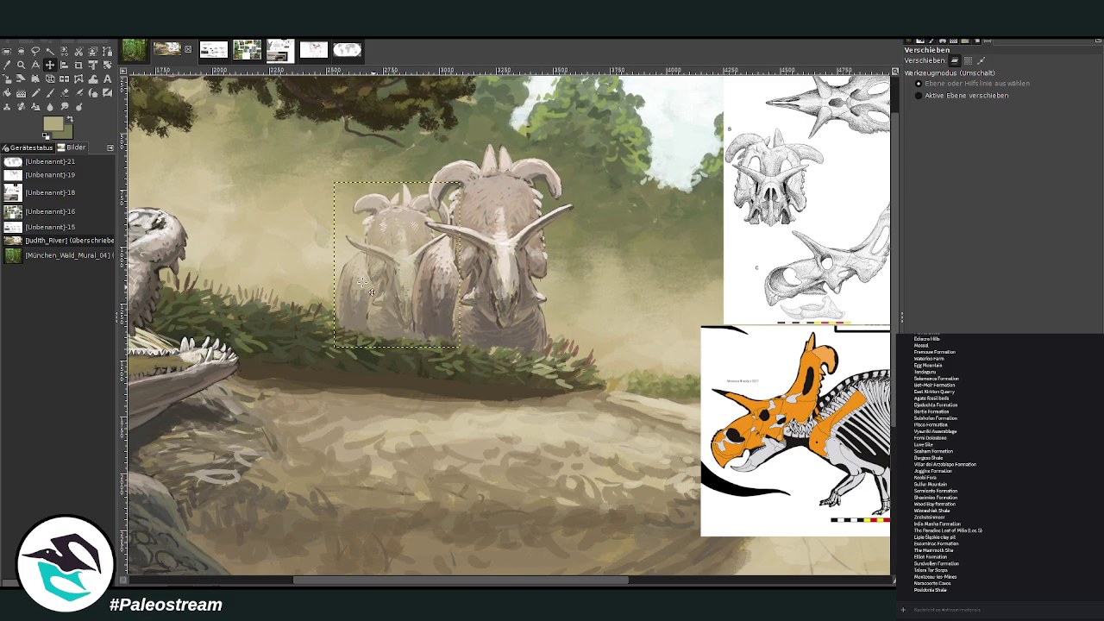
{"action": "left_click_drag", "start_coordinate": [402, 261], "coordinate": [390, 258]}
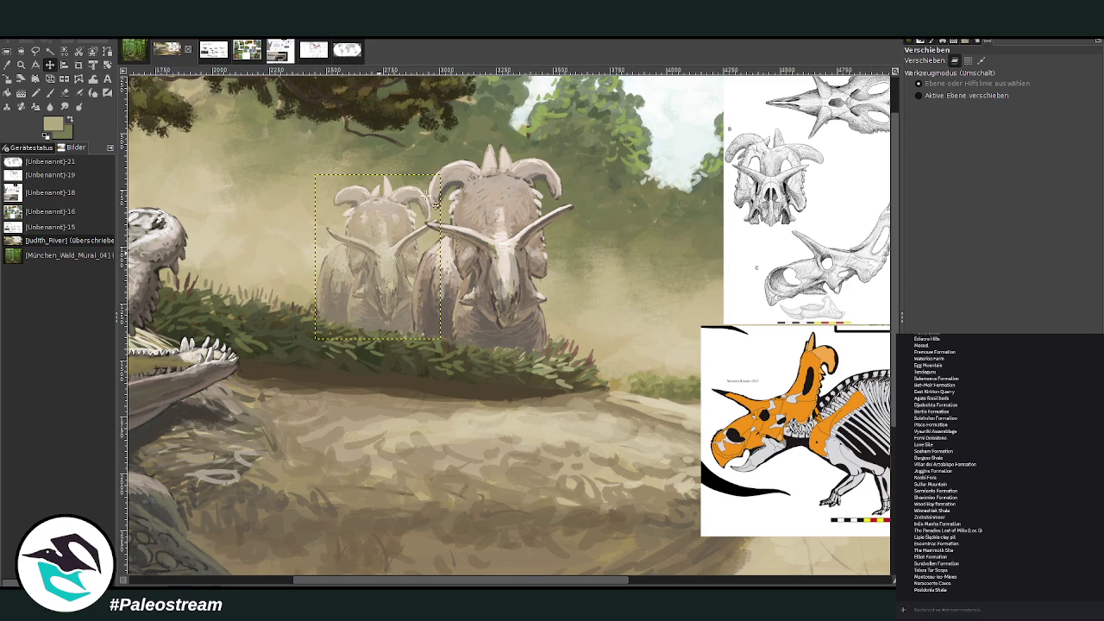
{"action": "left_click_drag", "start_coordinate": [385, 234], "coordinate": [353, 233]}
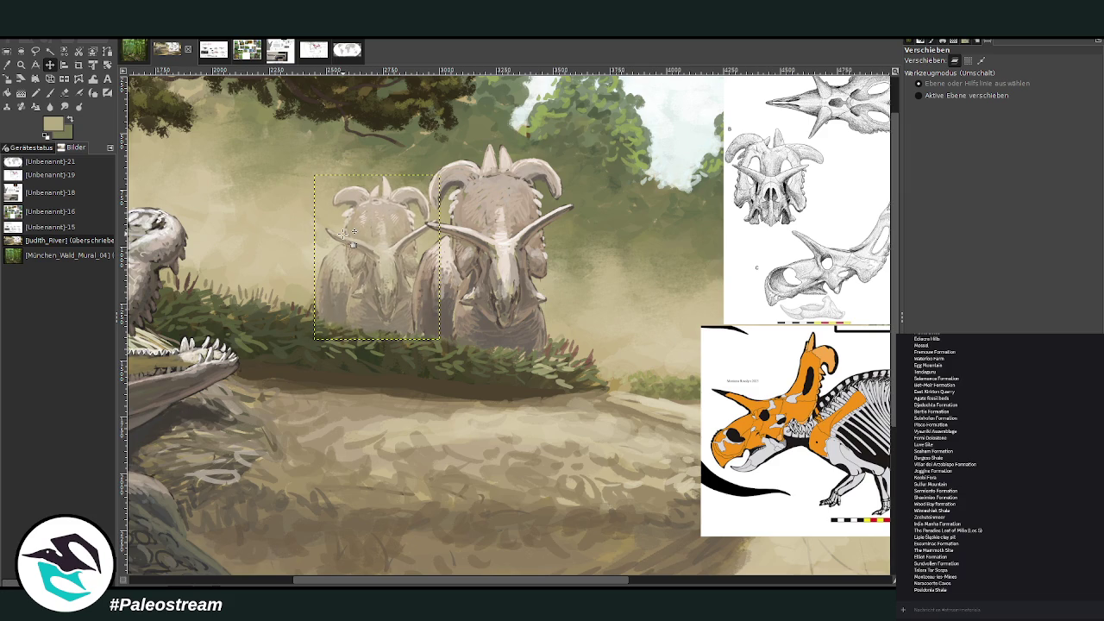
- Rotate the small ceratopsian about 6°, nudge it into place, and zoom out
{"action": "key", "text": "shift+r"}
{"action": "left_click_drag", "start_coordinate": [345, 228], "coordinate": [353, 231]}
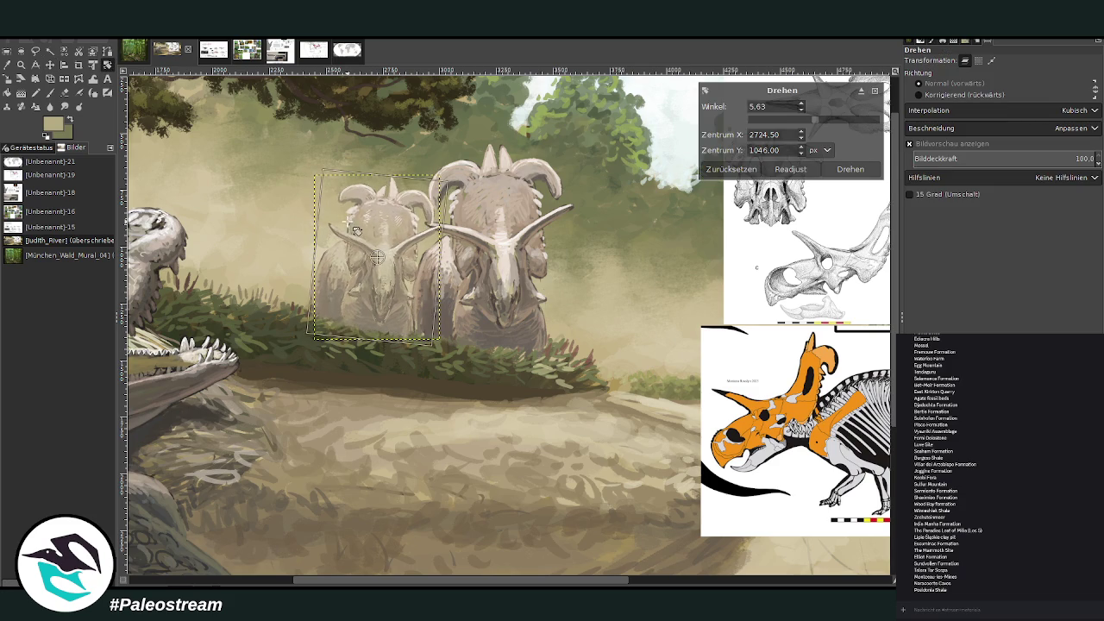
{"action": "key", "text": "Return"}
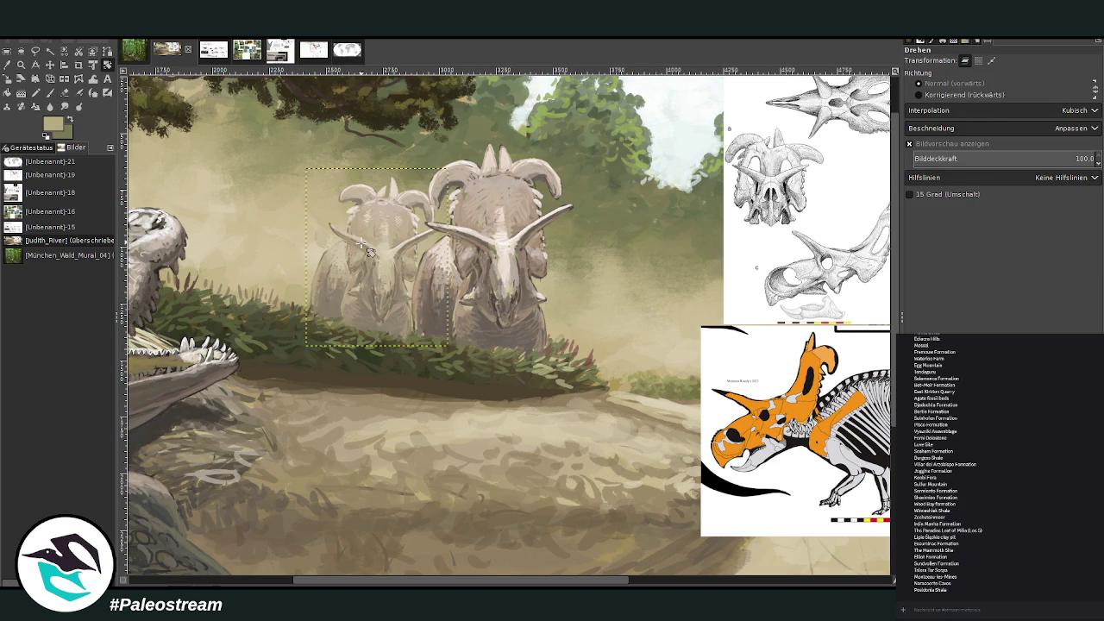
{"action": "left_click", "coordinate": [50, 65]}
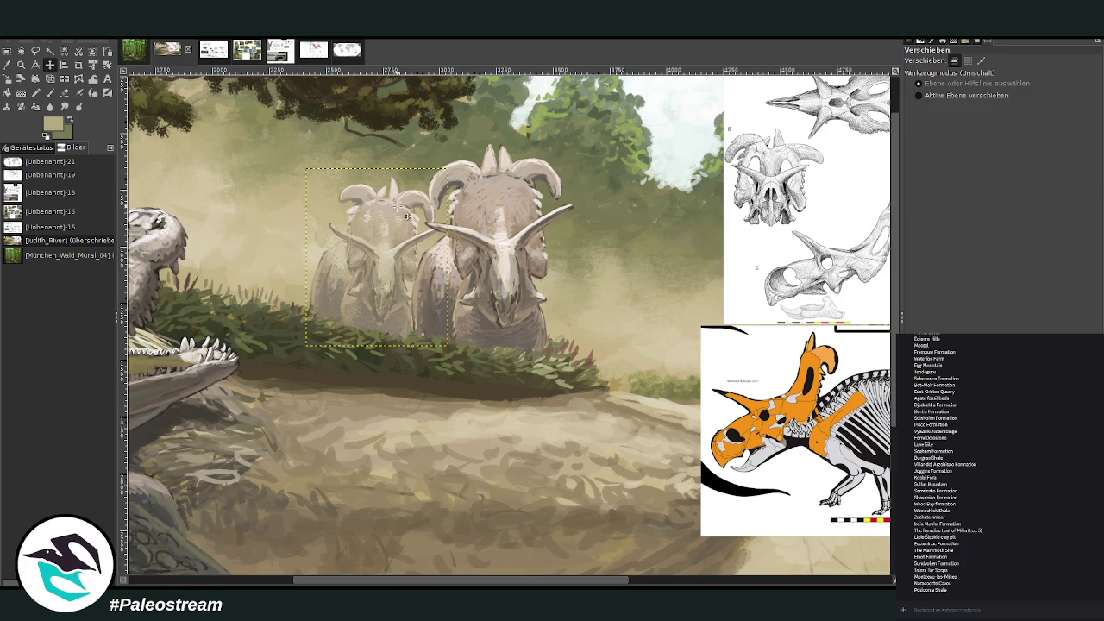
{"action": "left_click_drag", "start_coordinate": [393, 276], "coordinate": [401, 280]}
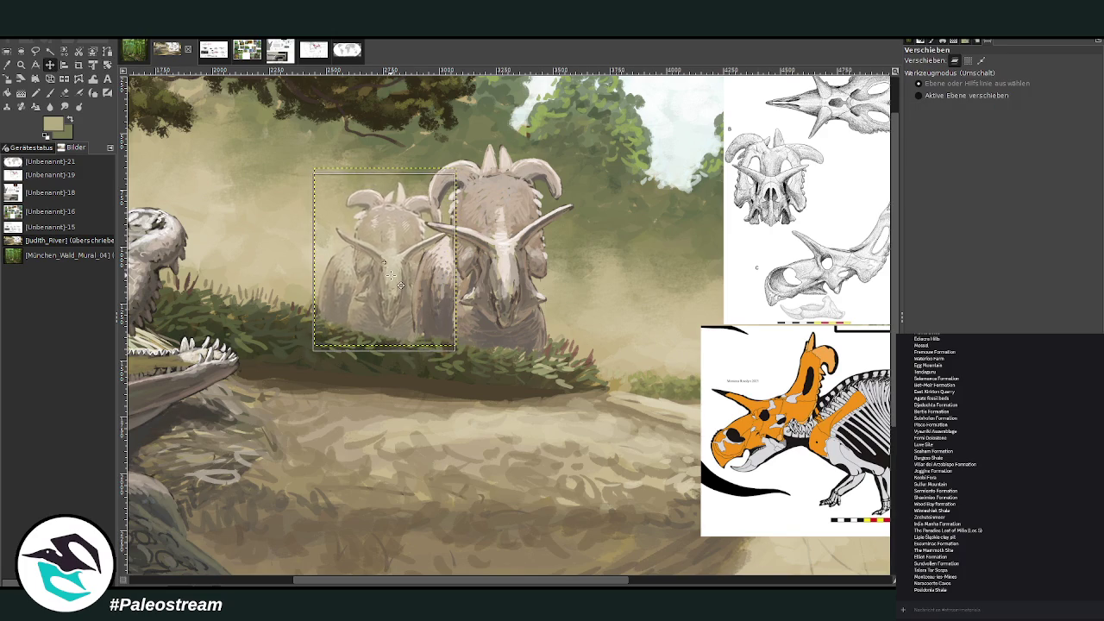
{"action": "left_click_drag", "start_coordinate": [401, 279], "coordinate": [387, 271]}
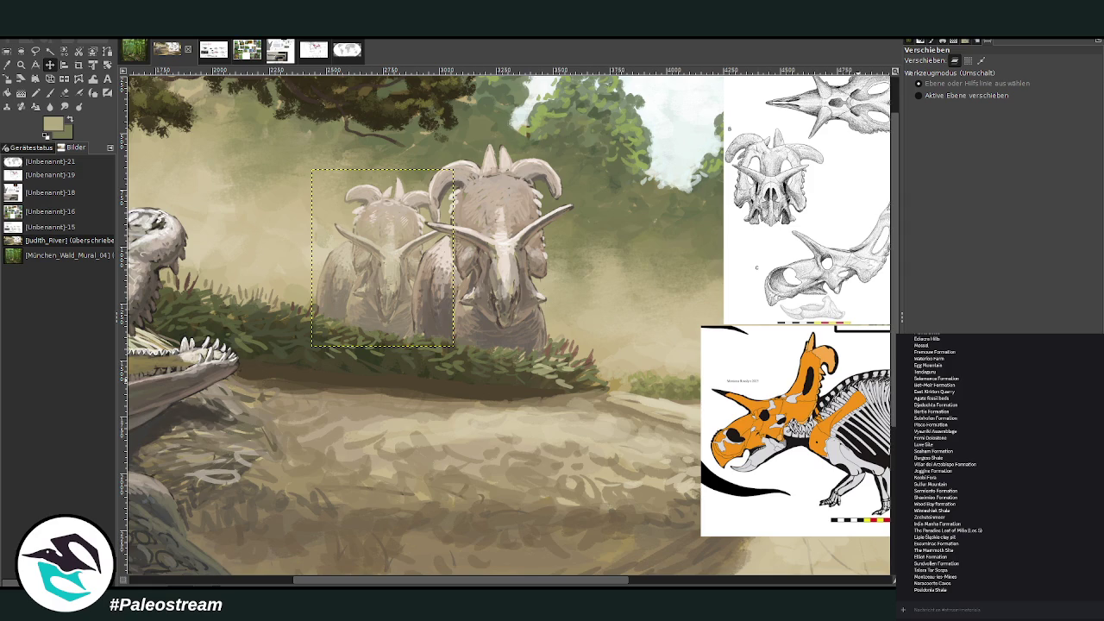
{"action": "key", "text": "minus"}
{"action": "key", "text": "minus"}
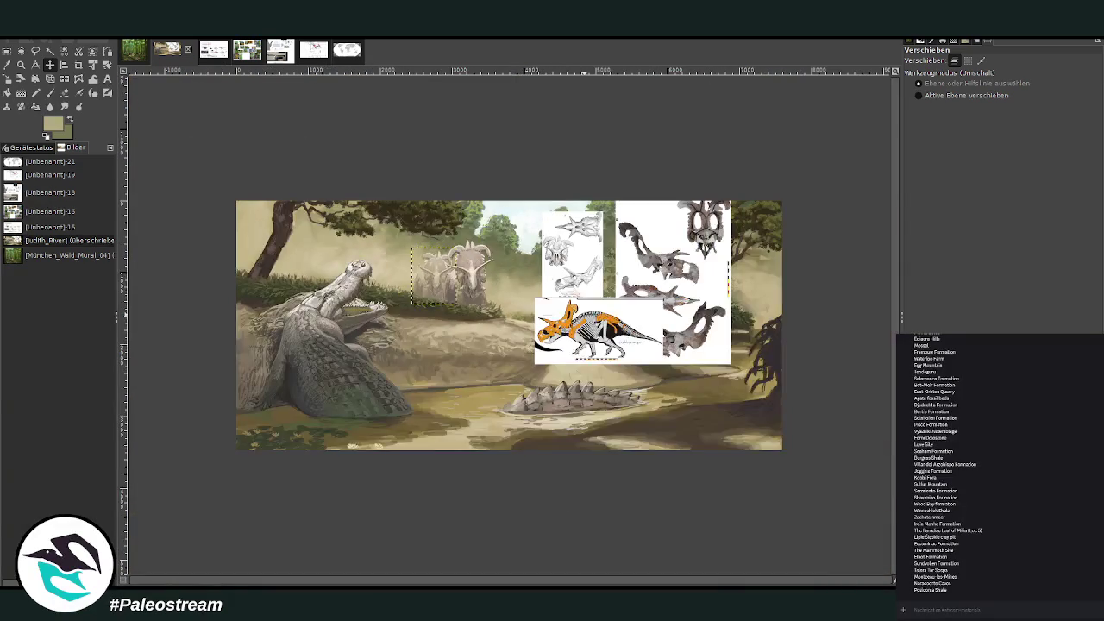
- Zoom into the triceratops area and sample a light beige colour
{"action": "left_click", "coordinate": [20, 65]}
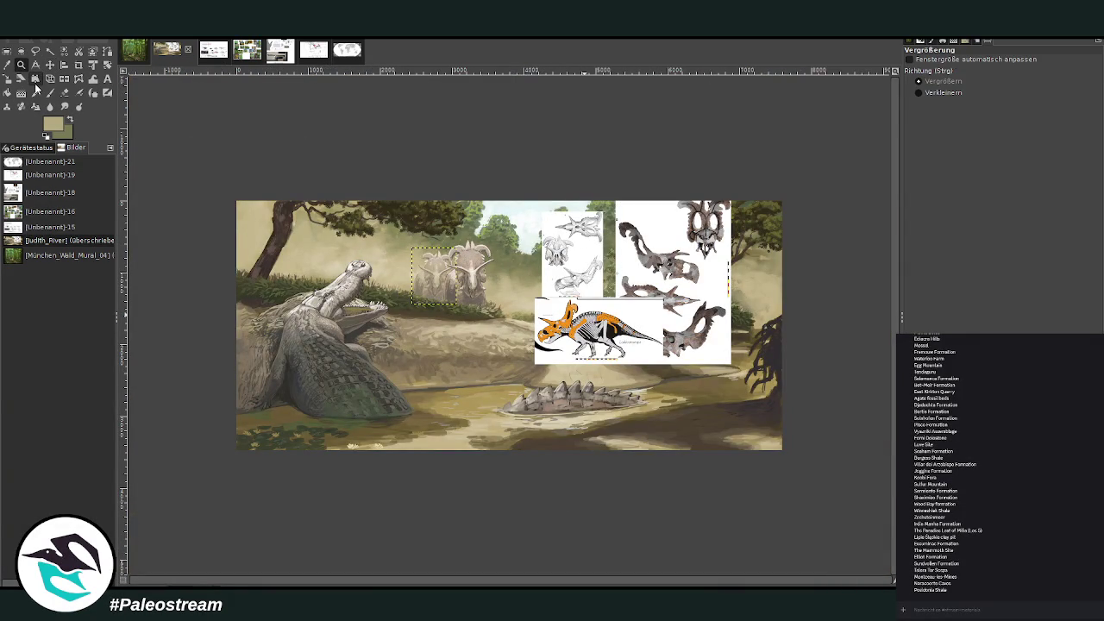
{"action": "left_click_drag", "start_coordinate": [328, 197], "coordinate": [555, 402]}
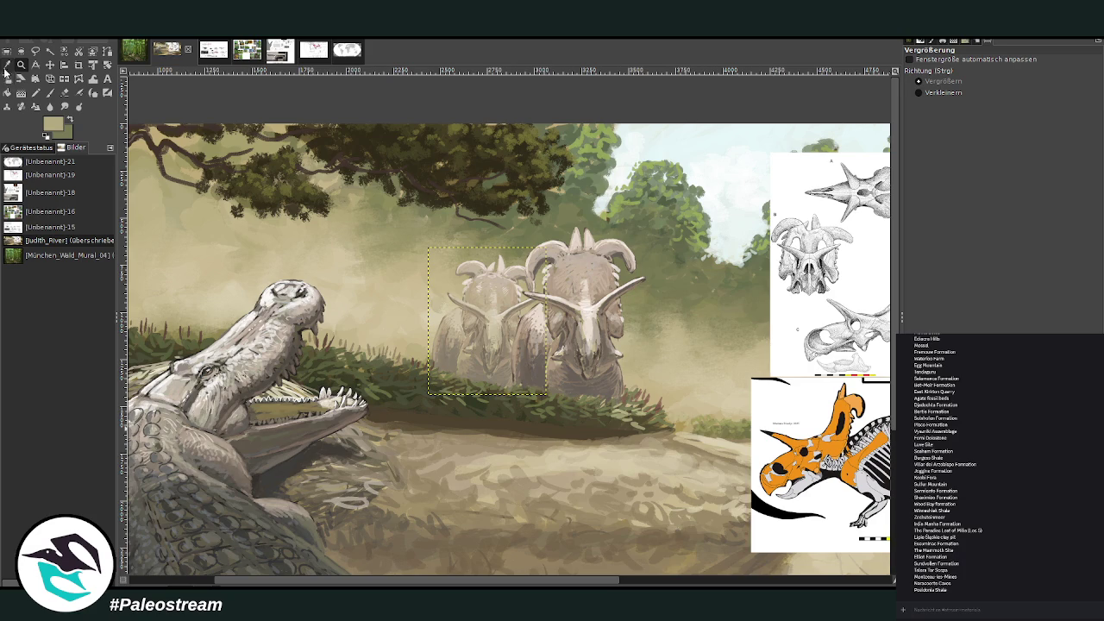
{"action": "left_click", "coordinate": [7, 65]}
{"action": "left_click", "coordinate": [207, 304]}
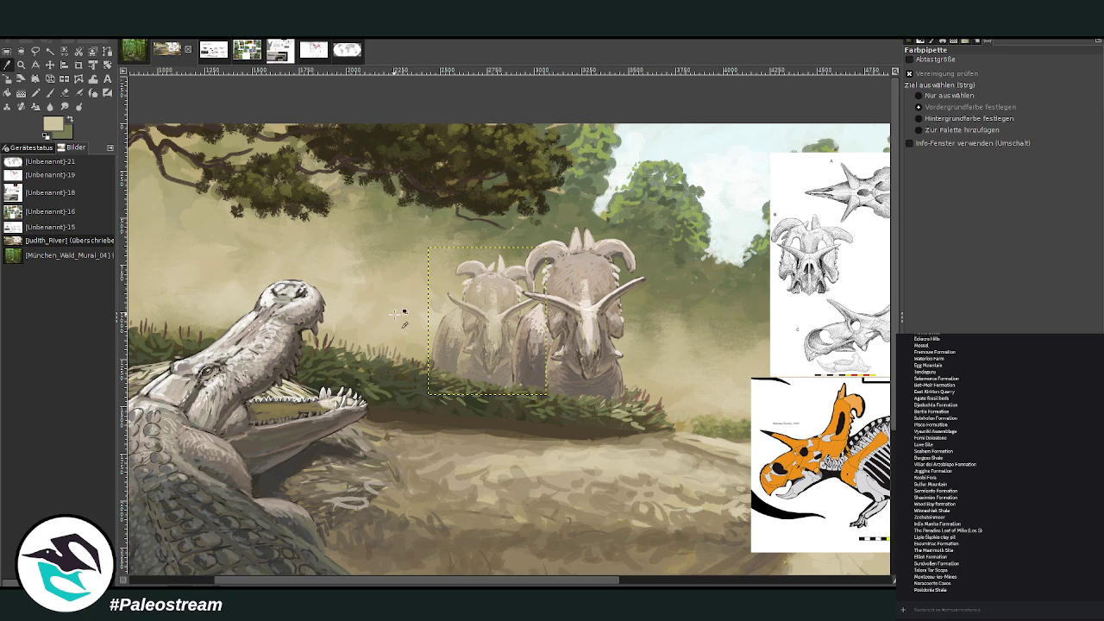
{"action": "key", "text": "p"}
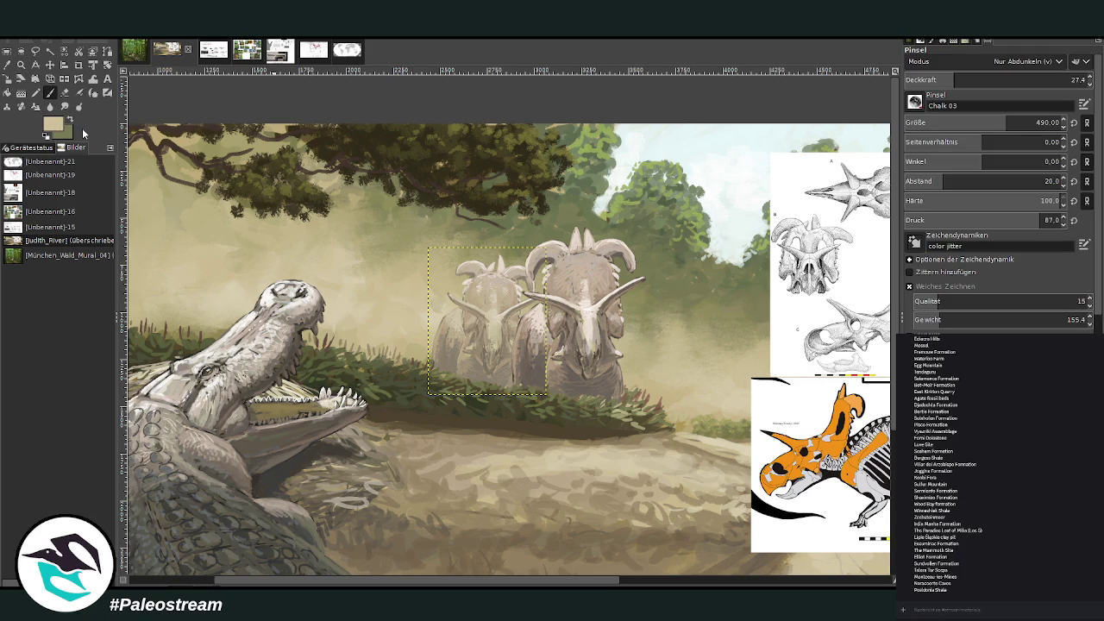
- Paint faint dust over the left ceratopsian's lower body and legs (brush 284, opacity 18.9, then 10.4)
{"action": "scroll", "coordinate": [949, 65], "scroll_direction": "up", "scroll_amount": 6}
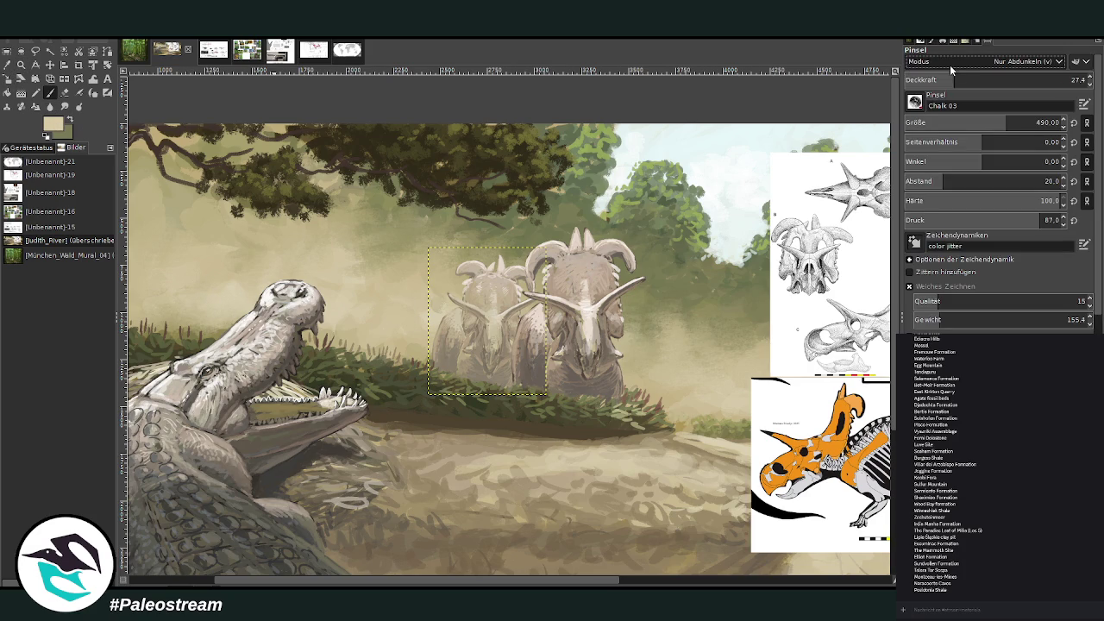
{"action": "scroll", "coordinate": [949, 65], "scroll_direction": "up", "scroll_amount": 6}
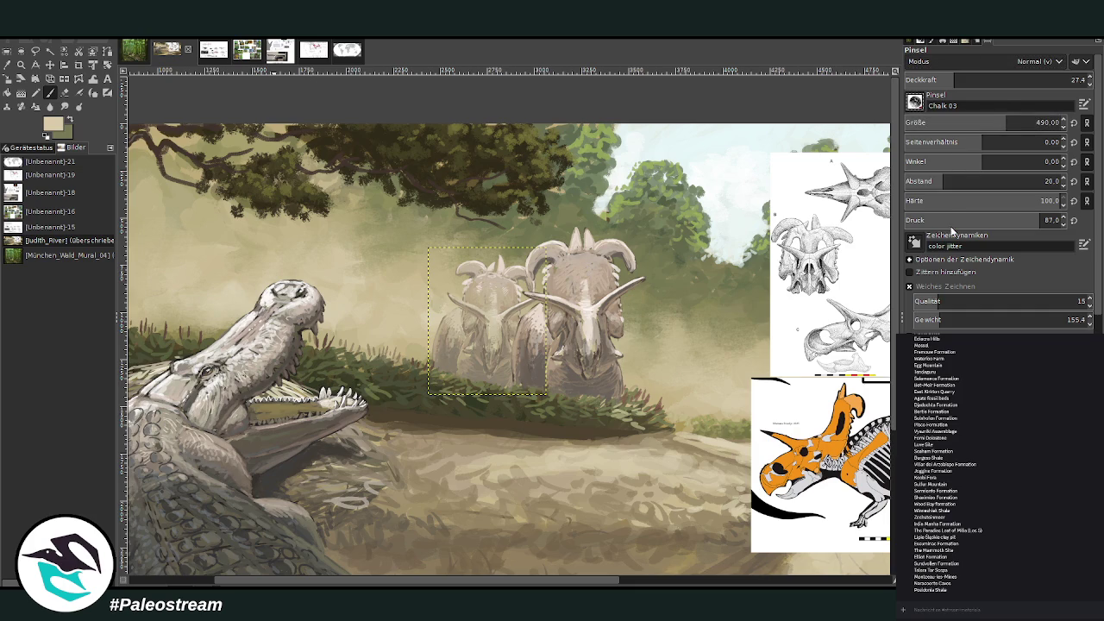
{"action": "scroll", "coordinate": [916, 103], "scroll_direction": "down", "scroll_amount": 1}
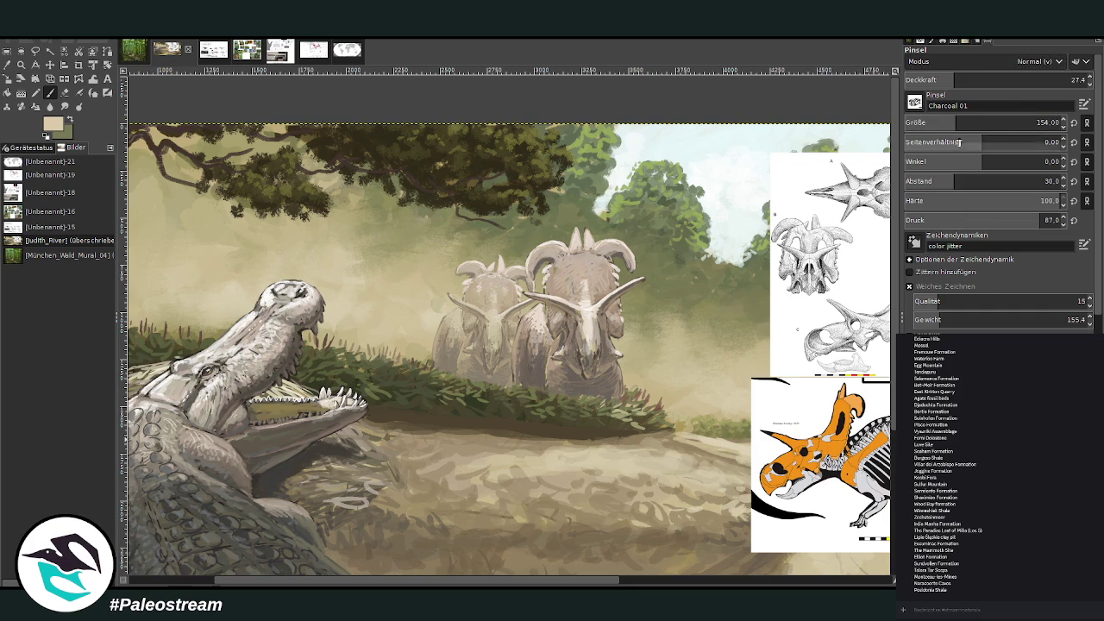
{"action": "left_click_drag", "start_coordinate": [949, 122], "coordinate": [979, 123]}
{"action": "left_click_drag", "start_coordinate": [954, 80], "coordinate": [940, 79]}
{"action": "mouse_move", "coordinate": [498, 365]}
{"action": "left_mouse_down"}
{"action": "mouse_move", "coordinate": [465, 371]}
{"action": "mouse_move", "coordinate": [517, 381]}
{"action": "mouse_move", "coordinate": [457, 362]}
{"action": "left_mouse_up"}
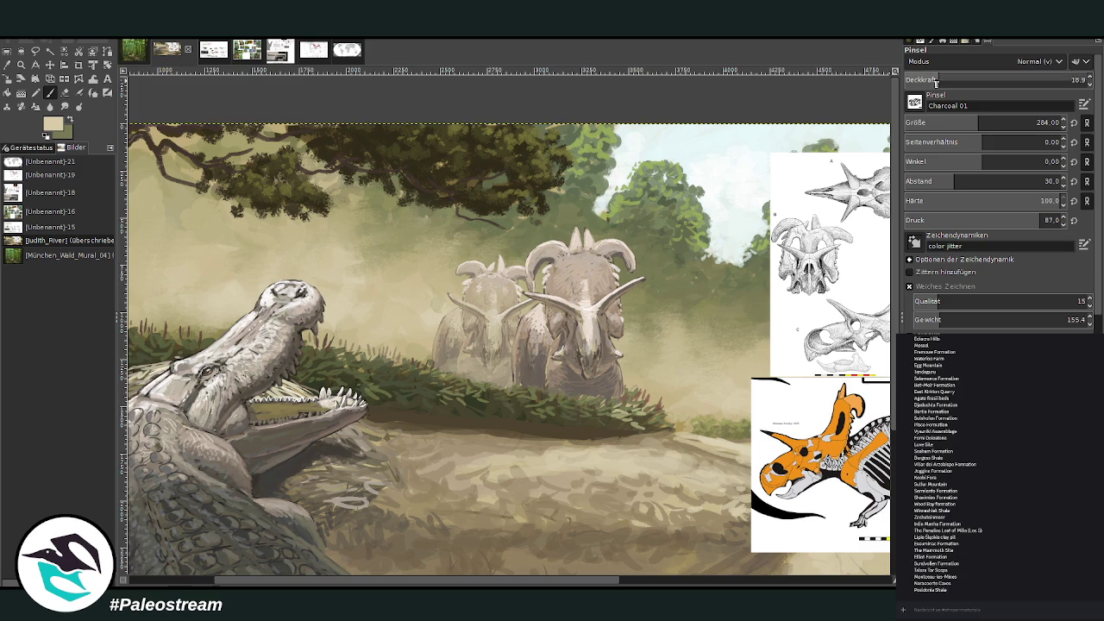
{"action": "left_click_drag", "start_coordinate": [940, 79], "coordinate": [924, 80]}
{"action": "mouse_move", "coordinate": [509, 379]}
{"action": "left_mouse_down"}
{"action": "mouse_move", "coordinate": [453, 338]}
{"action": "mouse_move", "coordinate": [483, 370]}
{"action": "mouse_move", "coordinate": [520, 364]}
{"action": "mouse_move", "coordinate": [449, 355]}
{"action": "mouse_move", "coordinate": [516, 364]}
{"action": "mouse_move", "coordinate": [474, 349]}
{"action": "mouse_move", "coordinate": [518, 367]}
{"action": "mouse_move", "coordinate": [457, 334]}
{"action": "mouse_move", "coordinate": [434, 343]}
{"action": "left_mouse_up"}
- Compare the herd with and without each ceratopsian, then paste a copy of the rear one
{"action": "key", "text": "s"}
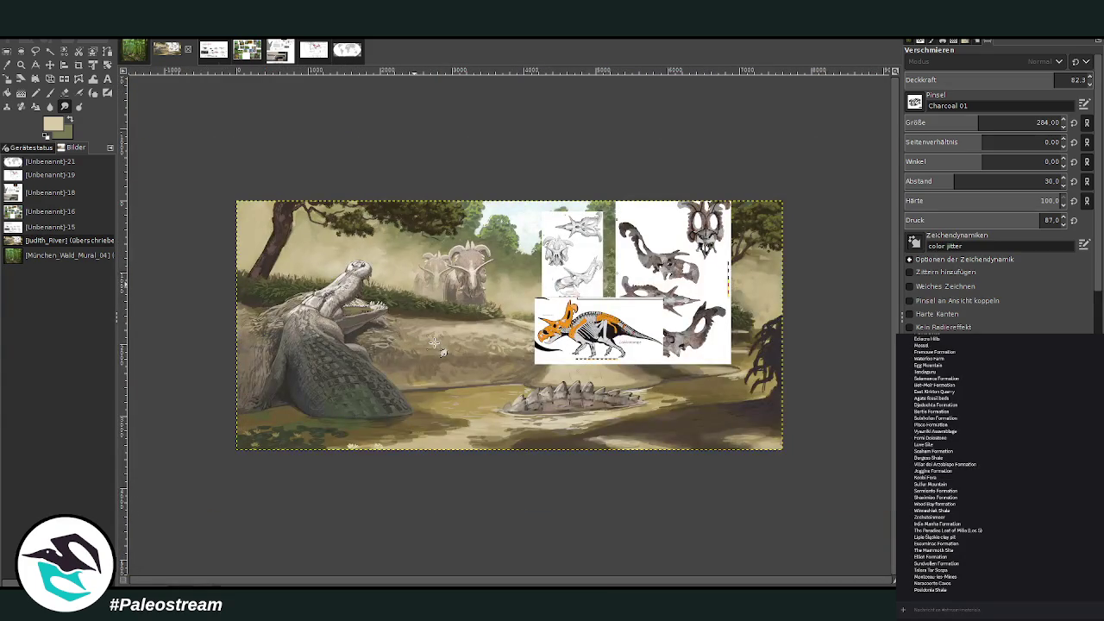
{"action": "key", "text": "z"}
{"action": "left_click_drag", "start_coordinate": [397, 209], "coordinate": [536, 371]}
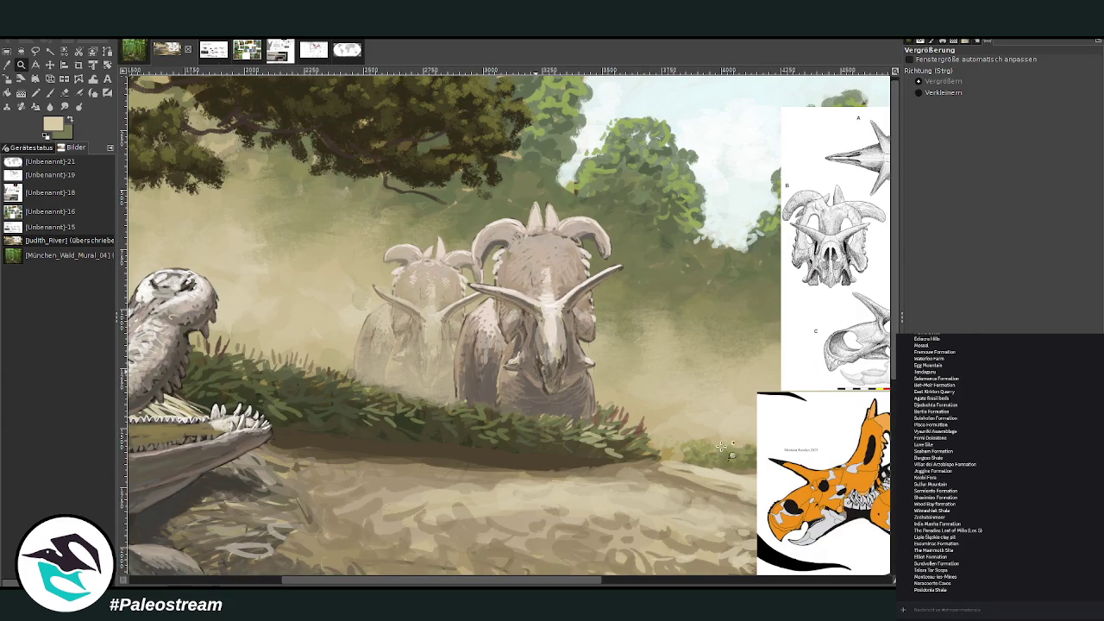
{"action": "key", "text": "m"}
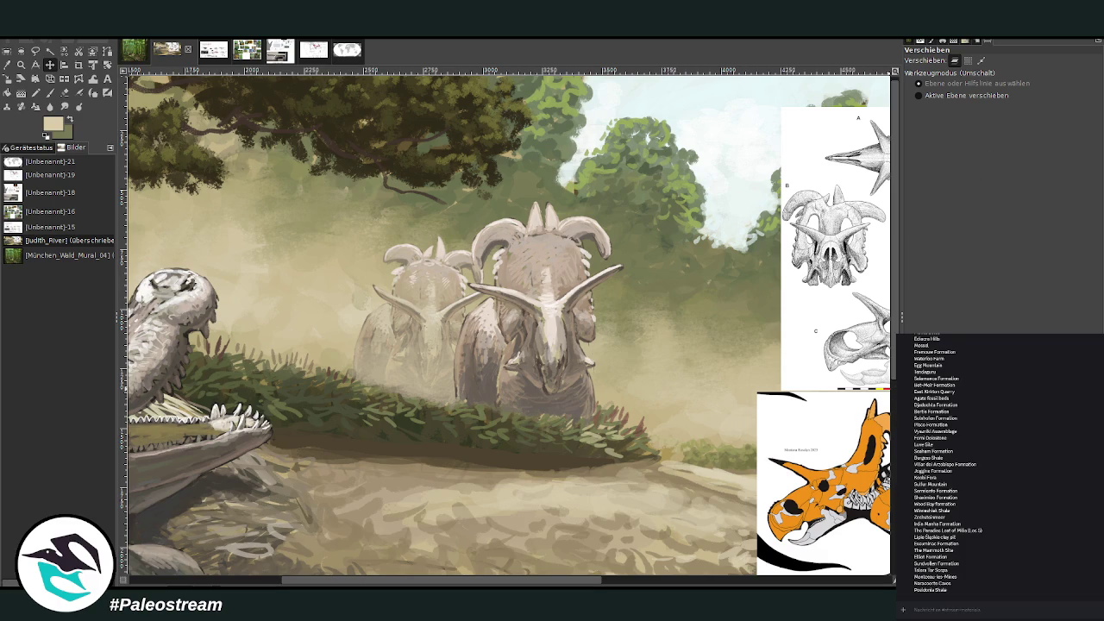
{"action": "key", "text": "ctrl+z"}
{"action": "key", "text": "ctrl+y"}
{"action": "key", "text": "ctrl+z"}
{"action": "key", "text": "ctrl+y"}
{"action": "key", "text": "ctrl+v"}
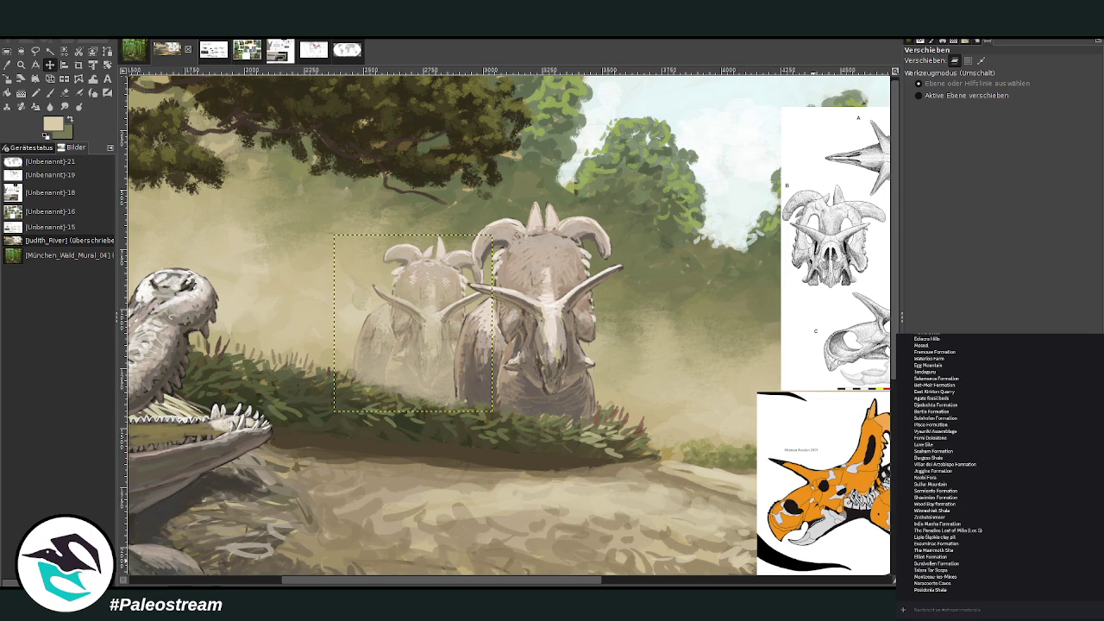
- Tilt the pasted ceratopsian about 7 degrees
{"action": "left_click", "coordinate": [107, 65]}
{"action": "left_click_drag", "start_coordinate": [380, 251], "coordinate": [361, 256]}
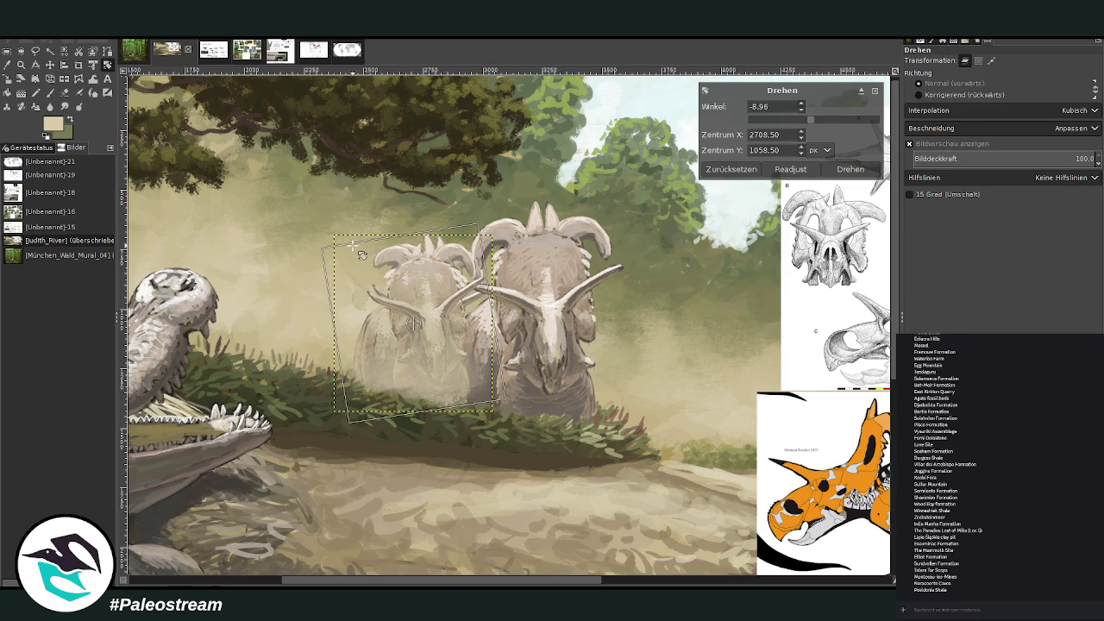
{"action": "left_click", "coordinate": [849, 169]}
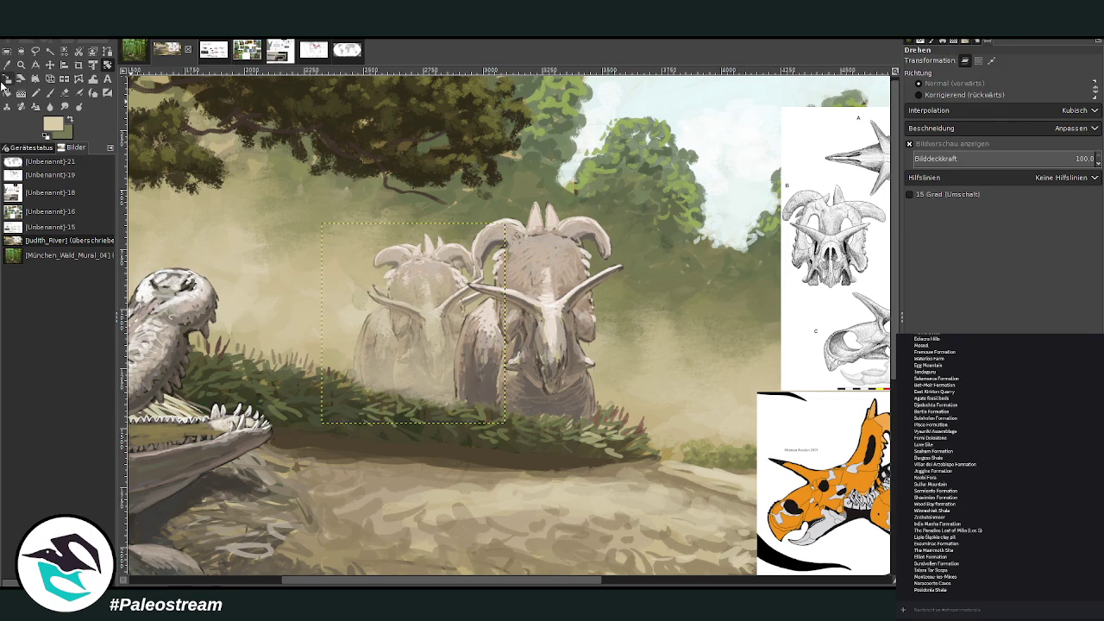
- Move the copy left beside the herd and shrink it slightly
{"action": "left_click", "coordinate": [7, 78]}
{"action": "left_click", "coordinate": [369, 264]}
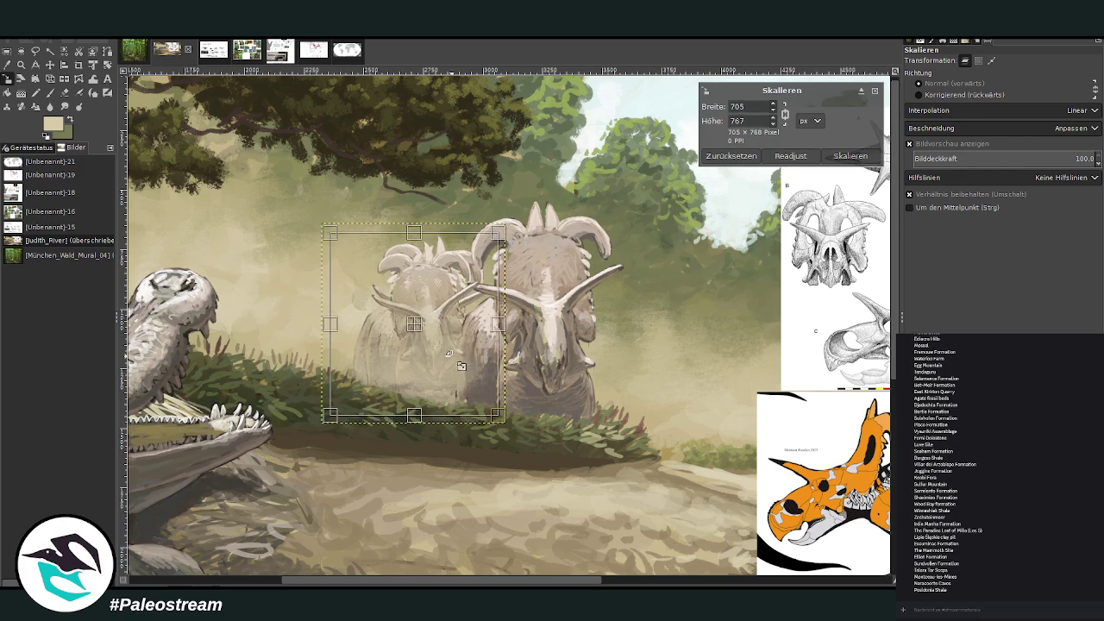
{"action": "left_click_drag", "start_coordinate": [417, 328], "coordinate": [301, 335]}
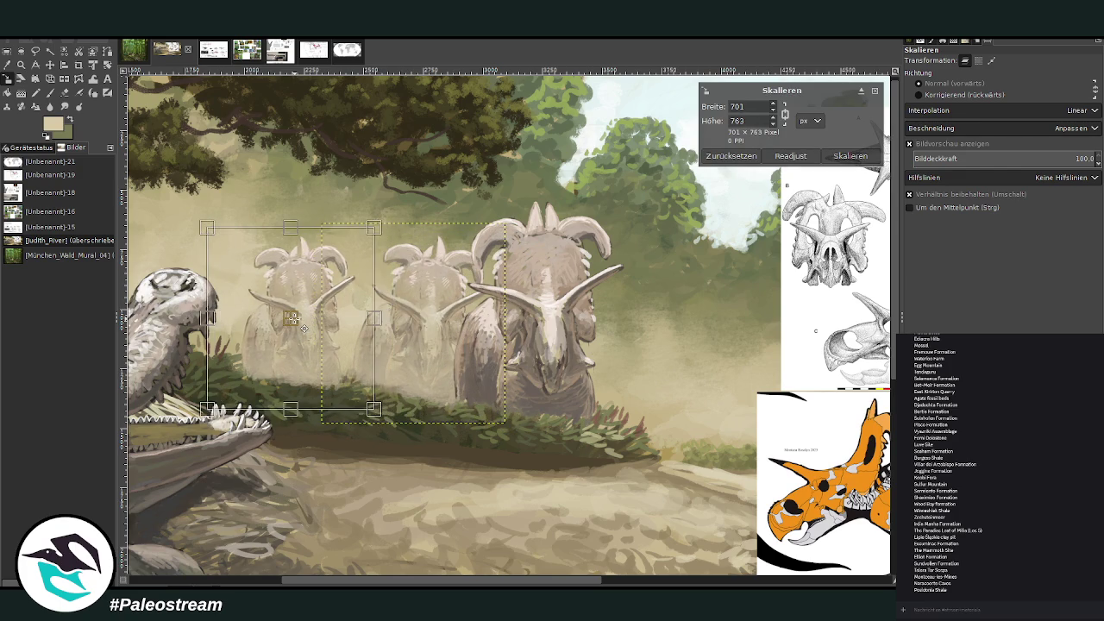
{"action": "left_click_drag", "start_coordinate": [204, 234], "coordinate": [209, 239]}
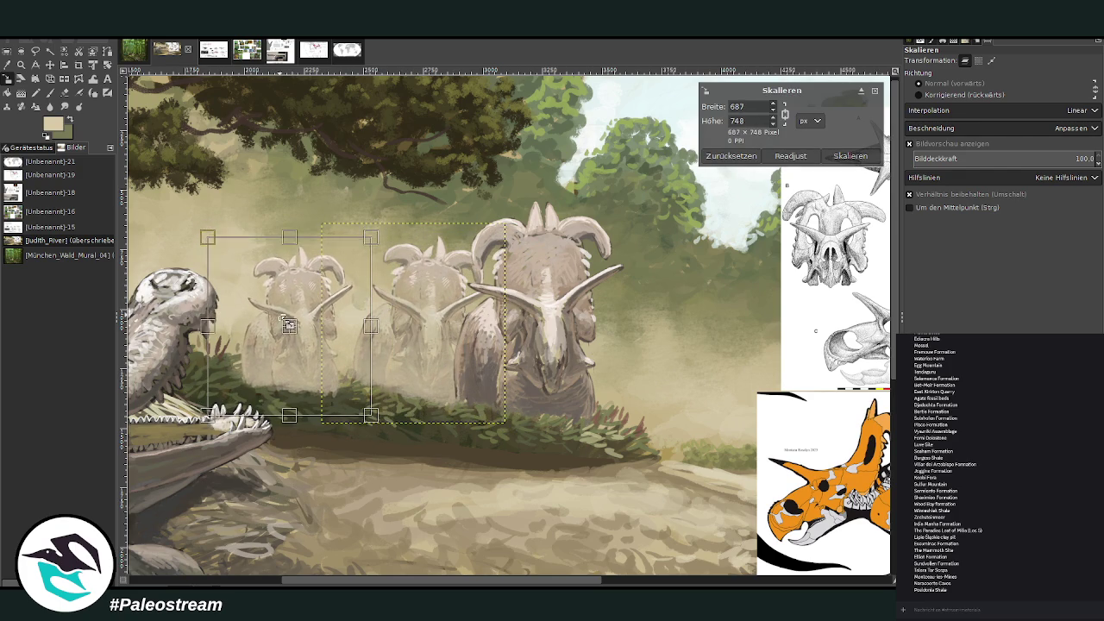
{"action": "left_click", "coordinate": [833, 160]}
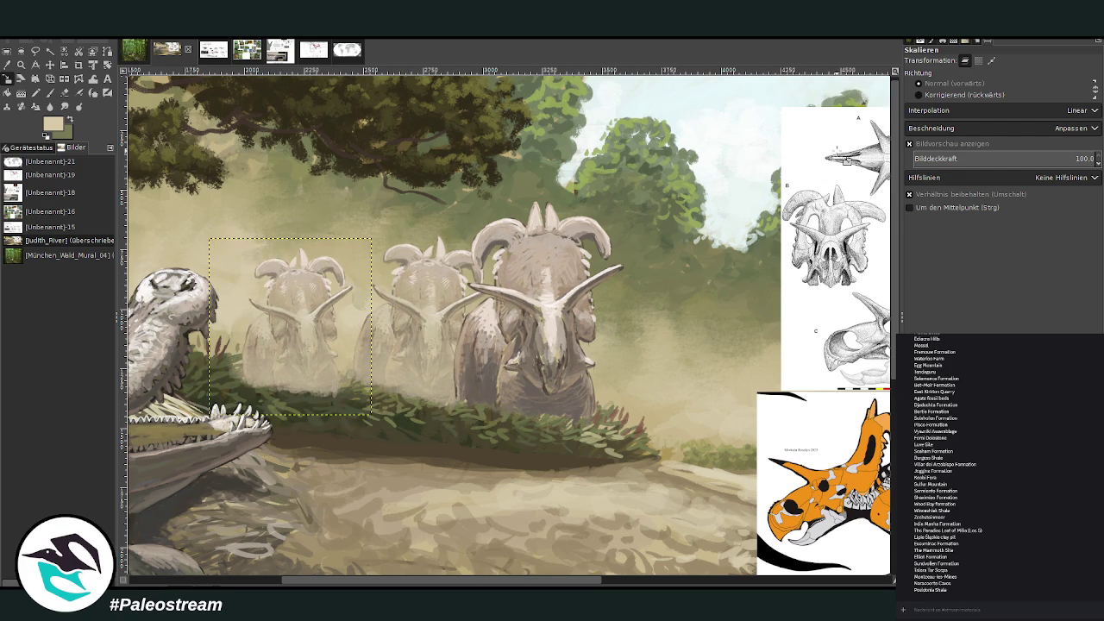
- Zoom in and erase back the tips of the copied ceratopsian's frill
{"action": "left_click", "coordinate": [21, 65]}
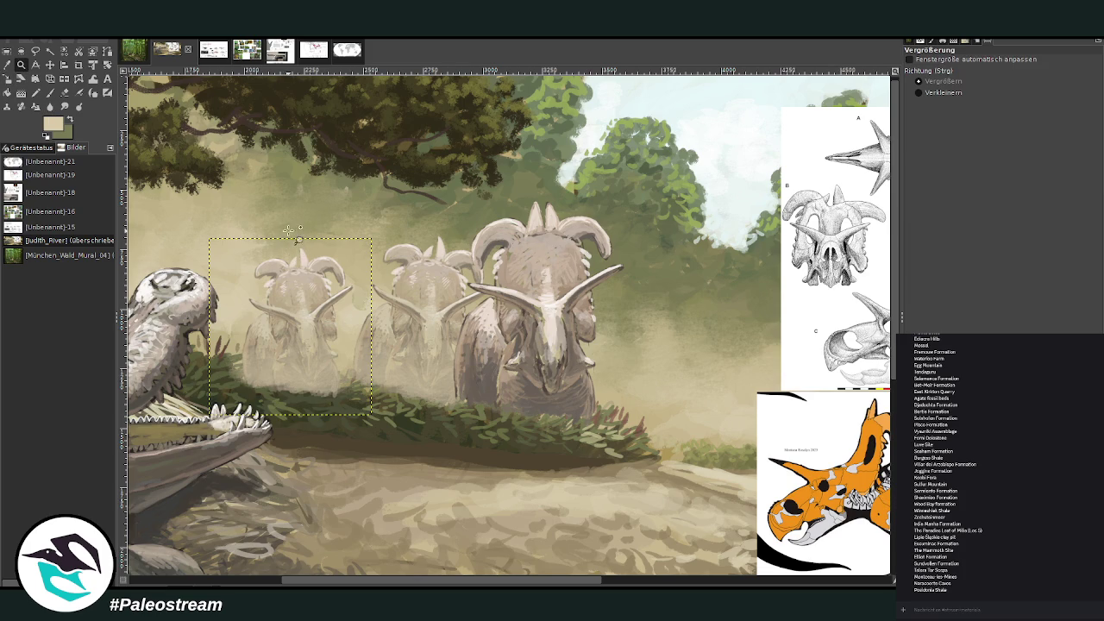
{"action": "left_click_drag", "start_coordinate": [249, 213], "coordinate": [401, 414]}
{"action": "key", "text": "shift+e"}
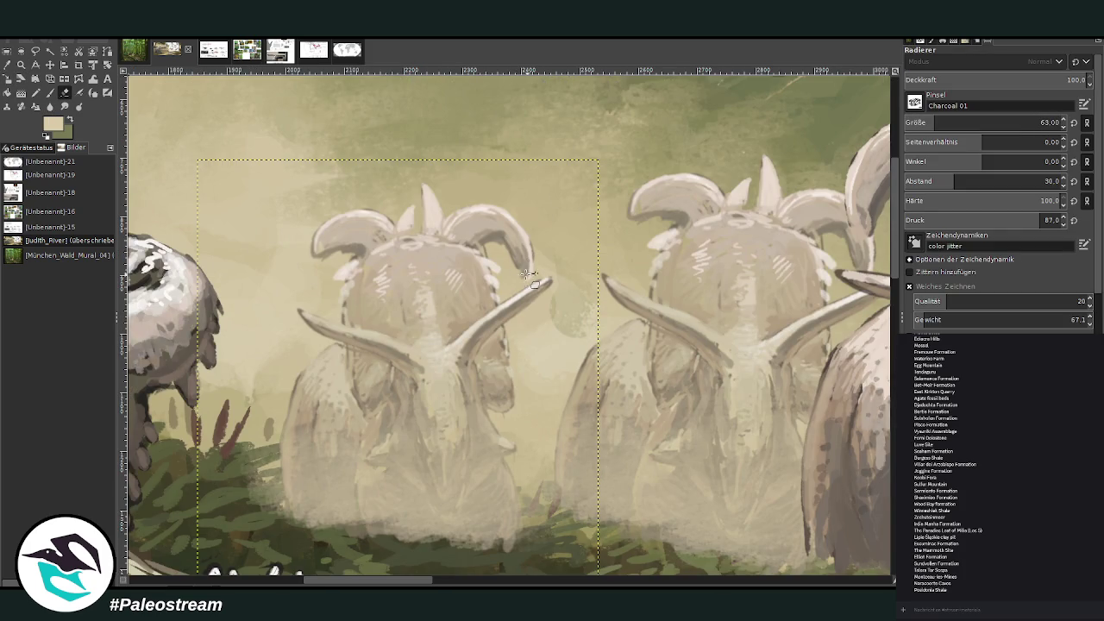
{"action": "left_click_drag", "start_coordinate": [533, 276], "coordinate": [484, 186]}
{"action": "left_click_drag", "start_coordinate": [513, 234], "coordinate": [483, 207]}
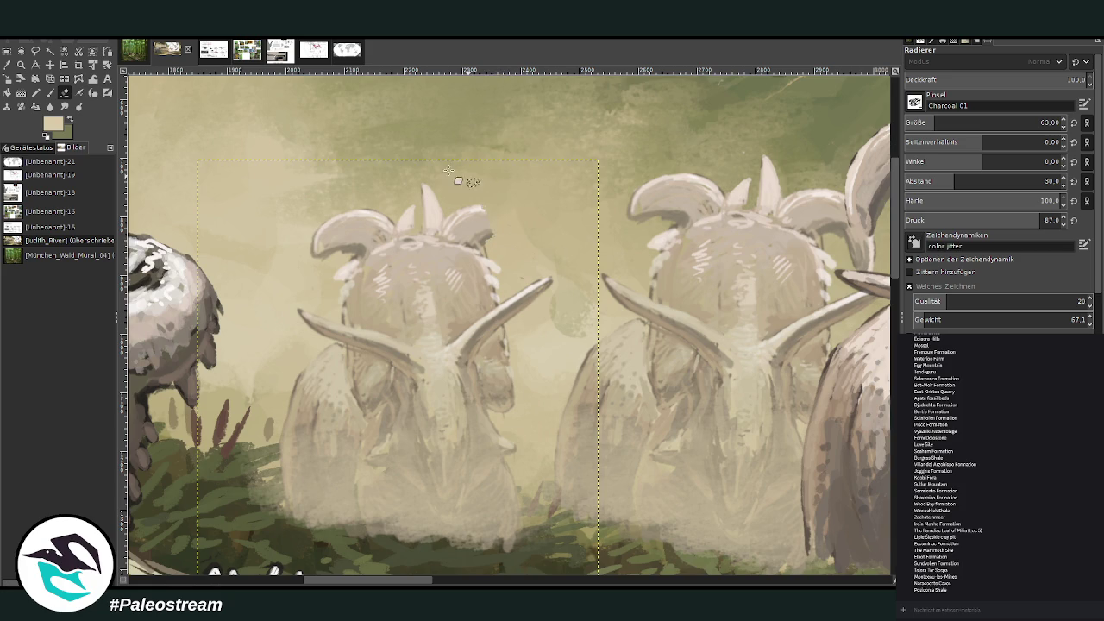
{"action": "left_click_drag", "start_coordinate": [324, 238], "coordinate": [317, 251]}
- Paint lighter frill strokes at 64.7 then 79.5 opacity with spacing 17
{"action": "left_click", "coordinate": [17, 66]}
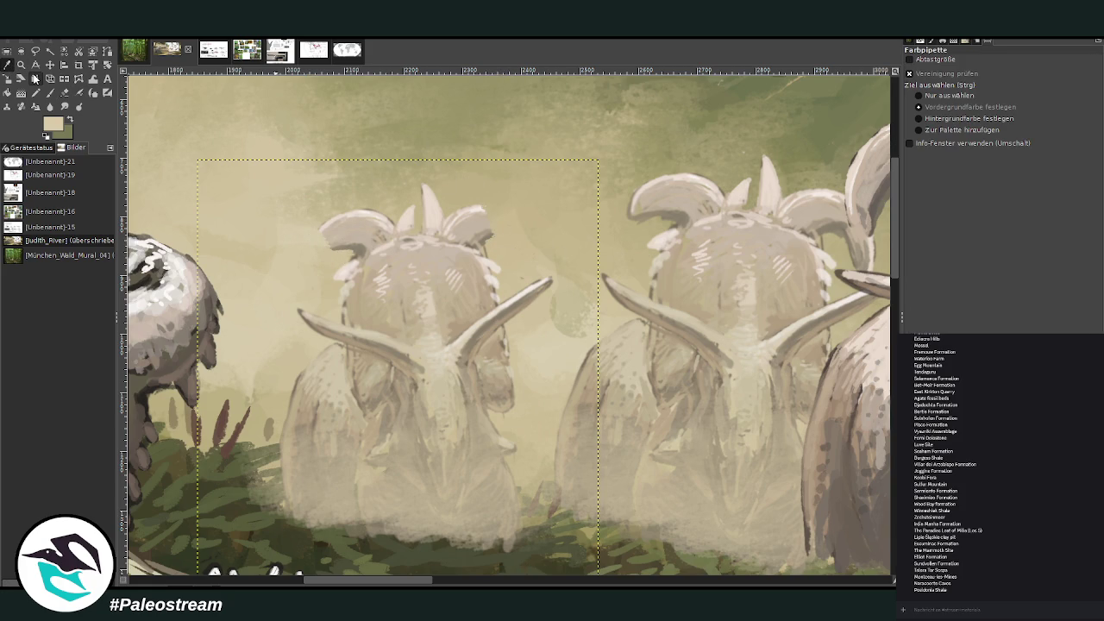
{"action": "left_click", "coordinate": [438, 217]}
{"action": "left_click", "coordinate": [49, 93]}
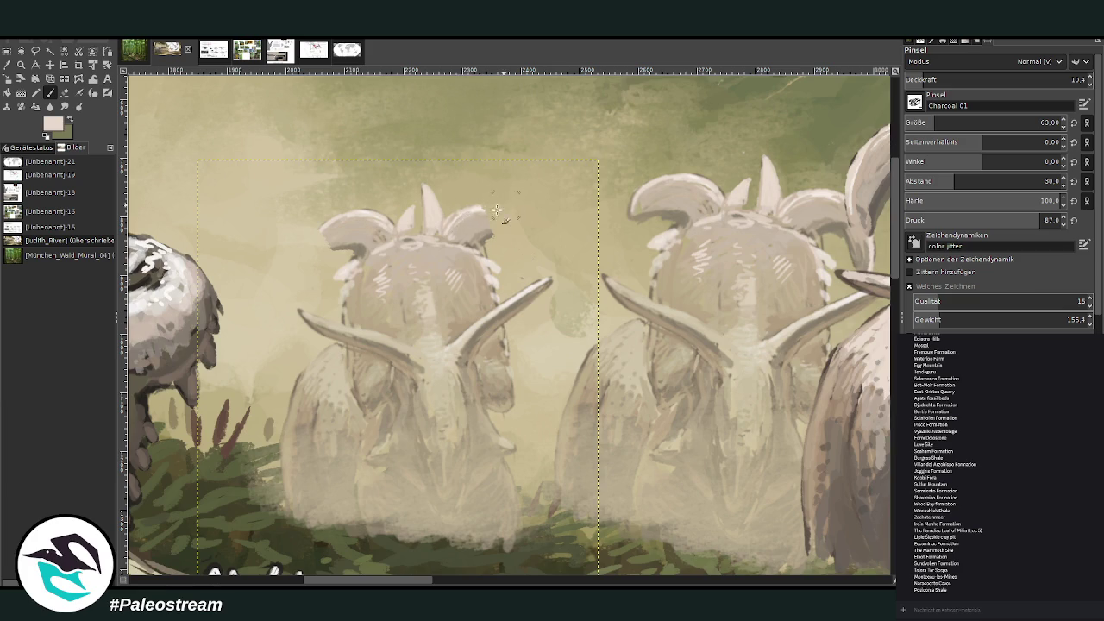
{"action": "left_click", "coordinate": [1011, 79]}
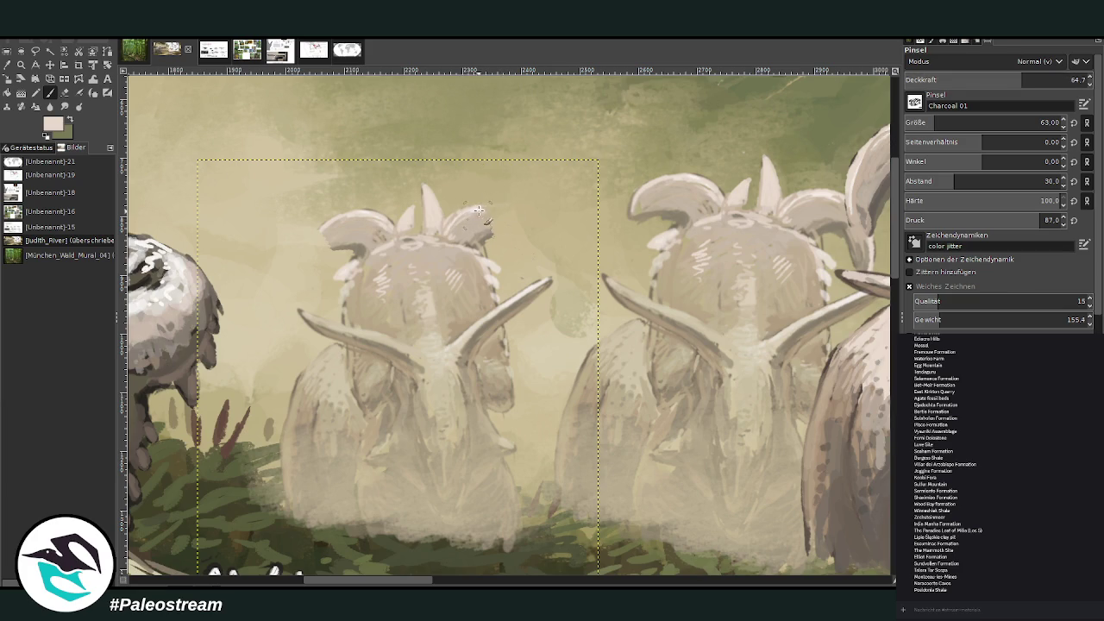
{"action": "left_click_drag", "start_coordinate": [470, 213], "coordinate": [511, 207]}
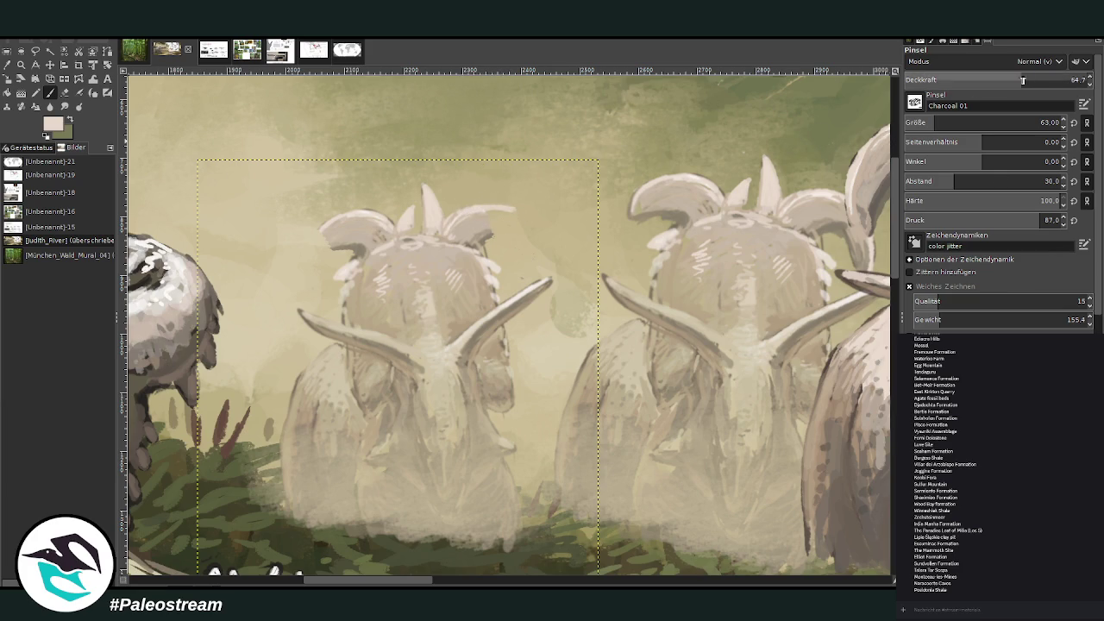
{"action": "left_click", "coordinate": [1052, 79]}
{"action": "left_click", "coordinate": [1045, 181]}
{"action": "left_click_drag", "start_coordinate": [493, 209], "coordinate": [540, 240]}
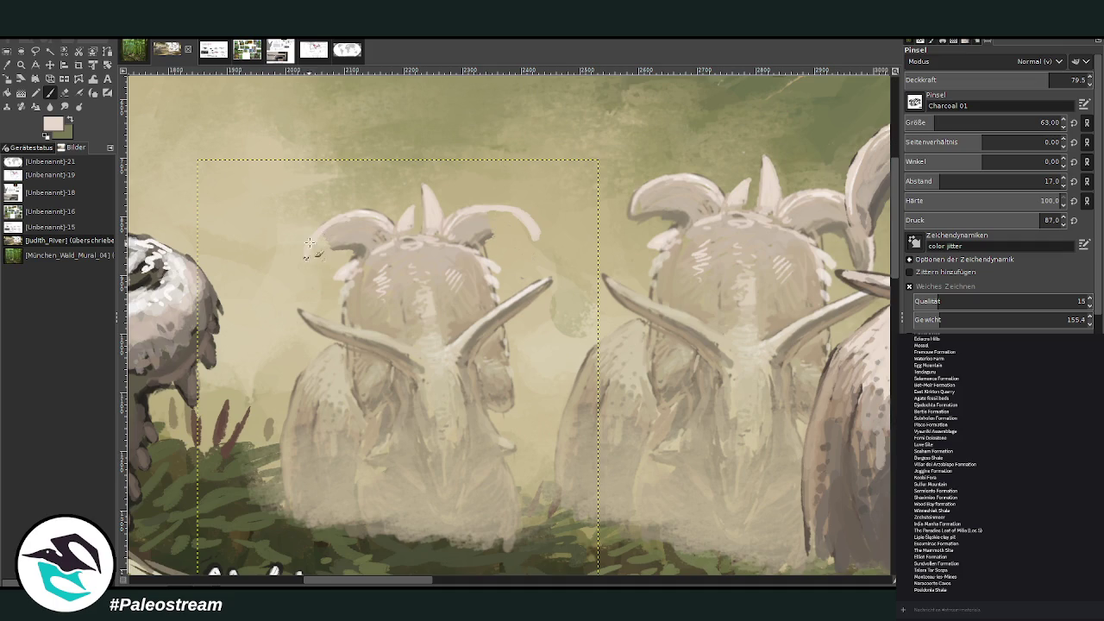
- Erase the central spike between the frill lobes and paint over the gap
{"action": "left_click", "coordinate": [65, 92]}
{"action": "left_click_drag", "start_coordinate": [422, 190], "coordinate": [402, 227]}
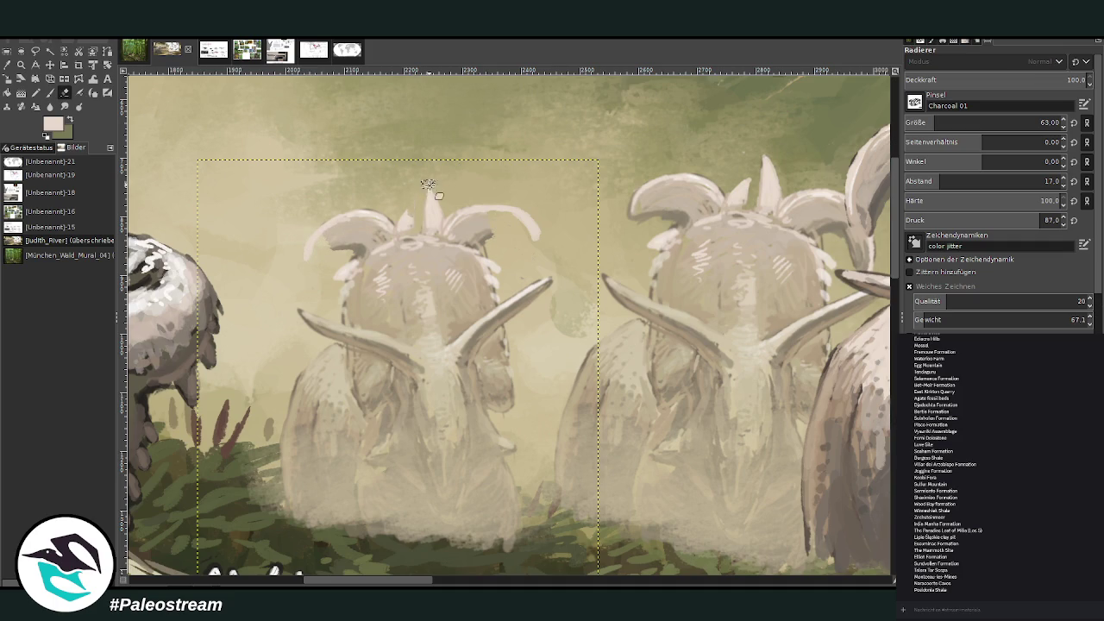
{"action": "key", "text": "p"}
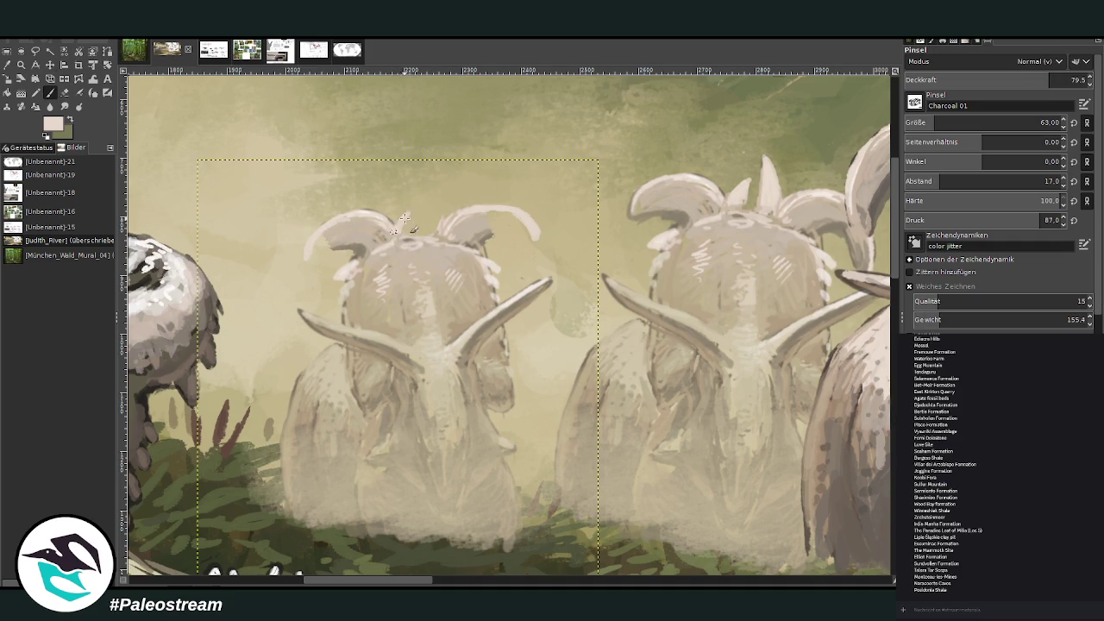
{"action": "left_click_drag", "start_coordinate": [400, 226], "coordinate": [418, 251]}
- Fill the left frill lobe with lighter paint and sample a new frill colour
{"action": "left_click", "coordinate": [65, 92]}
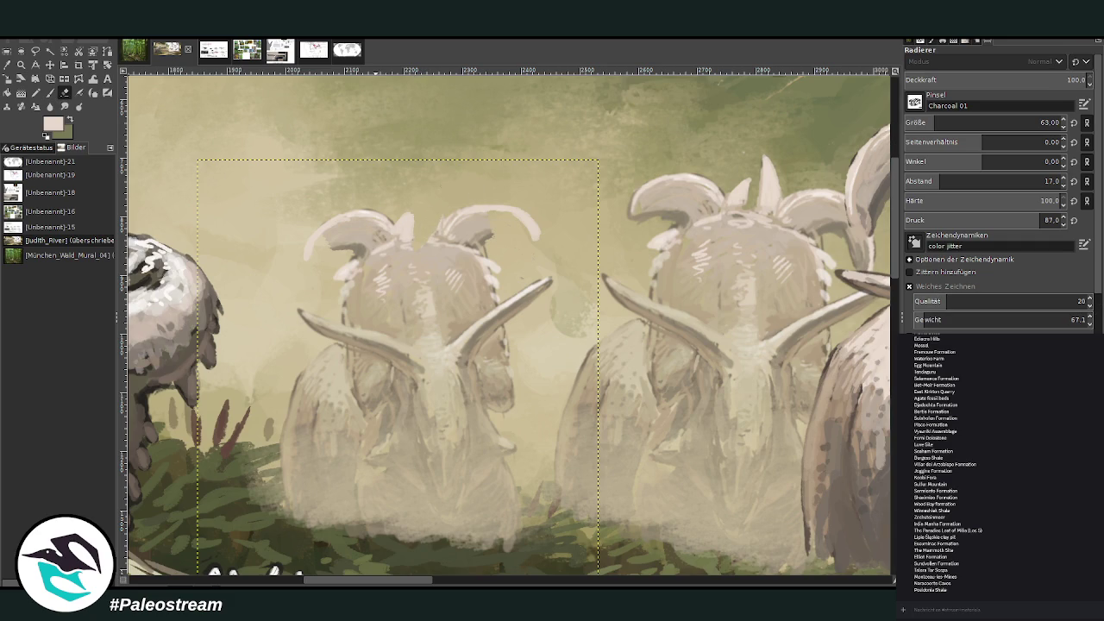
{"action": "key", "text": "p"}
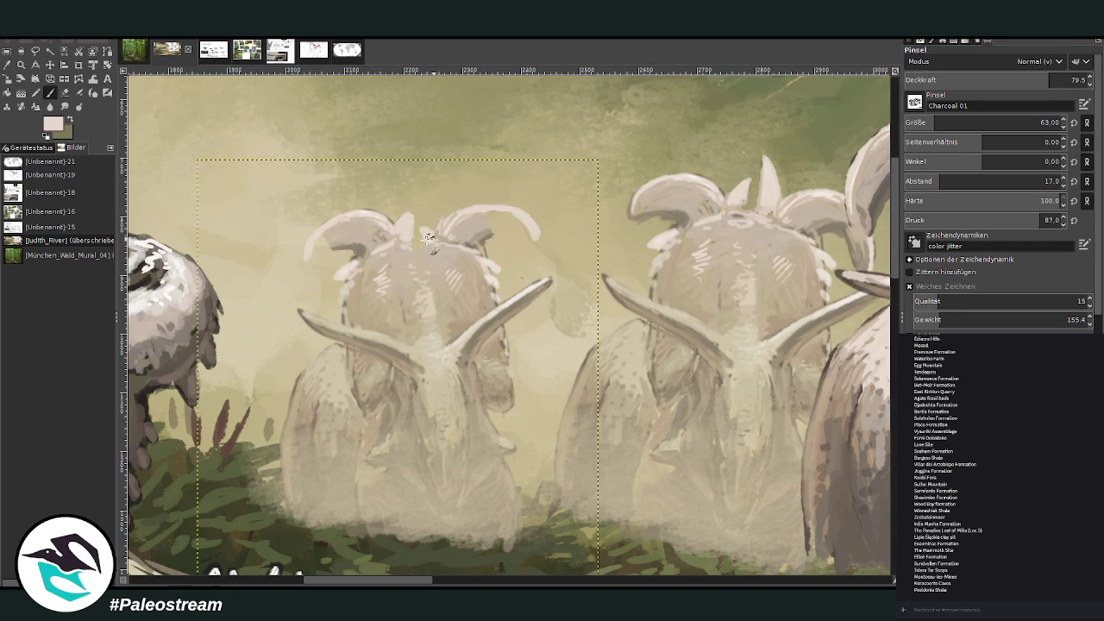
{"action": "left_click", "coordinate": [65, 92]}
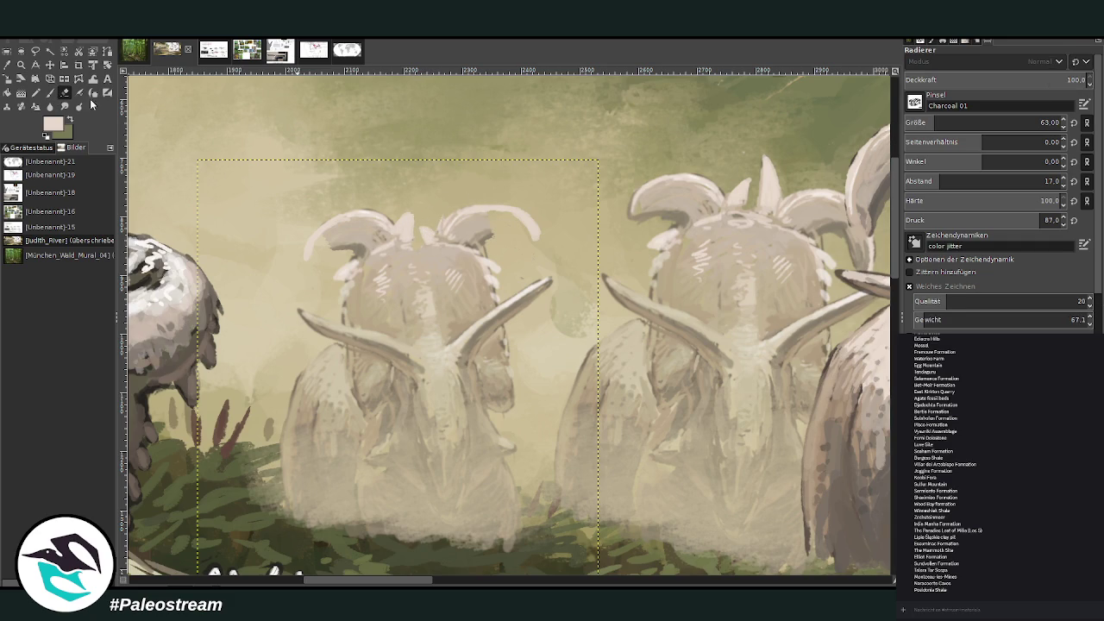
{"action": "left_click", "coordinate": [17, 67]}
{"action": "key", "text": "p"}
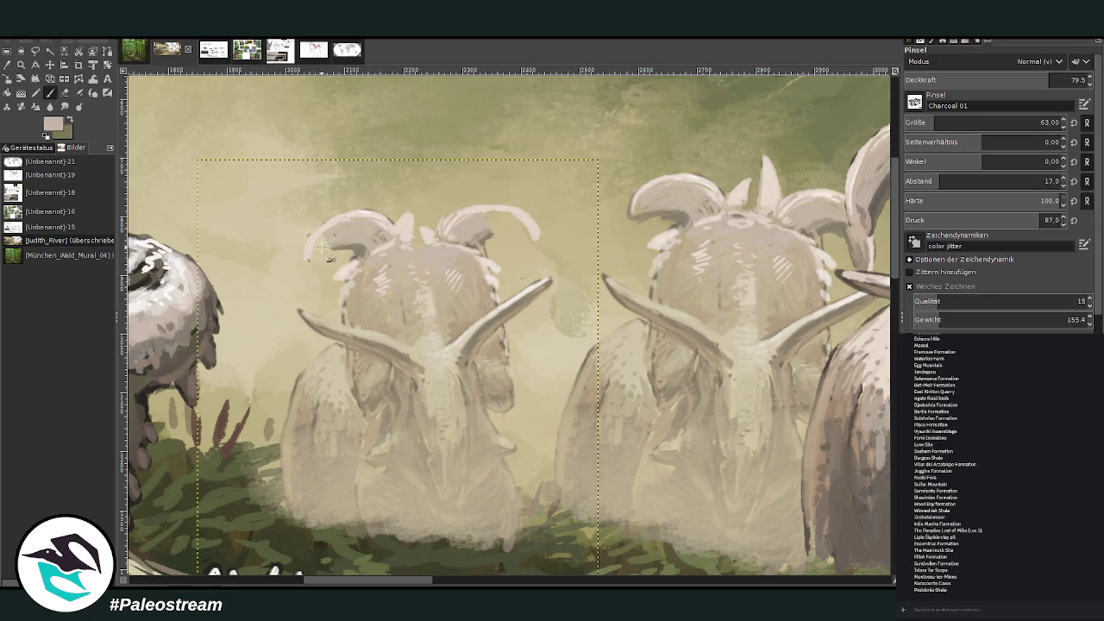
{"action": "left_click_drag", "start_coordinate": [320, 249], "coordinate": [366, 240]}
{"action": "left_click", "coordinate": [7, 64]}
{"action": "left_click", "coordinate": [358, 312]}
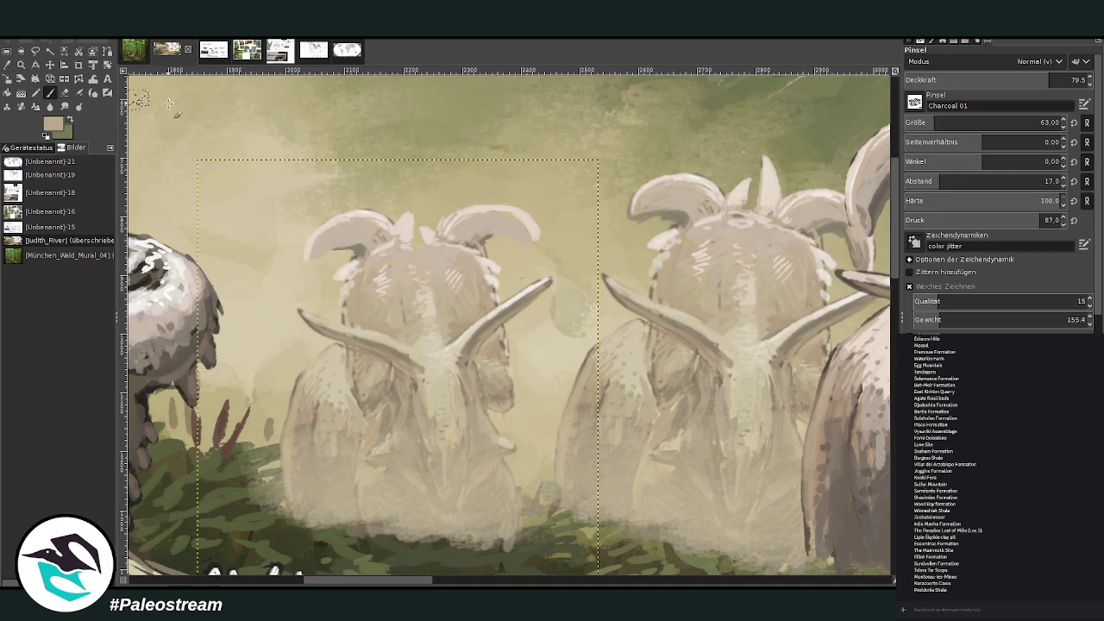
{"action": "key", "text": "p"}
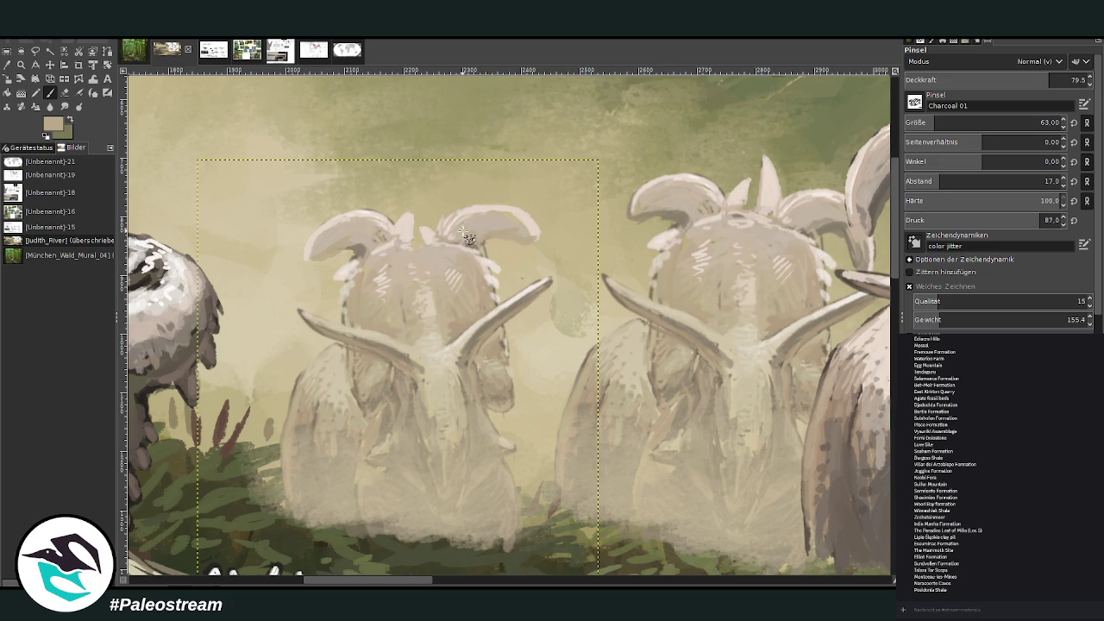
{"action": "left_click", "coordinate": [7, 64]}
- Fill the gap between frill and spike with a darker tone at 52.4 opacity
{"action": "left_click", "coordinate": [457, 322]}
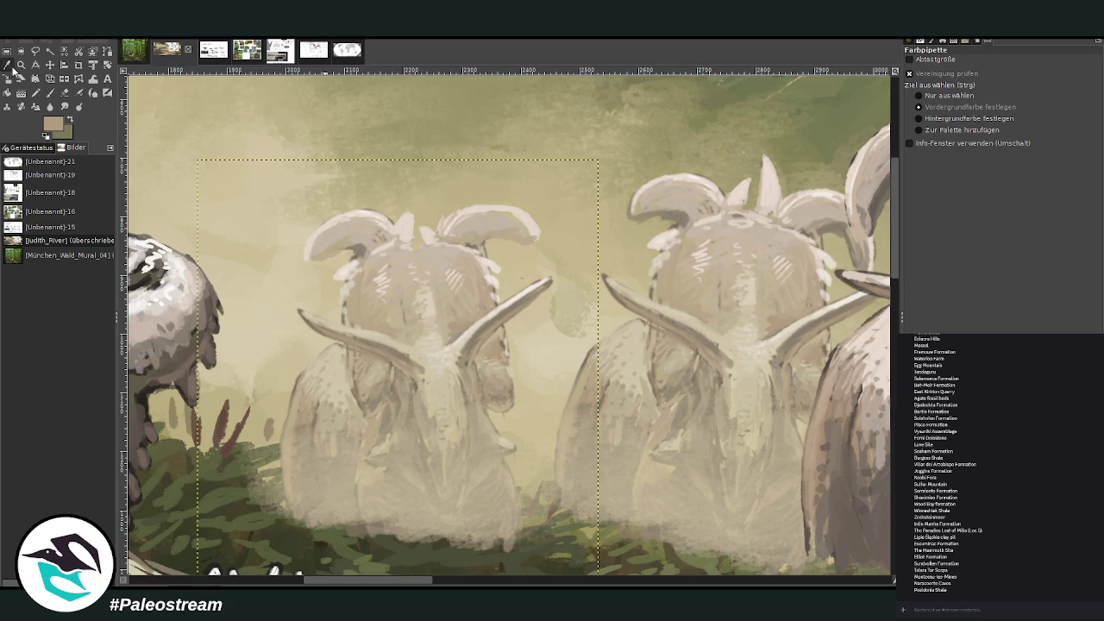
{"action": "key", "text": "p"}
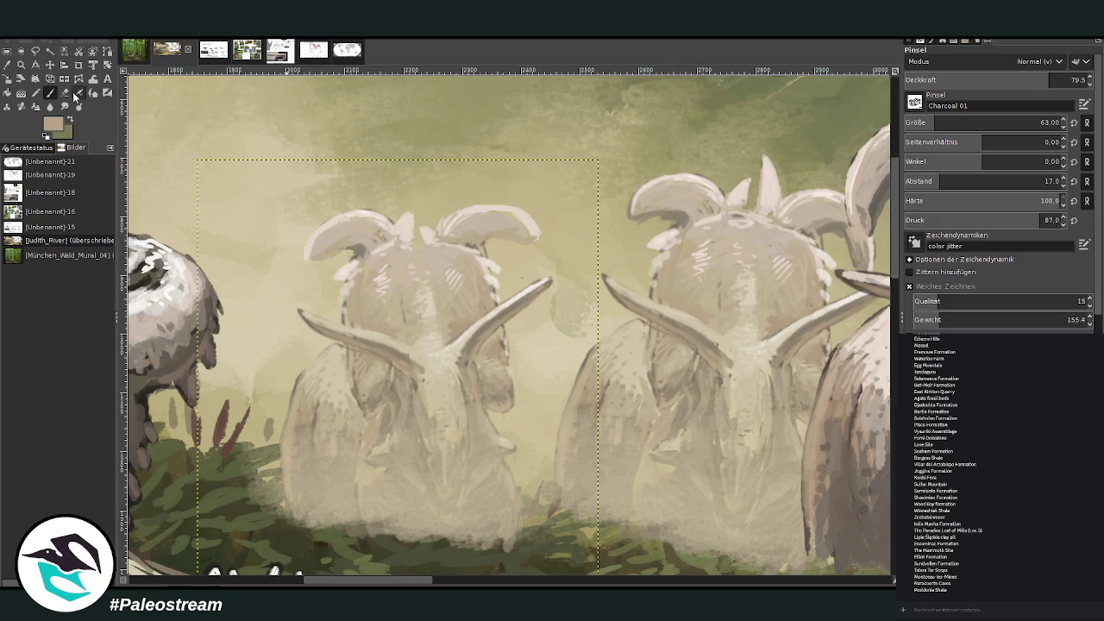
{"action": "key", "text": "less"}
{"action": "key", "text": "less"}
{"action": "key", "text": "less"}
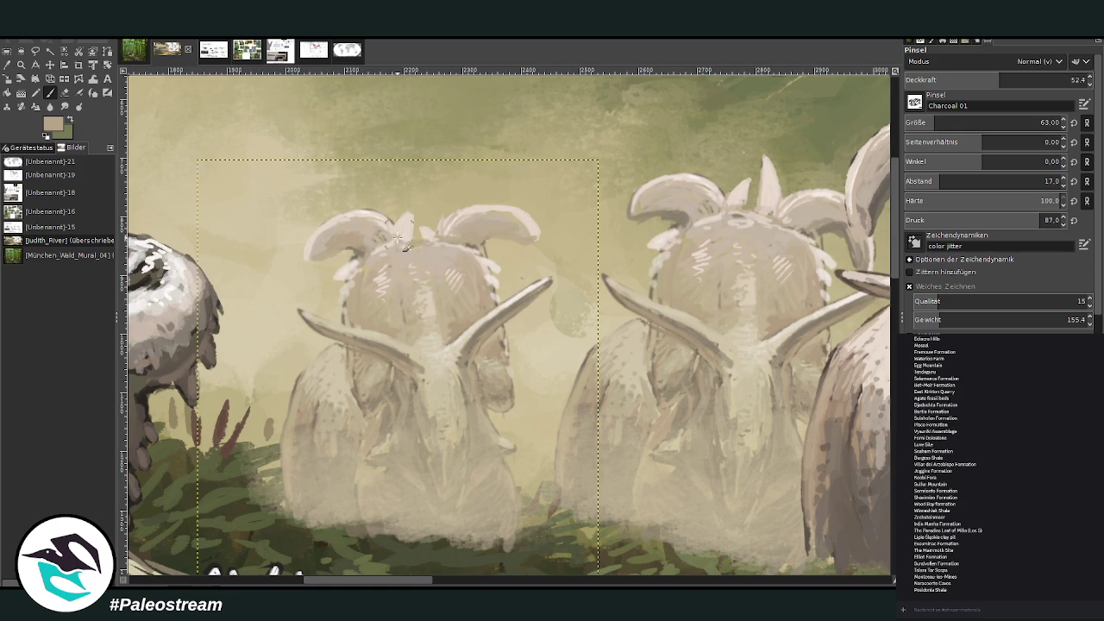
{"action": "left_click_drag", "start_coordinate": [397, 238], "coordinate": [383, 243]}
{"action": "key", "text": "o"}
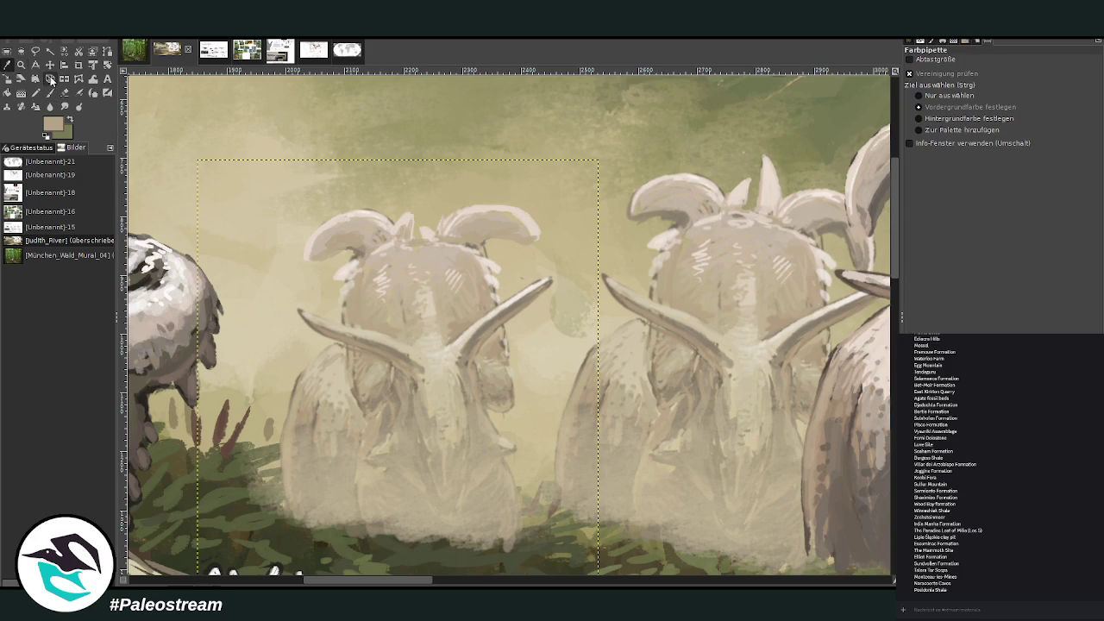
{"action": "left_click", "coordinate": [512, 261]}
{"action": "key", "text": "p"}
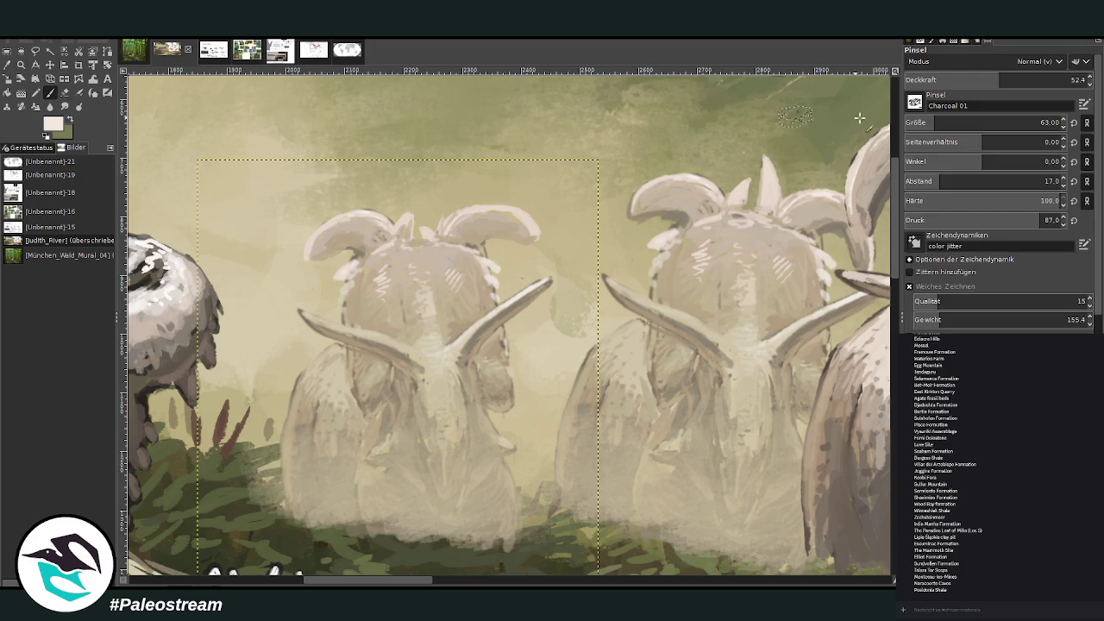
- Trim the middle ceratopsian's left horn tip and brighten its edge at about 79 opacity
{"action": "key", "text": "shift+e"}
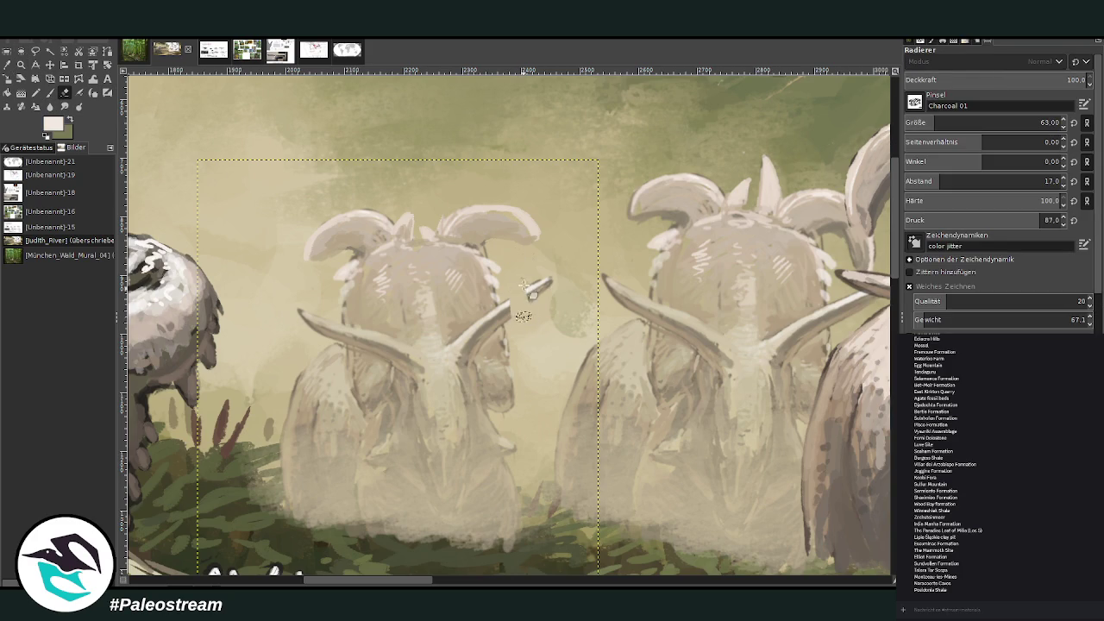
{"action": "left_click_drag", "start_coordinate": [333, 341], "coordinate": [332, 333]}
{"action": "key", "text": "o"}
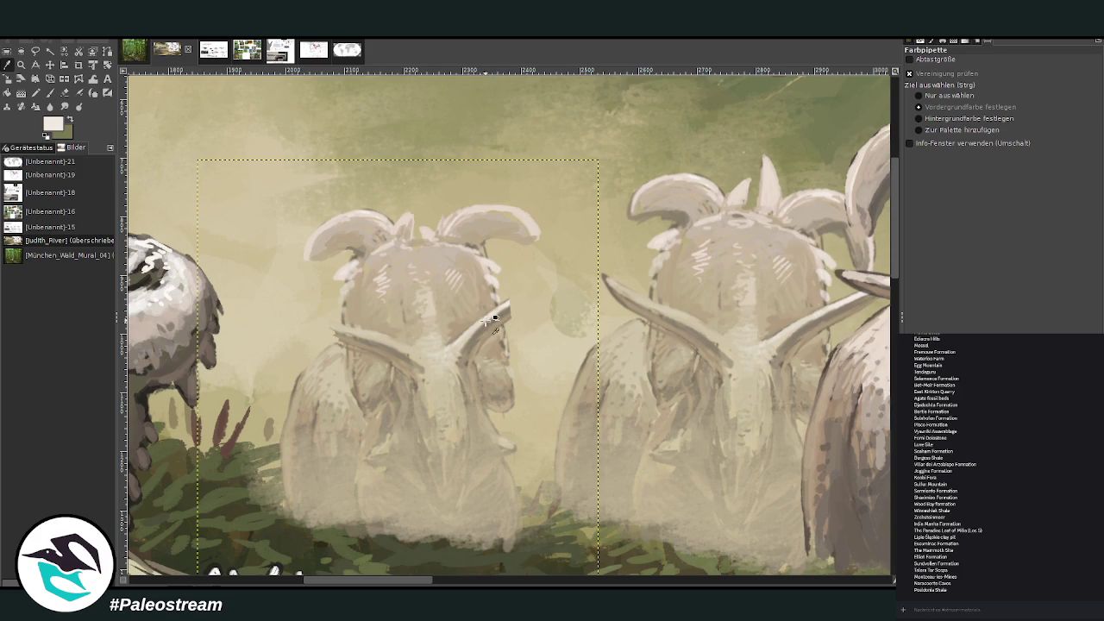
{"action": "left_click", "coordinate": [483, 315]}
{"action": "left_click", "coordinate": [49, 92]}
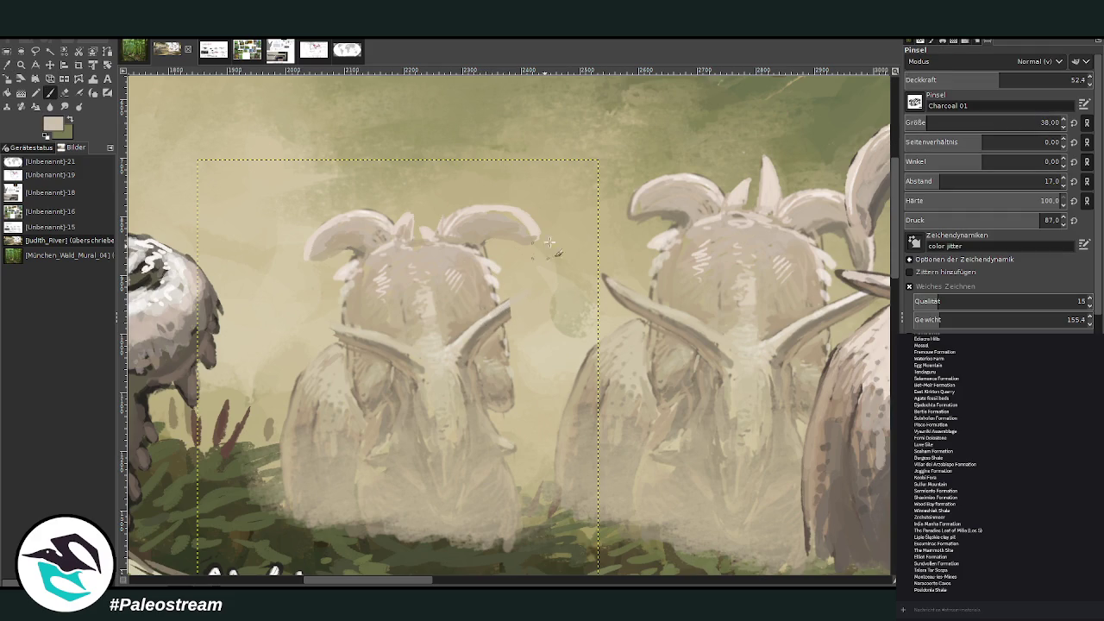
{"action": "left_click_drag", "start_coordinate": [1001, 80], "coordinate": [1052, 79]}
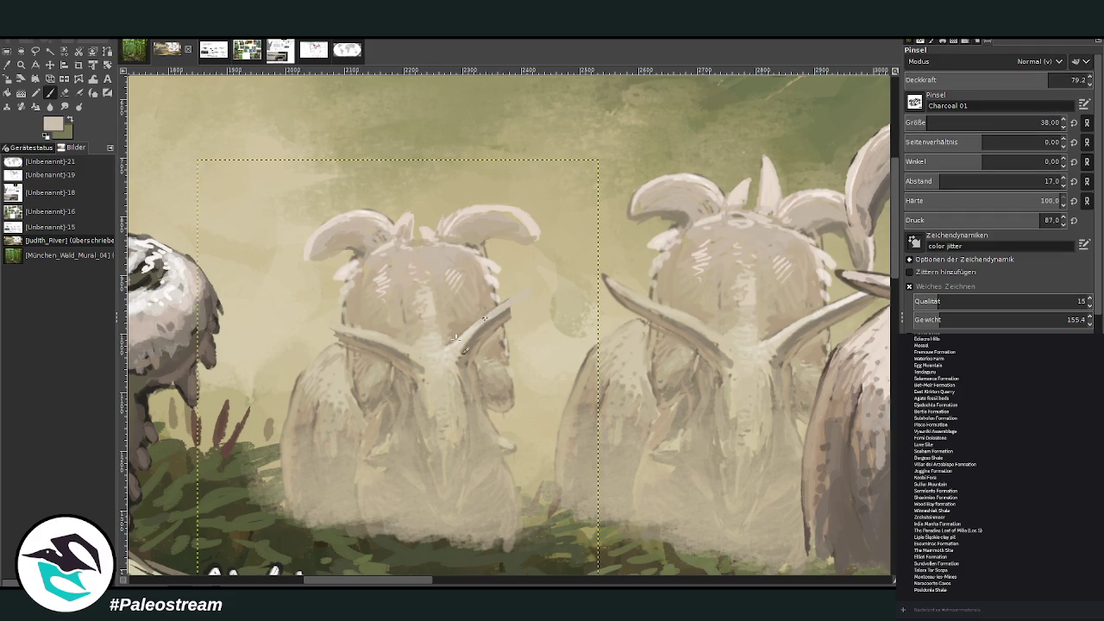
{"action": "left_click", "coordinate": [865, 281], "text": "ctrl"}
{"action": "left_click_drag", "start_coordinate": [493, 316], "coordinate": [526, 298]}
{"action": "mouse_move", "coordinate": [354, 330]}
{"action": "left_mouse_down"}
{"action": "mouse_move", "coordinate": [321, 327]}
{"action": "mouse_move", "coordinate": [335, 329]}
{"action": "left_mouse_up"}
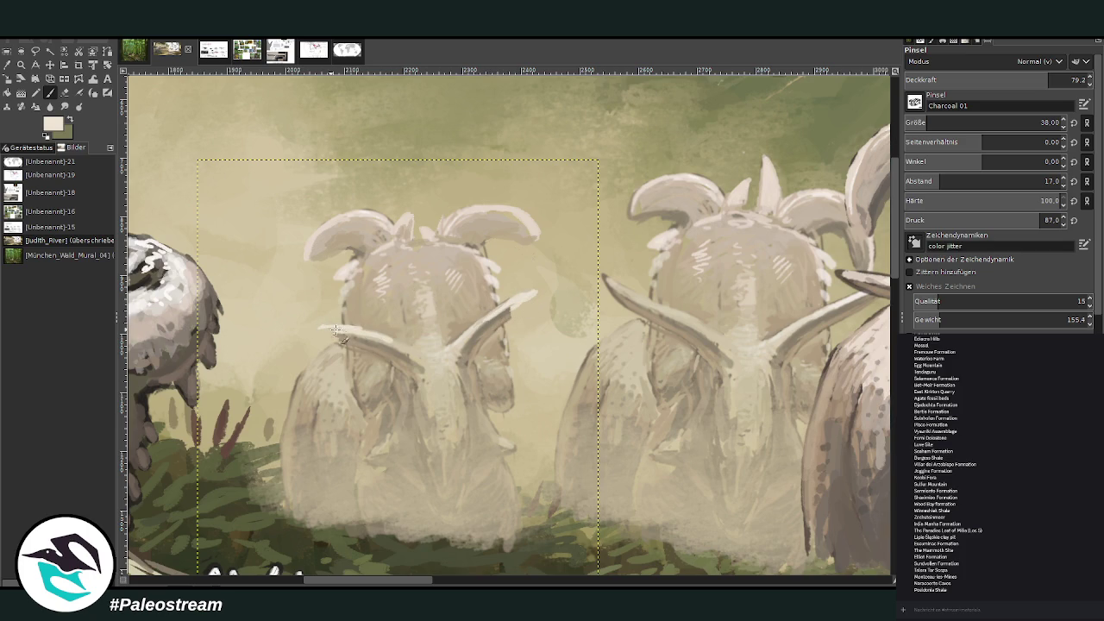
- Darken the left horn's edge, then repaint its upper edge in lighter beige
{"action": "key", "text": "o"}
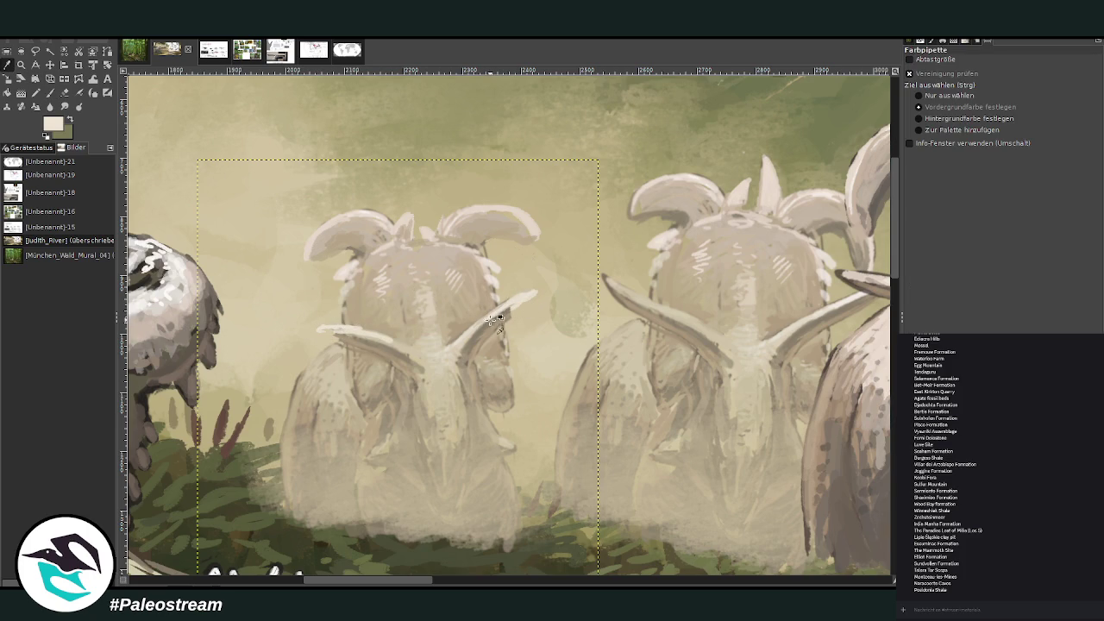
{"action": "left_click", "coordinate": [488, 286]}
{"action": "key", "text": "p"}
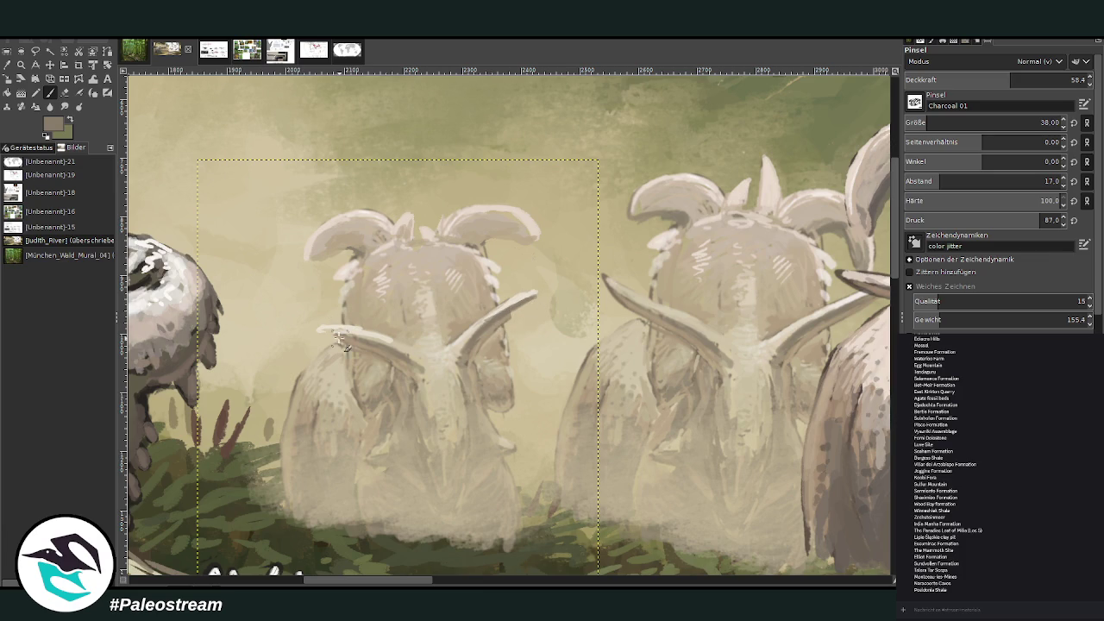
{"action": "left_click_drag", "start_coordinate": [339, 340], "coordinate": [380, 346]}
{"action": "key", "text": "o"}
{"action": "left_click", "coordinate": [483, 343]}
{"action": "key", "text": "p"}
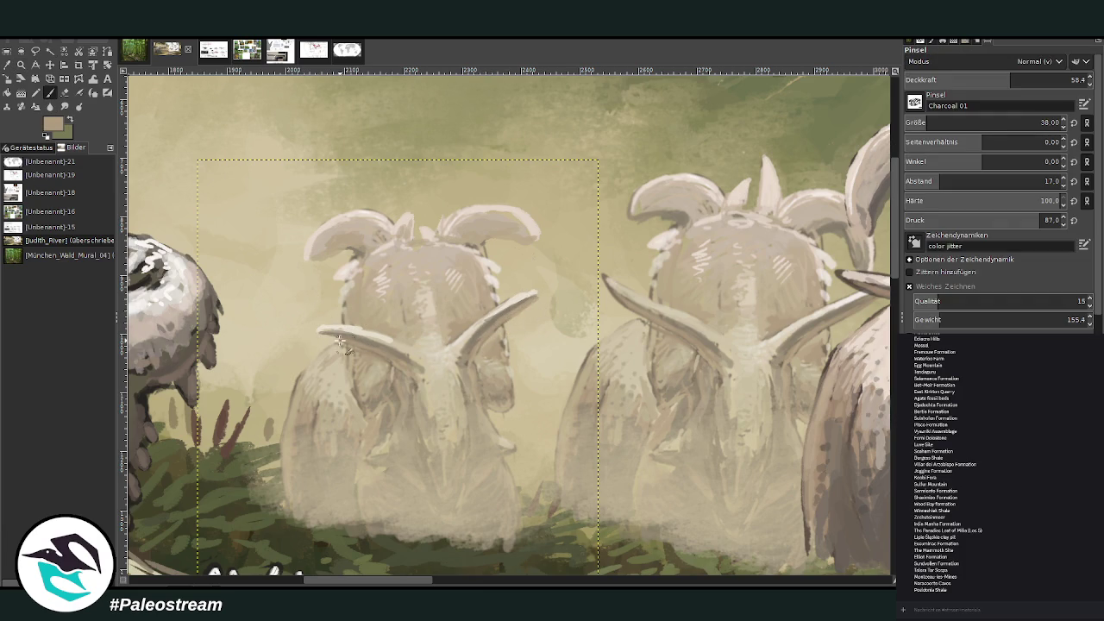
{"action": "left_click_drag", "start_coordinate": [339, 341], "coordinate": [388, 355]}
- Zoom into the herd and try warping the central ceratopsian's right frill, then undo it
{"action": "scroll", "coordinate": [394, 433], "scroll_direction": "down", "scroll_amount": 4, "text": "ctrl"}
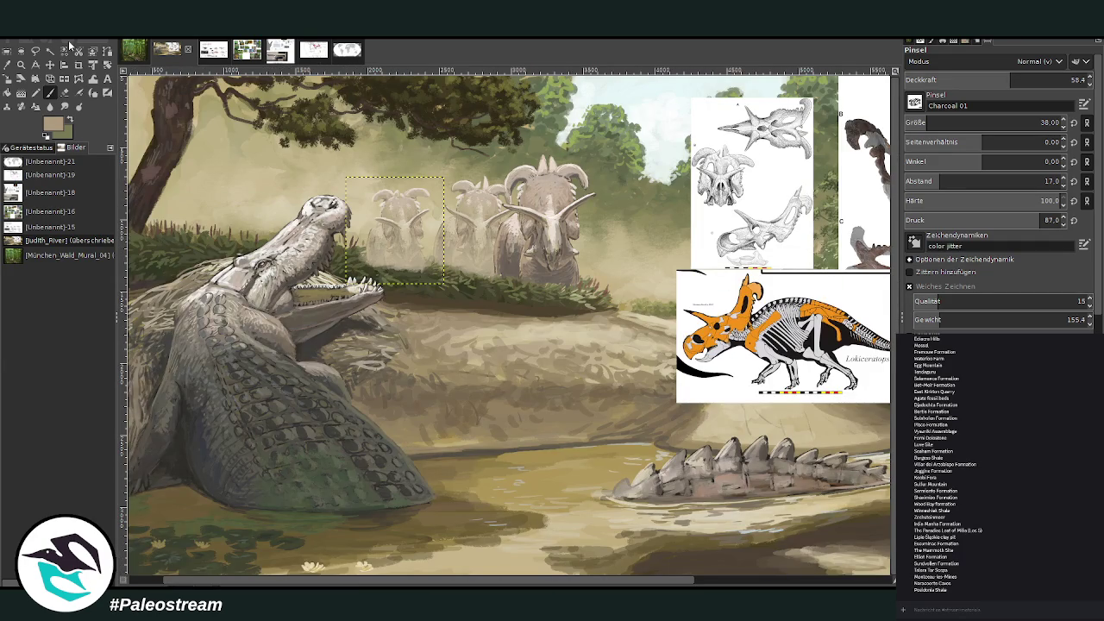
{"action": "left_click", "coordinate": [21, 64]}
{"action": "left_click_drag", "start_coordinate": [362, 136], "coordinate": [518, 302]}
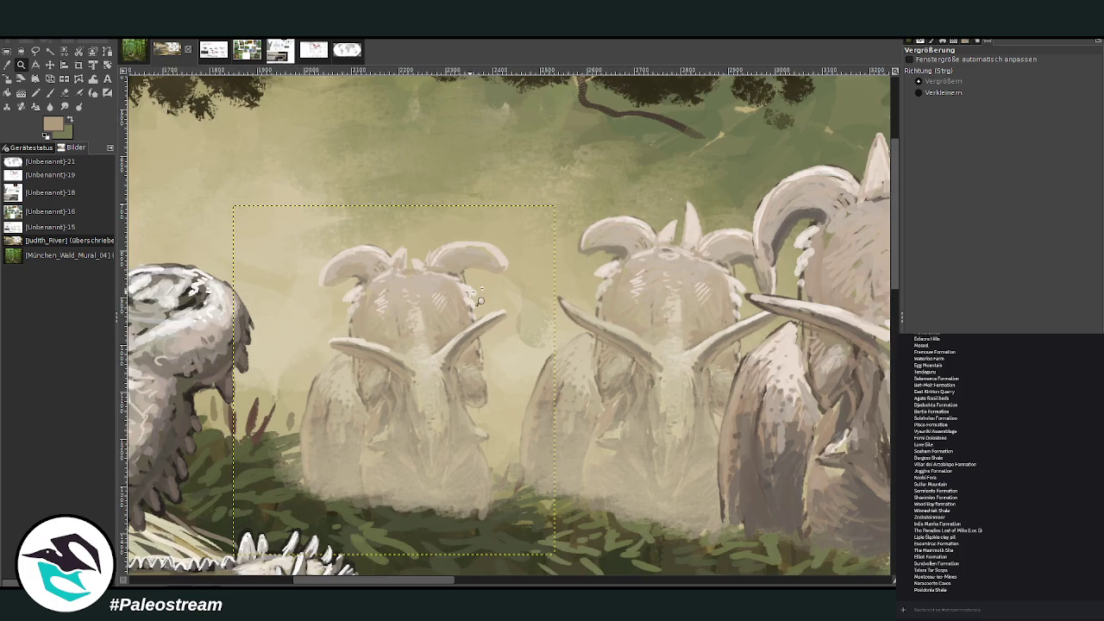
{"action": "left_click", "coordinate": [65, 92]}
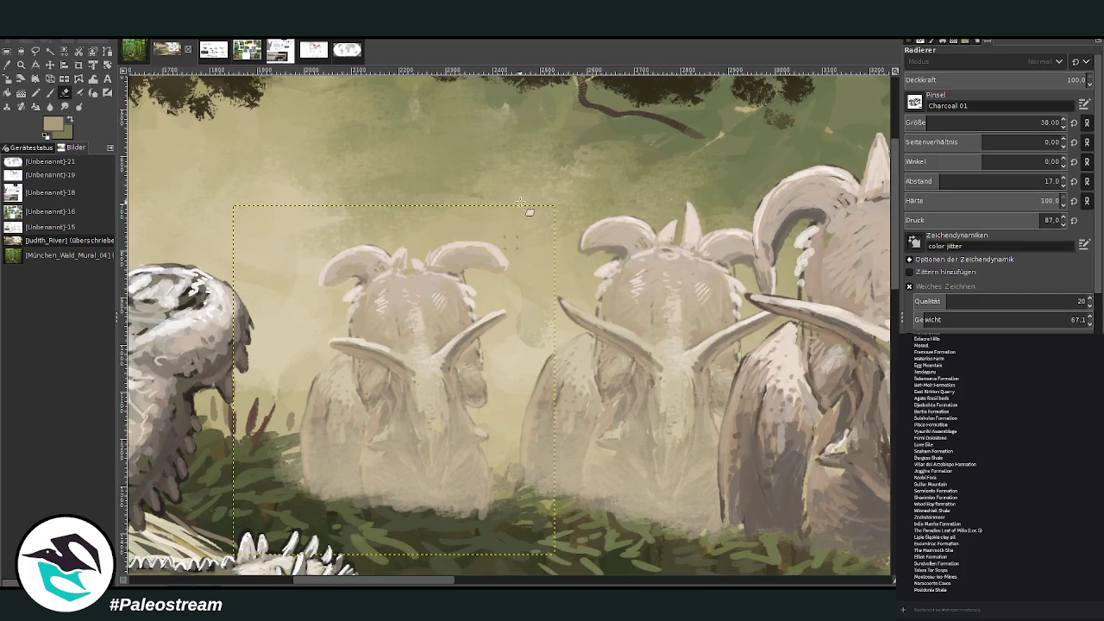
{"action": "left_click", "coordinate": [93, 78]}
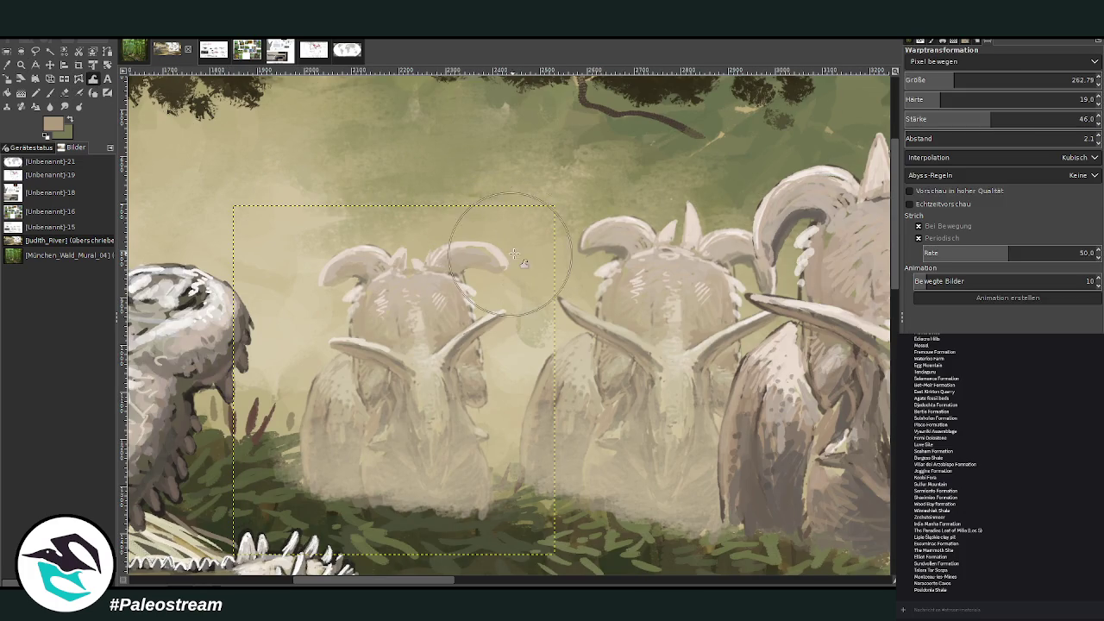
{"action": "left_click_drag", "start_coordinate": [547, 247], "coordinate": [483, 227]}
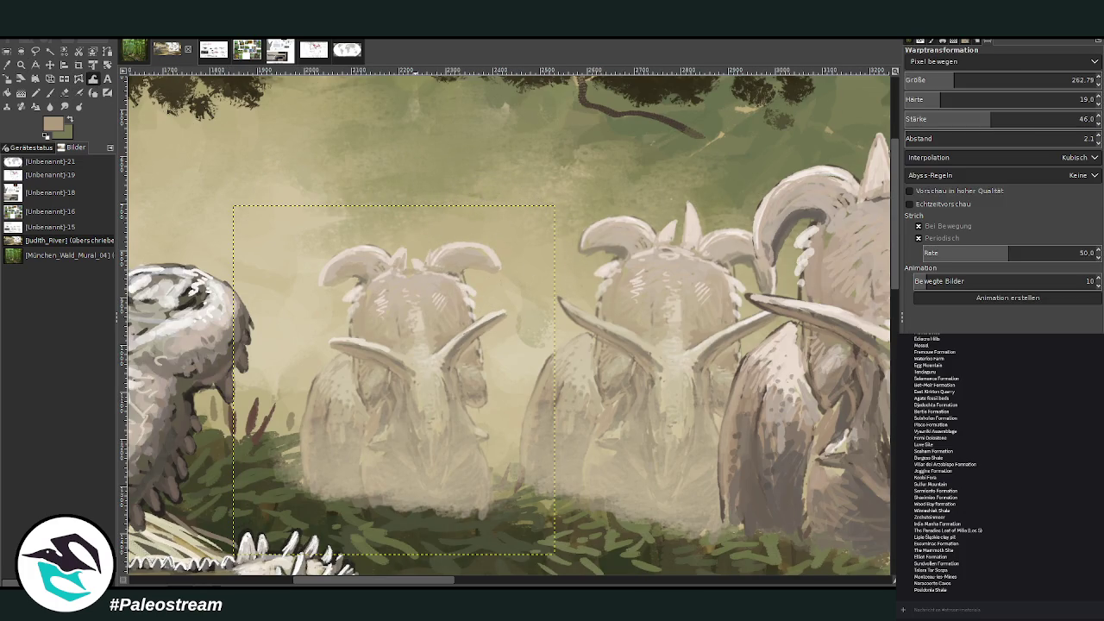
{"action": "left_click", "coordinate": [50, 92]}
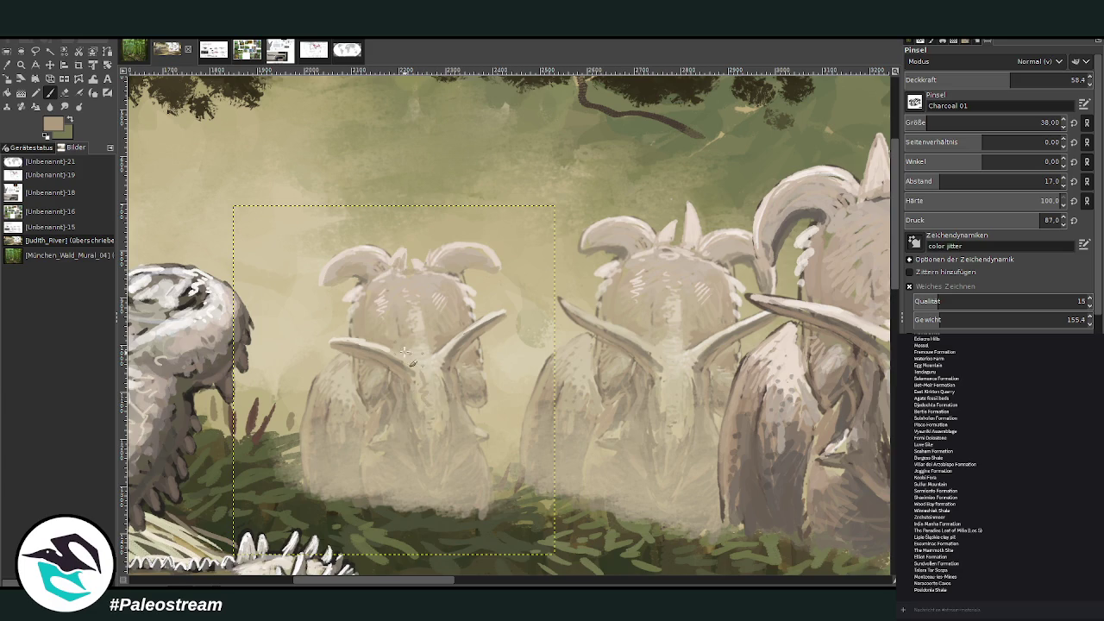
{"action": "key", "text": "ctrl+z"}
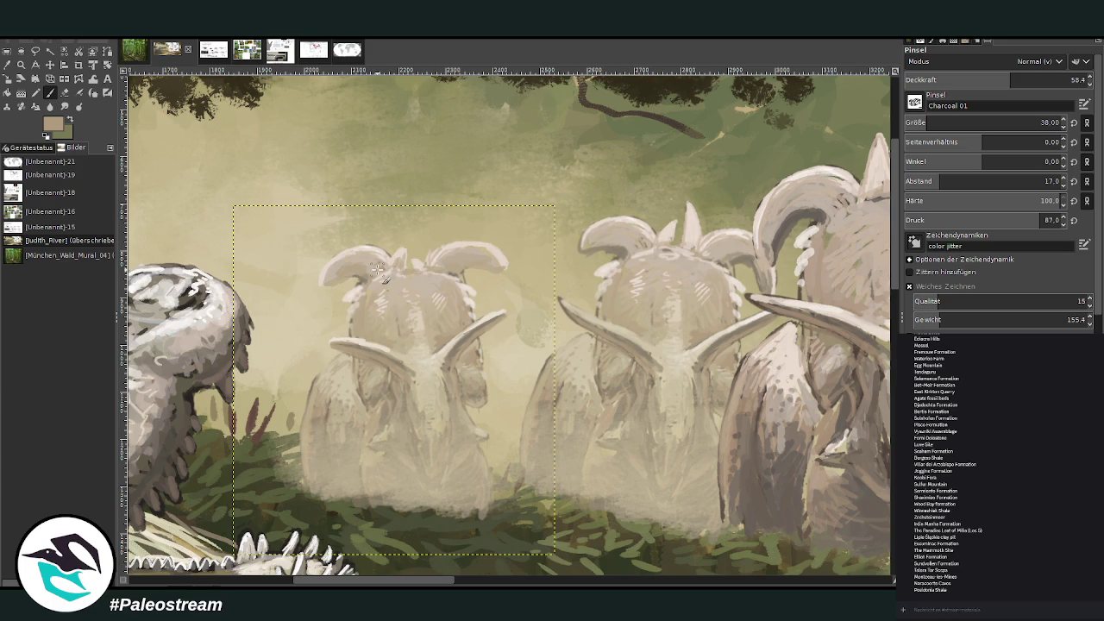
- Paint light cream strokes beside the central ceratopsian's legs and start a lasso around it
{"action": "key", "text": "o"}
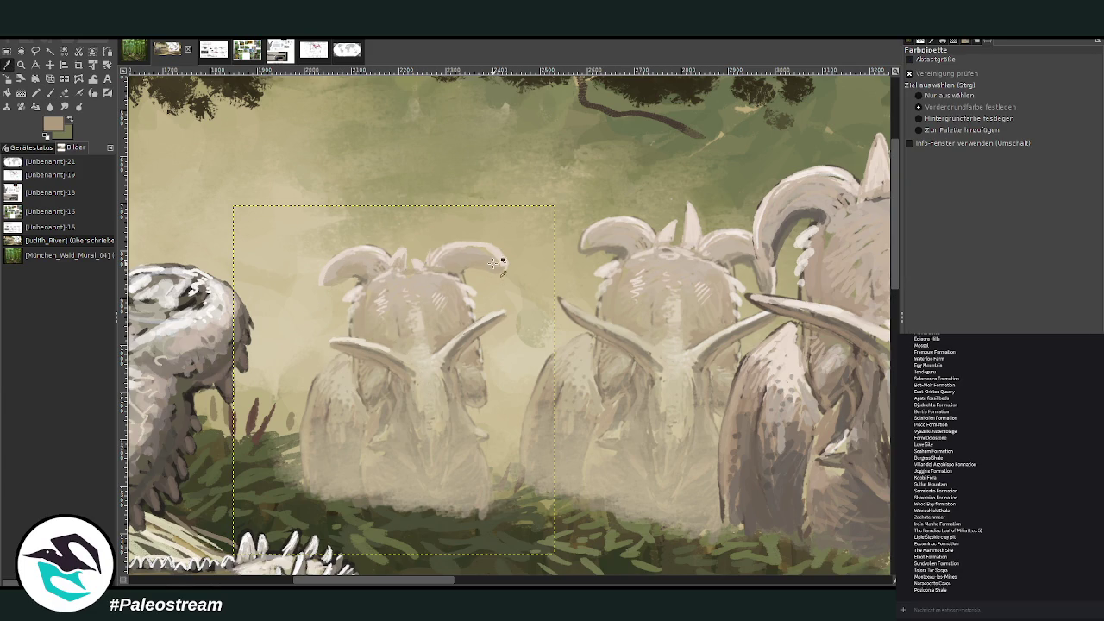
{"action": "left_click", "coordinate": [614, 269]}
{"action": "key", "text": "p"}
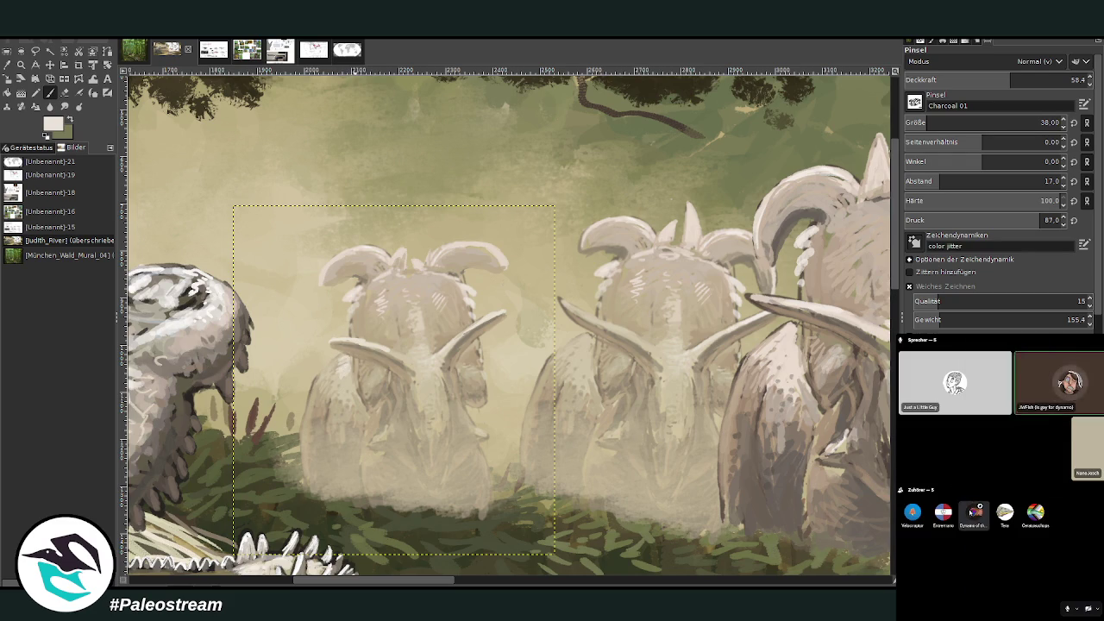
{"action": "right_click", "coordinate": [966, 379]}
{"action": "key", "text": "Escape"}
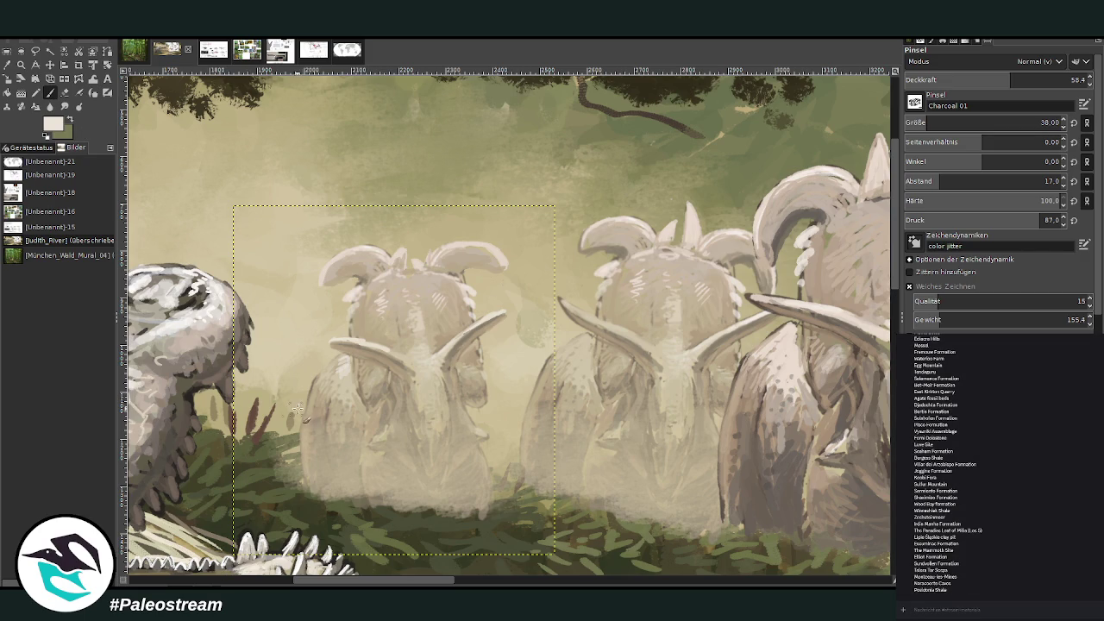
{"action": "mouse_move", "coordinate": [297, 408]}
{"action": "left_mouse_down"}
{"action": "mouse_move", "coordinate": [285, 425]}
{"action": "mouse_move", "coordinate": [292, 415]}
{"action": "left_mouse_up"}
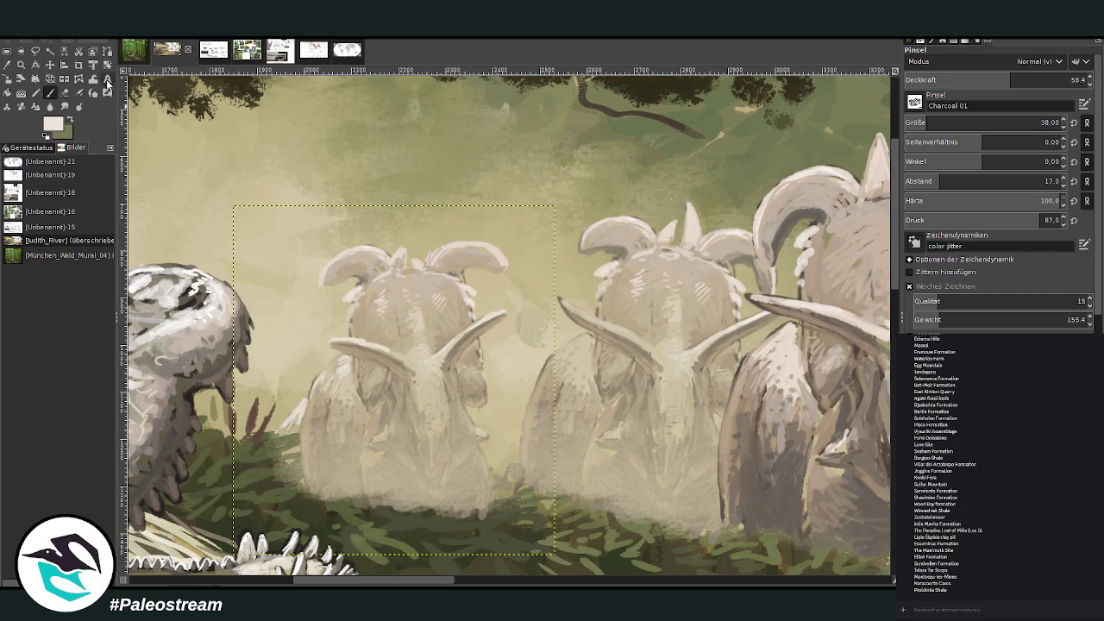
{"action": "left_click", "coordinate": [35, 50]}
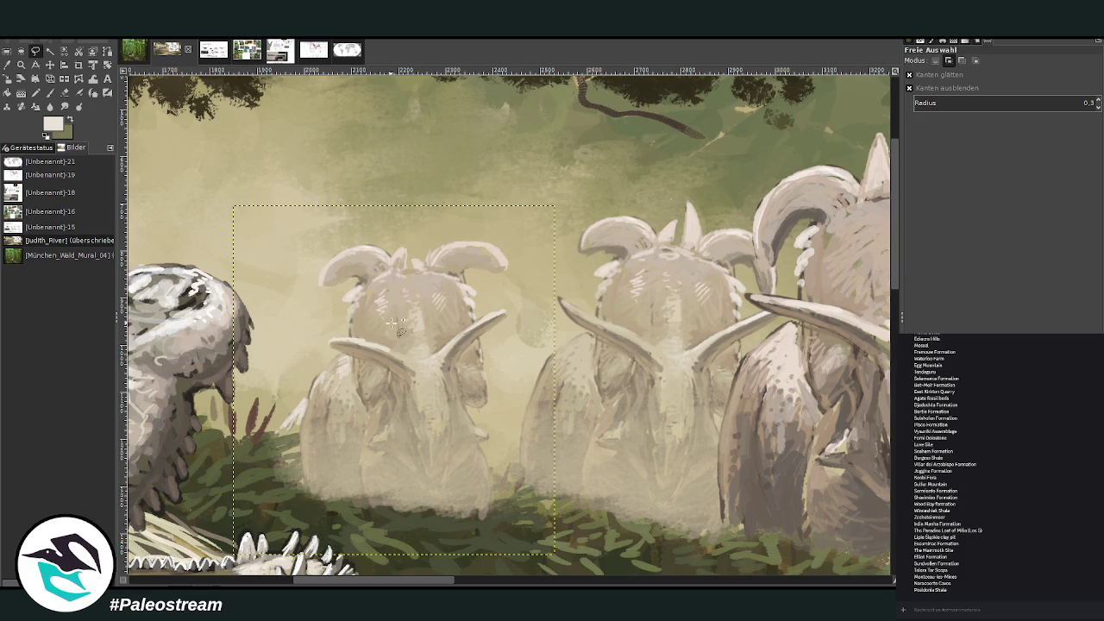
{"action": "mouse_move", "coordinate": [491, 405]}
{"action": "left_mouse_down"}
{"action": "mouse_move", "coordinate": [465, 460]}
{"action": "mouse_move", "coordinate": [377, 437]}
{"action": "mouse_move", "coordinate": [379, 457]}
{"action": "mouse_move", "coordinate": [366, 448]}
{"action": "mouse_move", "coordinate": [375, 427]}
{"action": "mouse_move", "coordinate": [352, 407]}
{"action": "mouse_move", "coordinate": [360, 400]}
{"action": "mouse_move", "coordinate": [328, 253]}
{"action": "mouse_move", "coordinate": [505, 227]}
{"action": "mouse_move", "coordinate": [533, 333]}
{"action": "mouse_move", "coordinate": [508, 370]}
{"action": "left_mouse_up"}
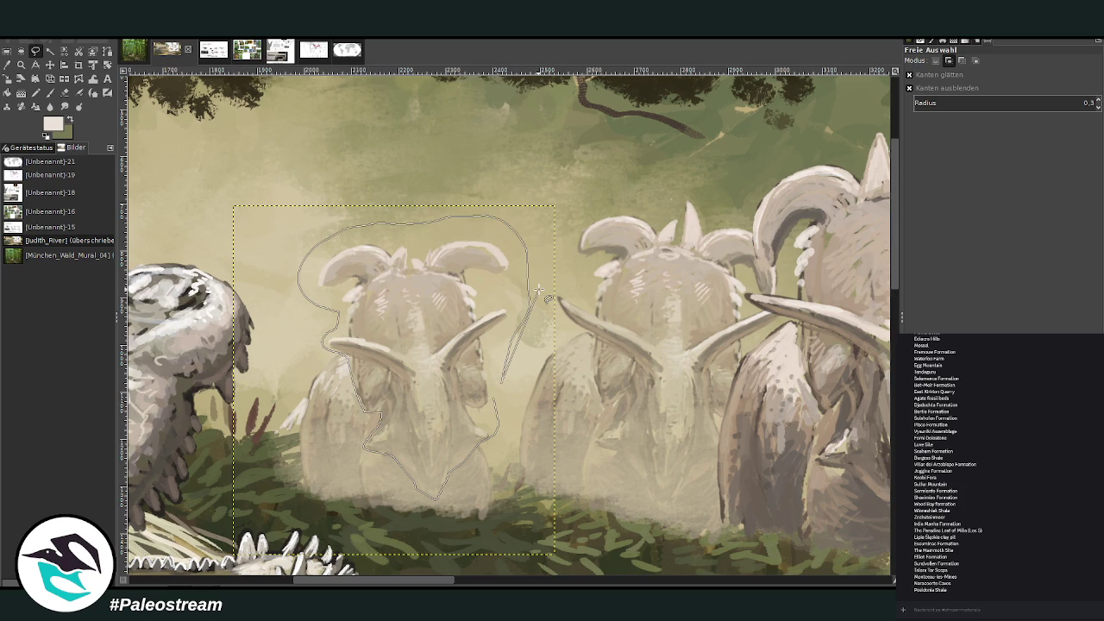
- Close the lasso selection and pull the copied ceratopsian's top corners down in perspective
{"action": "key", "text": "Return"}
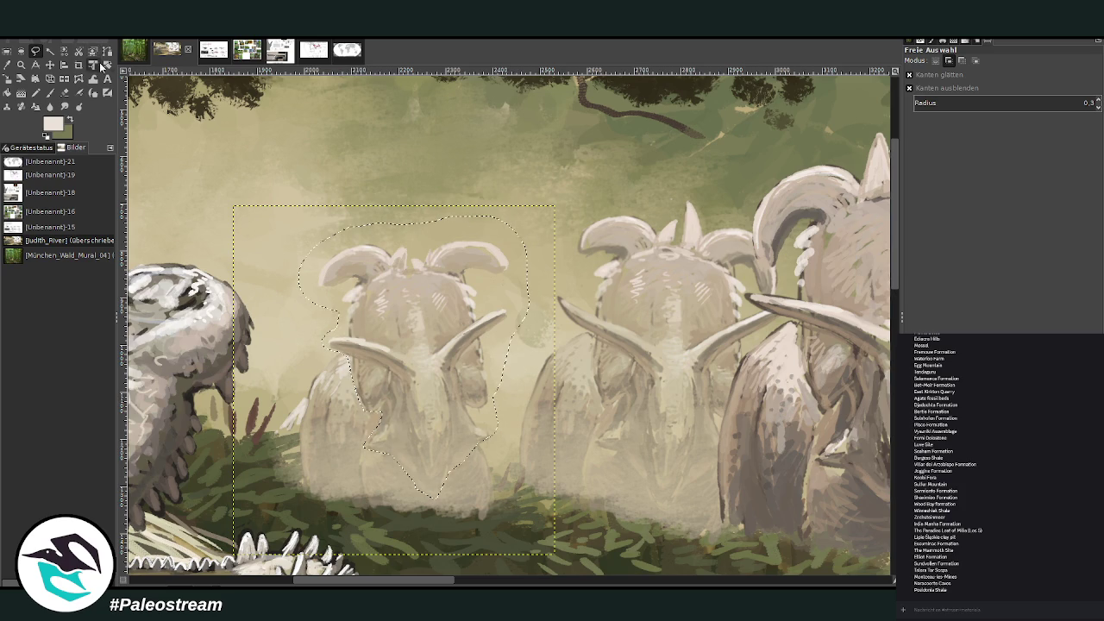
{"action": "left_click", "coordinate": [10, 82]}
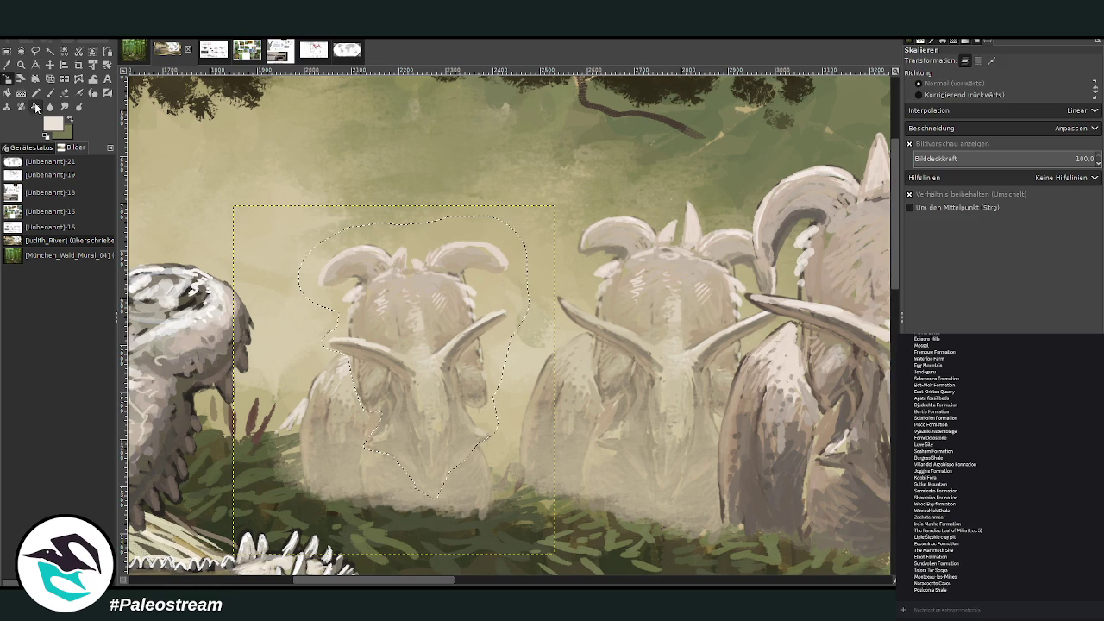
{"action": "left_click", "coordinate": [63, 79]}
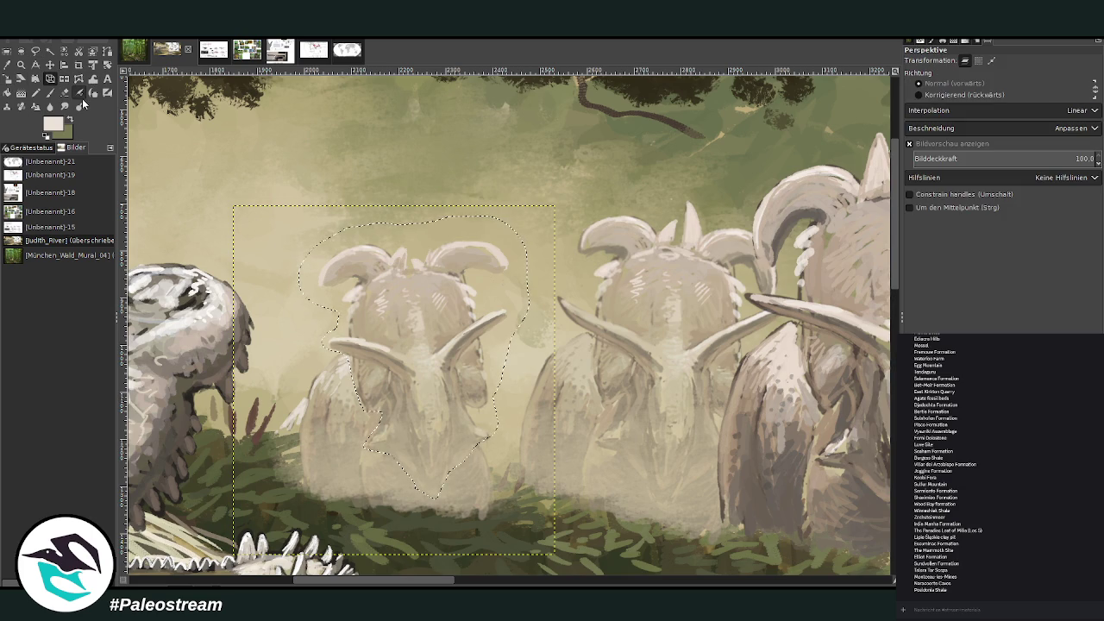
{"action": "left_click", "coordinate": [418, 332]}
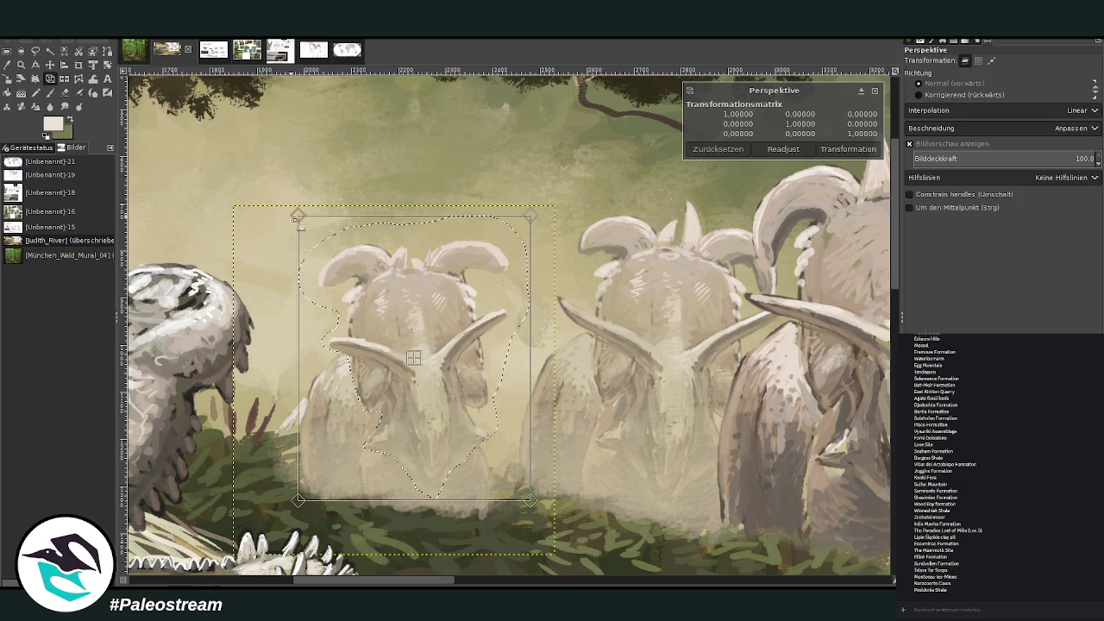
{"action": "left_click_drag", "start_coordinate": [298, 219], "coordinate": [300, 224]}
{"action": "left_click_drag", "start_coordinate": [529, 218], "coordinate": [524, 228]}
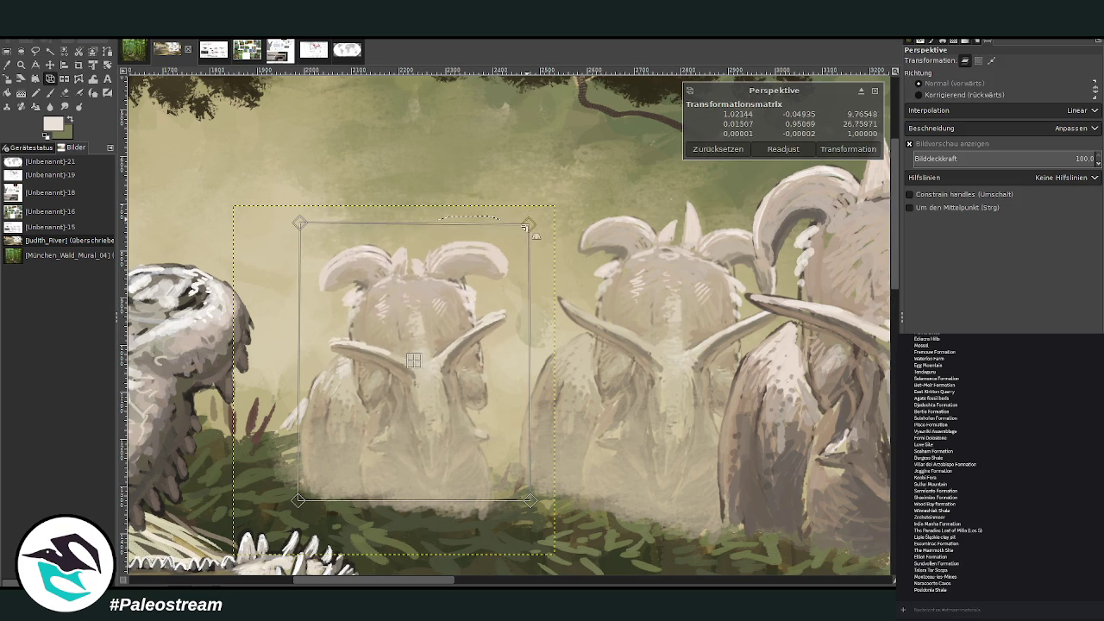
{"action": "left_click_drag", "start_coordinate": [299, 223], "coordinate": [299, 228]}
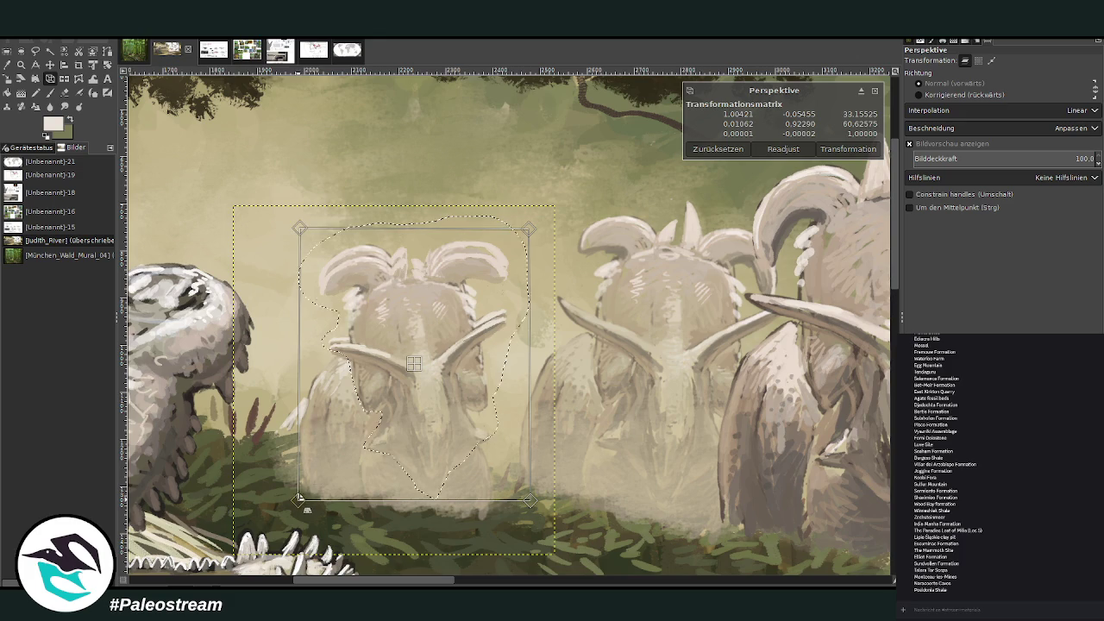
- Raise the bottom corners about 12 px and lower the top corners a few more pixels
{"action": "left_click_drag", "start_coordinate": [300, 498], "coordinate": [299, 488]}
{"action": "left_click_drag", "start_coordinate": [523, 492], "coordinate": [529, 482]}
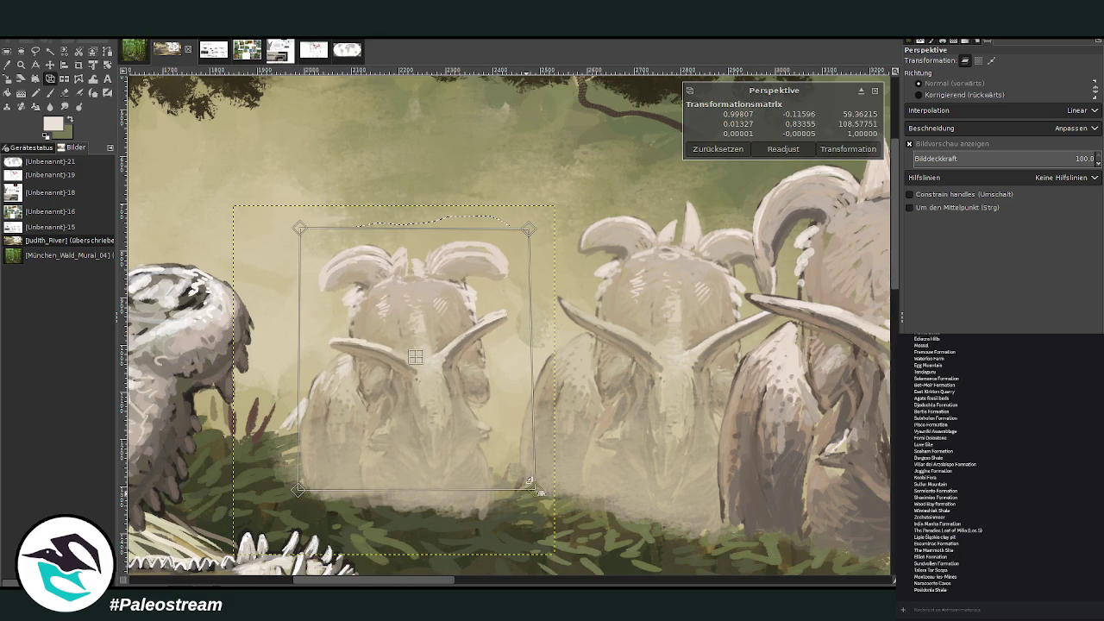
{"action": "left_click_drag", "start_coordinate": [296, 487], "coordinate": [291, 477]}
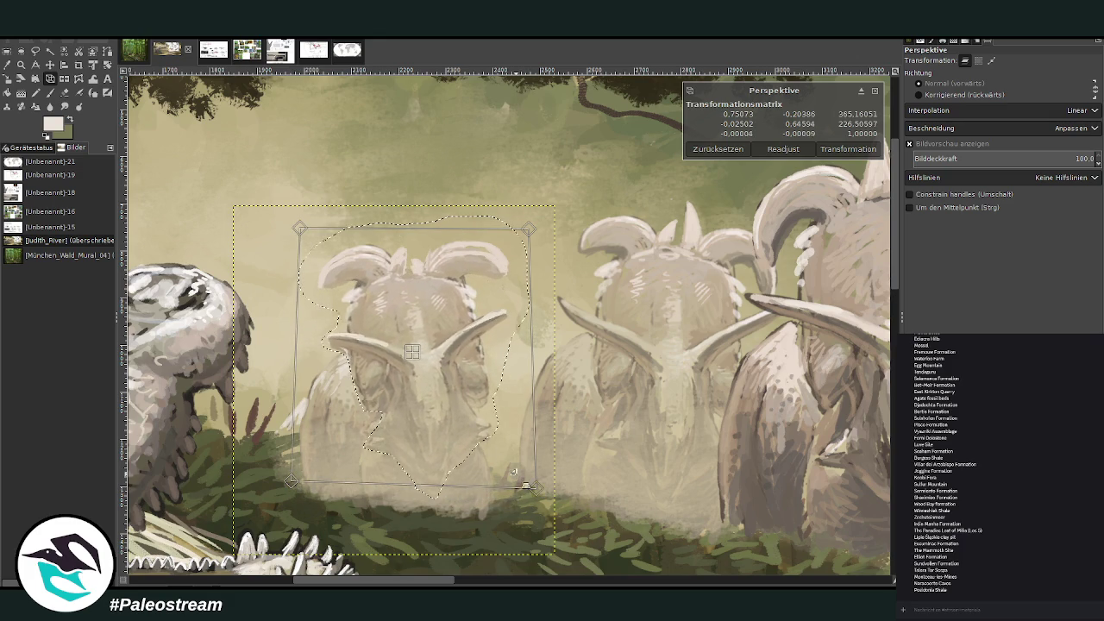
{"action": "left_click_drag", "start_coordinate": [535, 487], "coordinate": [540, 483]}
{"action": "left_click_drag", "start_coordinate": [301, 230], "coordinate": [303, 236]}
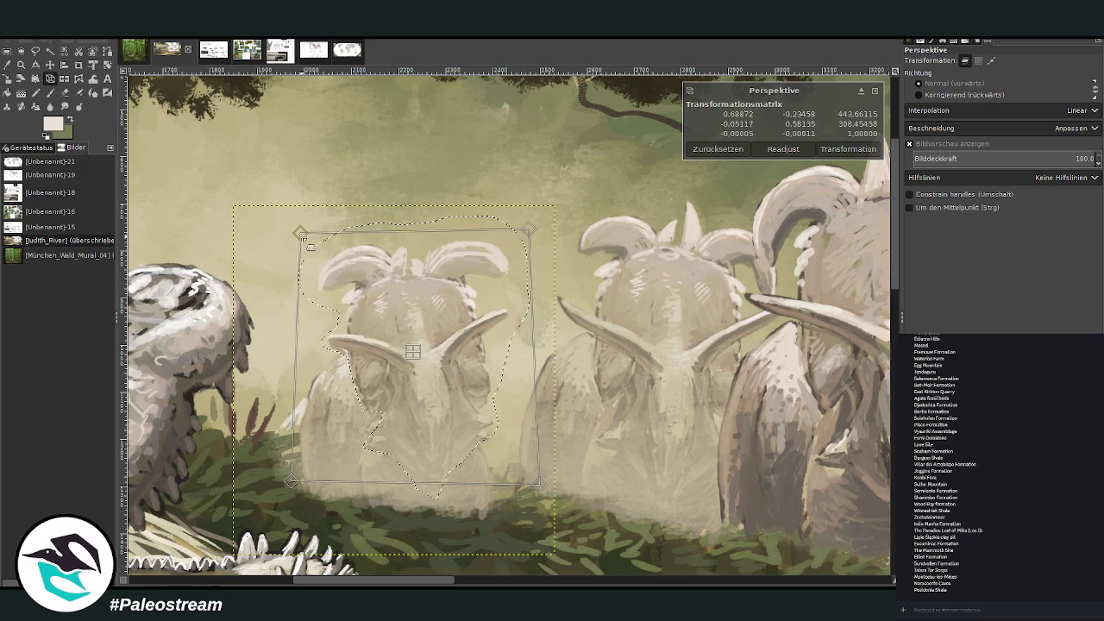
{"action": "left_click_drag", "start_coordinate": [534, 232], "coordinate": [531, 241]}
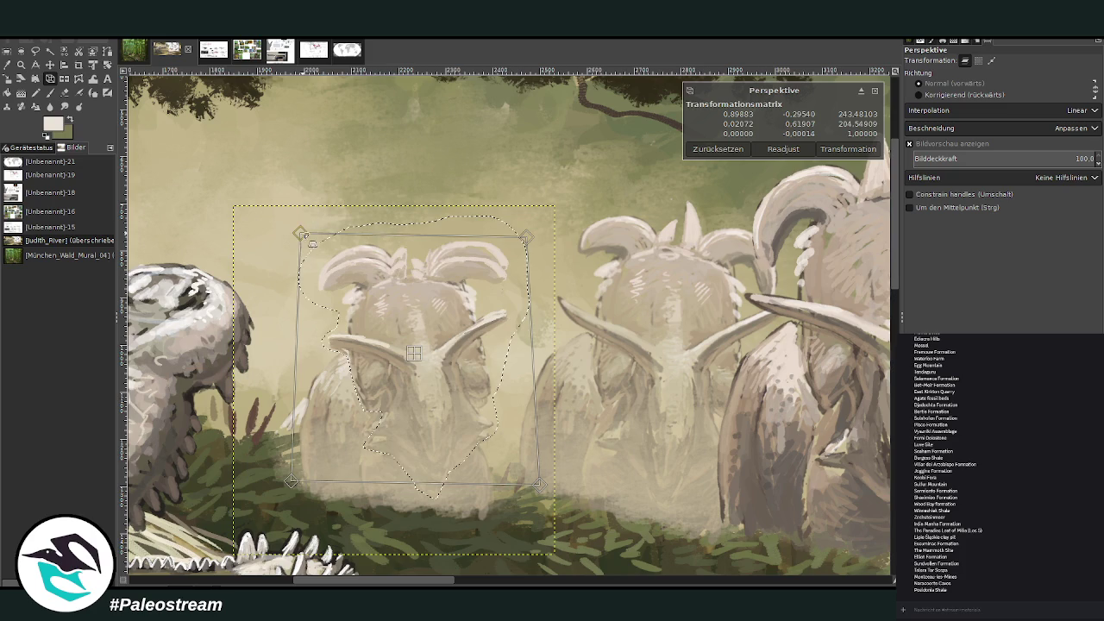
- Fine-tune the corners, apply the perspective transform, and clear the selection
{"action": "left_click_drag", "start_coordinate": [307, 243], "coordinate": [306, 239]}
{"action": "left_click_drag", "start_coordinate": [539, 485], "coordinate": [544, 486]}
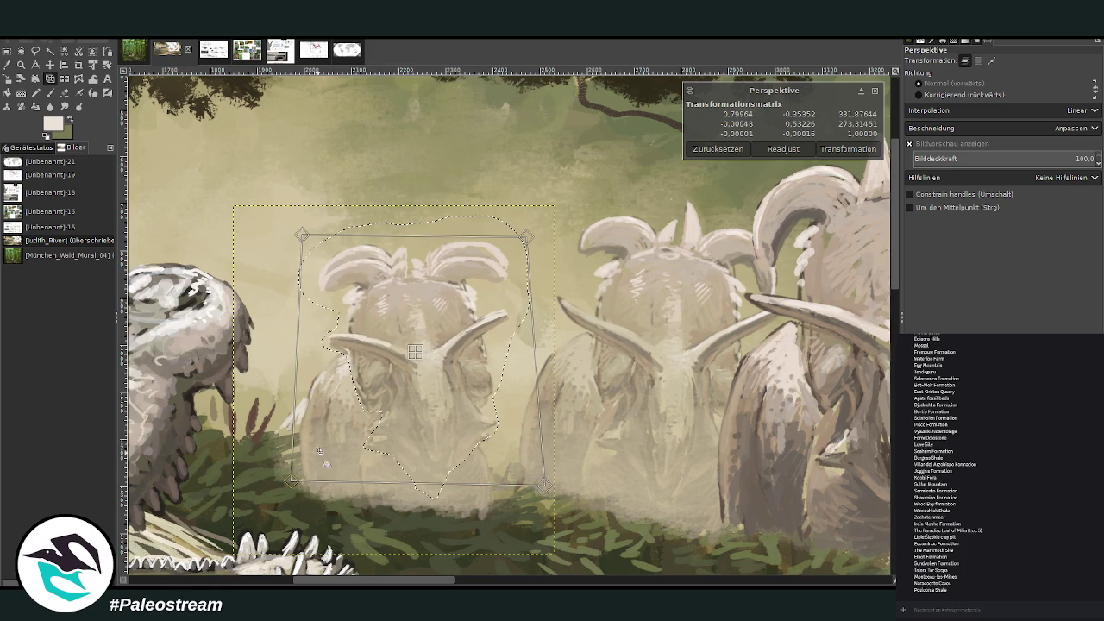
{"action": "left_click_drag", "start_coordinate": [291, 481], "coordinate": [297, 478]}
{"action": "key", "text": "Return"}
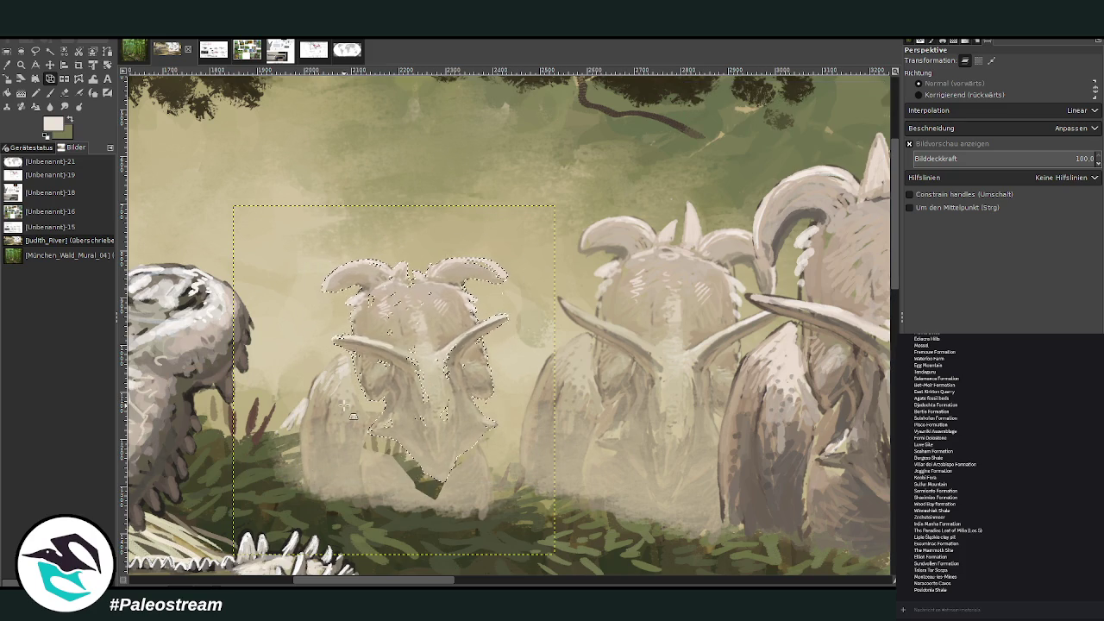
{"action": "key", "text": "ctrl+shift+a"}
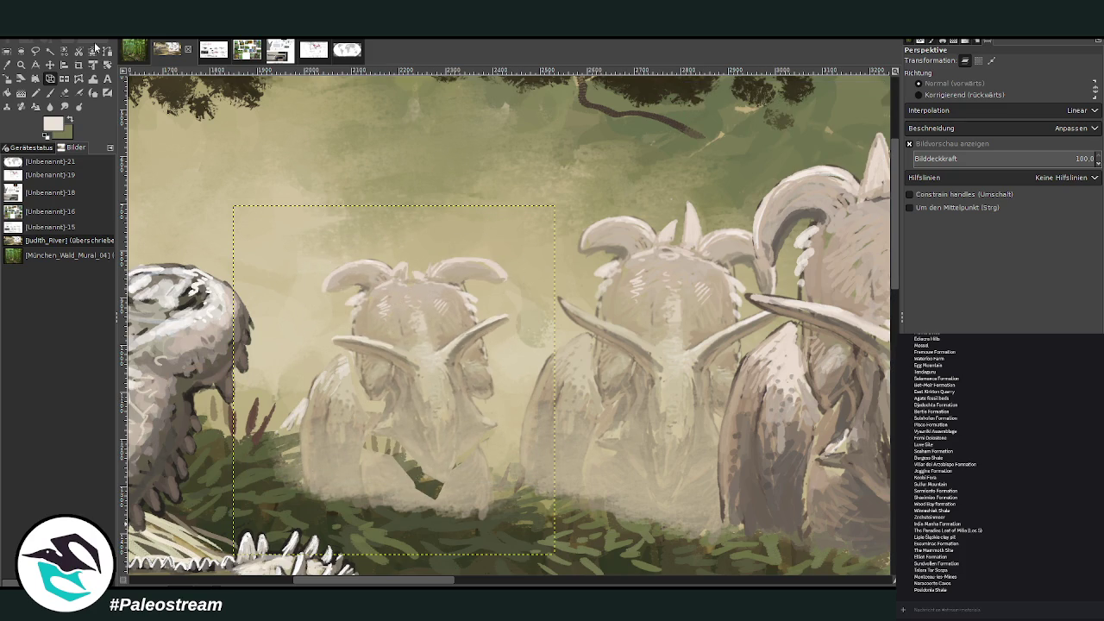
- Paint a darker beige sampled from the painting over the grass, with an enlarged brush
{"action": "left_click", "coordinate": [52, 95]}
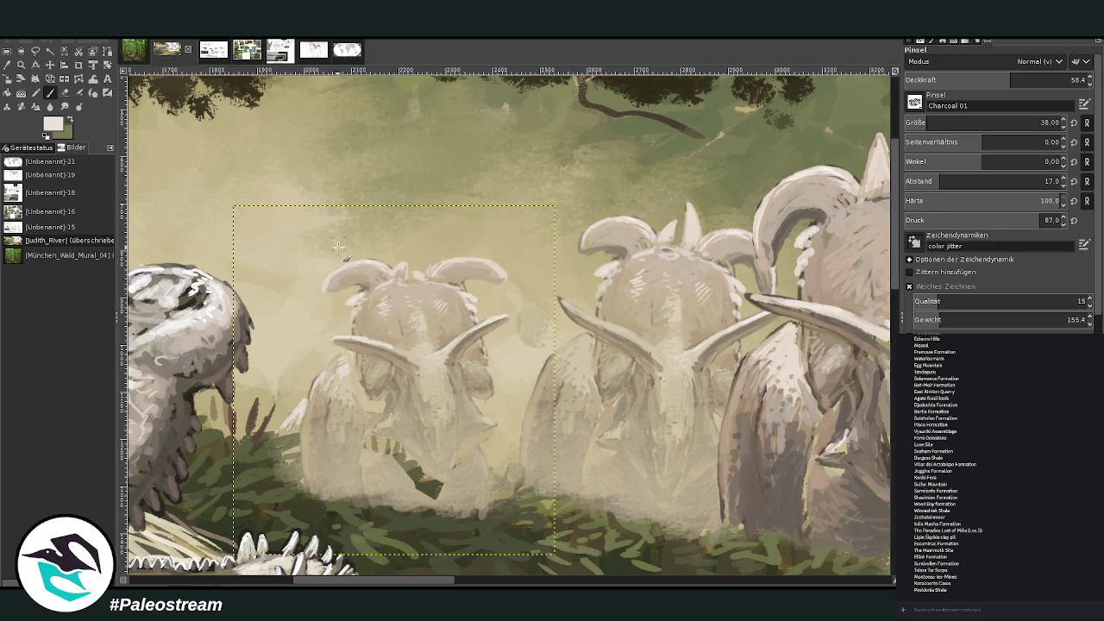
{"action": "left_click", "coordinate": [390, 485], "text": "ctrl"}
{"action": "left_click_drag", "start_coordinate": [396, 478], "coordinate": [469, 464]}
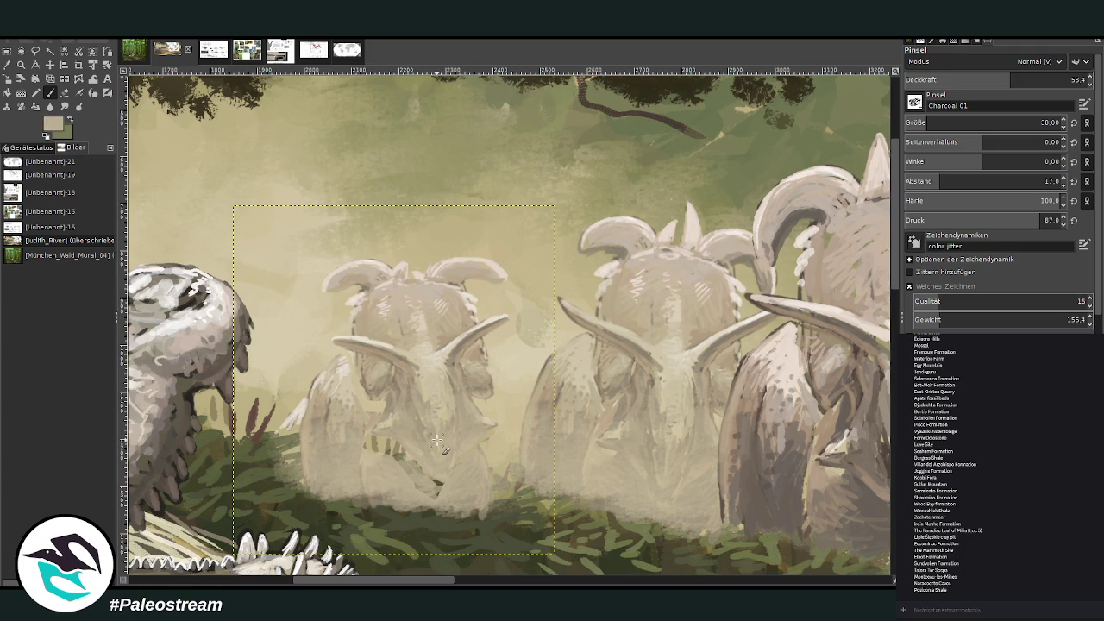
{"action": "key", "text": "bracketright"}
{"action": "key", "text": "bracketright"}
{"action": "key", "text": "bracketright"}
{"action": "key", "text": "greater"}
{"action": "key", "text": "greater"}
{"action": "key", "text": "greater"}
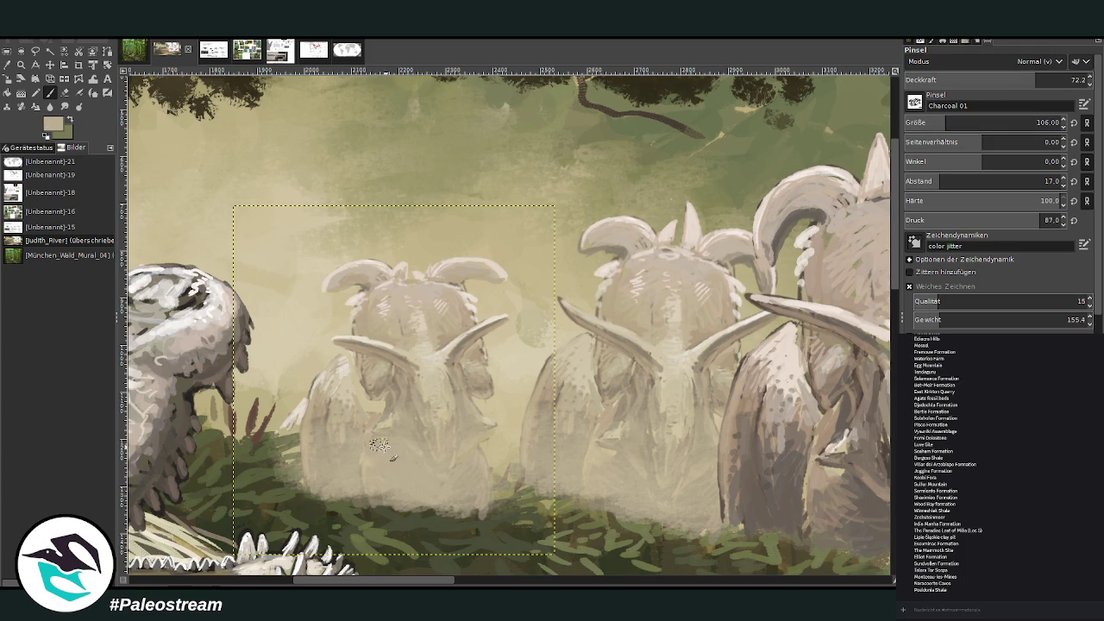
- Shade the ceratopsian's lower body and chin in beige at 51.4 brush opacity
{"action": "left_click", "coordinate": [392, 401], "text": "ctrl"}
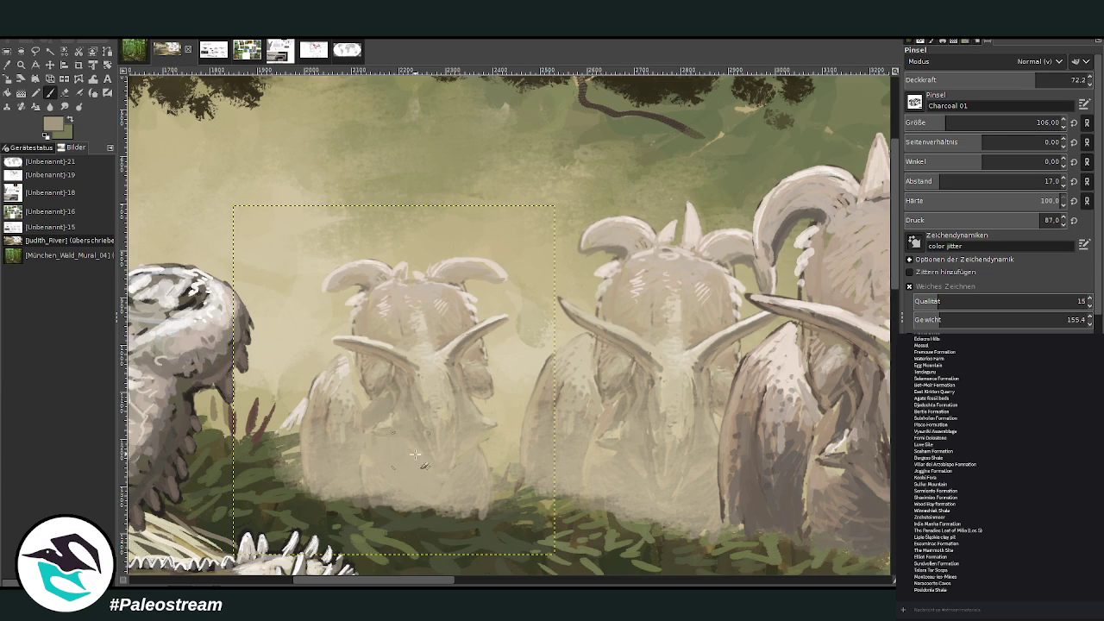
{"action": "mouse_move", "coordinate": [415, 453]}
{"action": "left_mouse_down"}
{"action": "mouse_move", "coordinate": [410, 481]}
{"action": "mouse_move", "coordinate": [376, 463]}
{"action": "left_mouse_up"}
{"action": "left_click", "coordinate": [998, 80]}
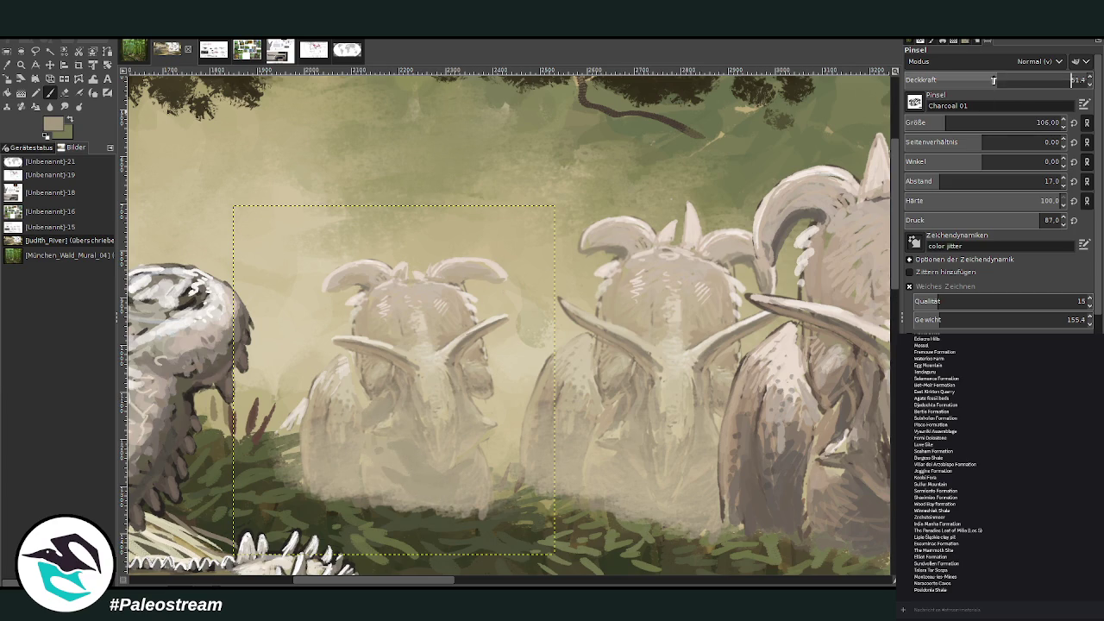
{"action": "left_click_drag", "start_coordinate": [465, 498], "coordinate": [363, 445]}
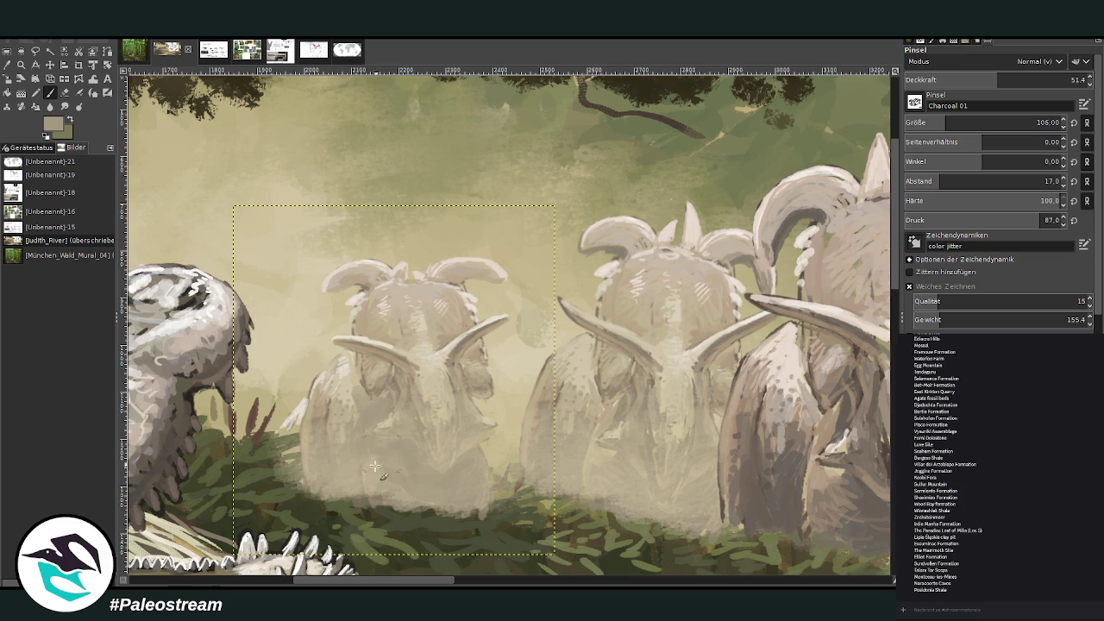
- Zoom in on the faded ceratopsians and shift the layer slightly right and up
{"action": "scroll", "coordinate": [348, 499], "scroll_direction": "down", "scroll_amount": 3}
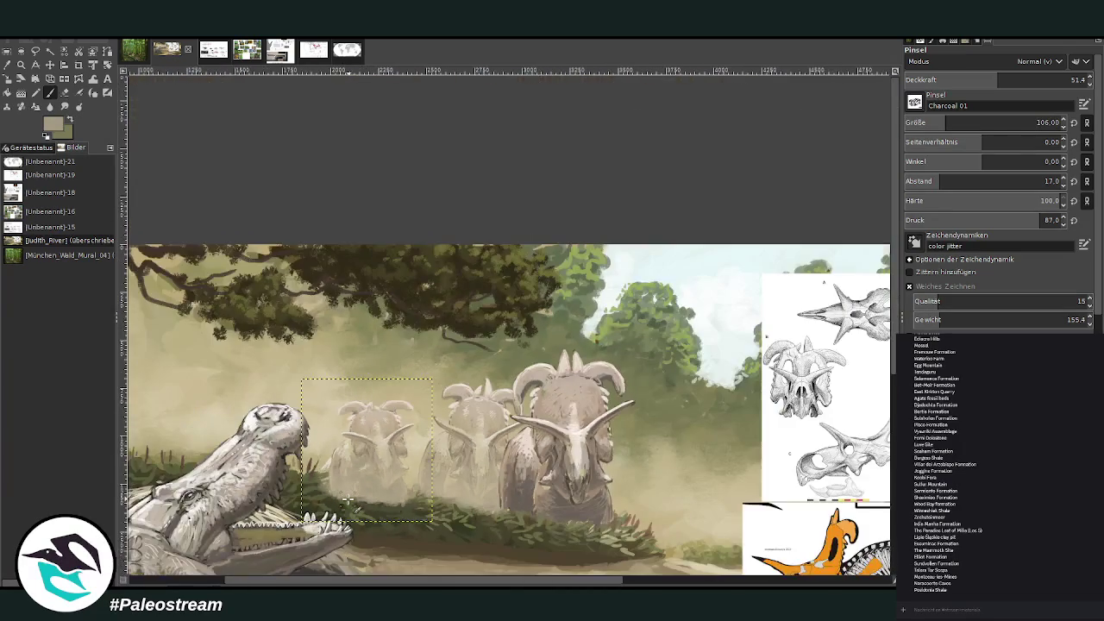
{"action": "scroll", "coordinate": [347, 499], "scroll_direction": "down", "scroll_amount": 1}
{"action": "scroll", "coordinate": [347, 499], "scroll_direction": "down", "scroll_amount": 1}
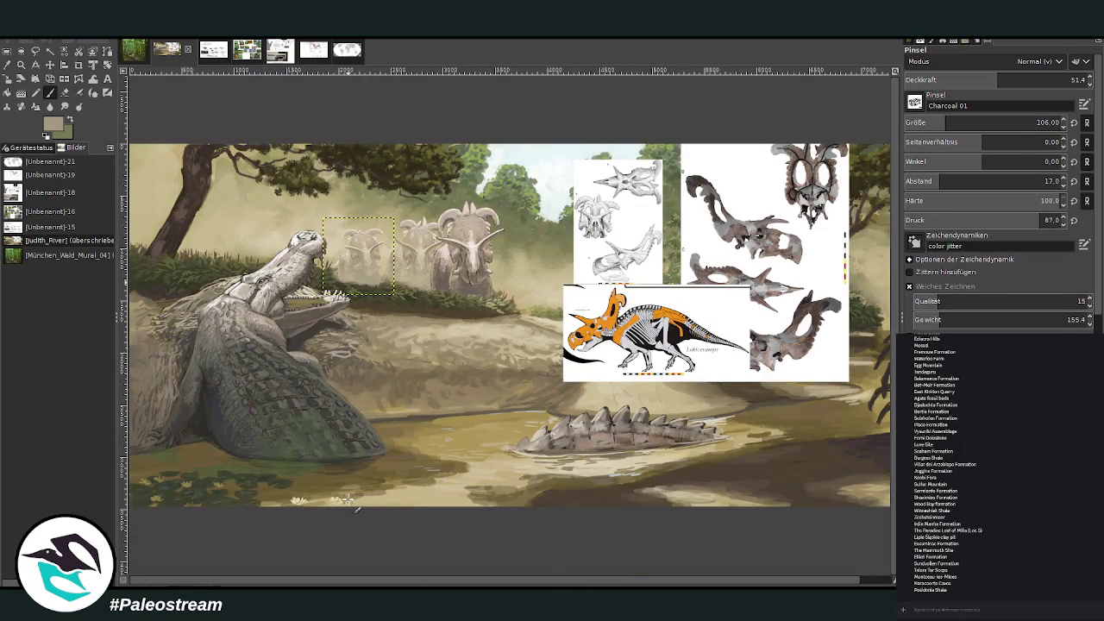
{"action": "key", "text": "z"}
{"action": "left_click_drag", "start_coordinate": [325, 179], "coordinate": [499, 343]}
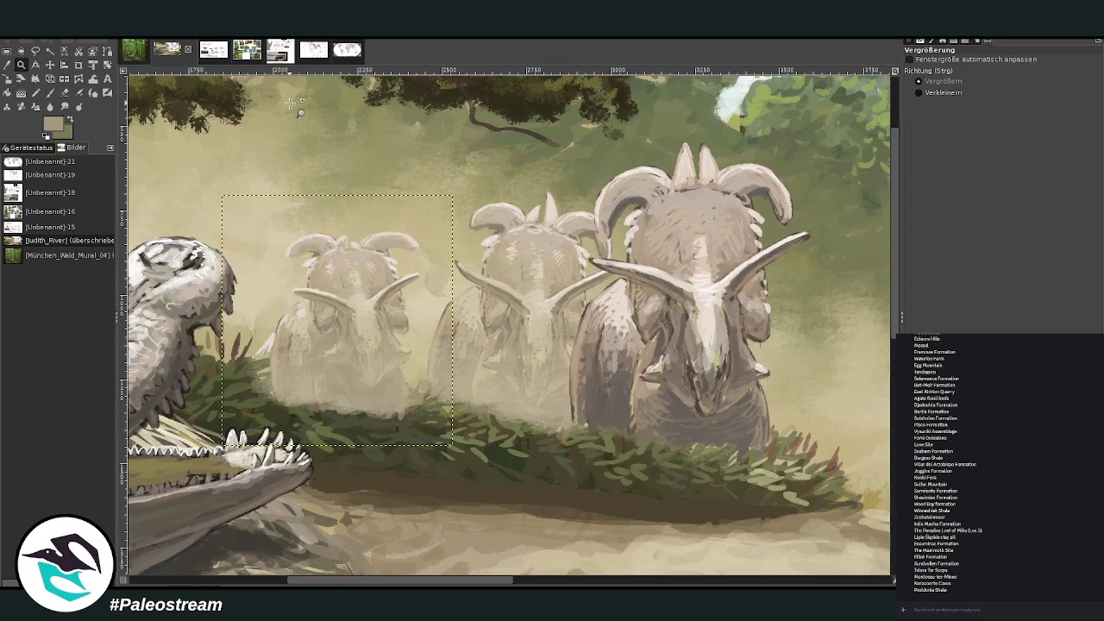
{"action": "left_click", "coordinate": [49, 65]}
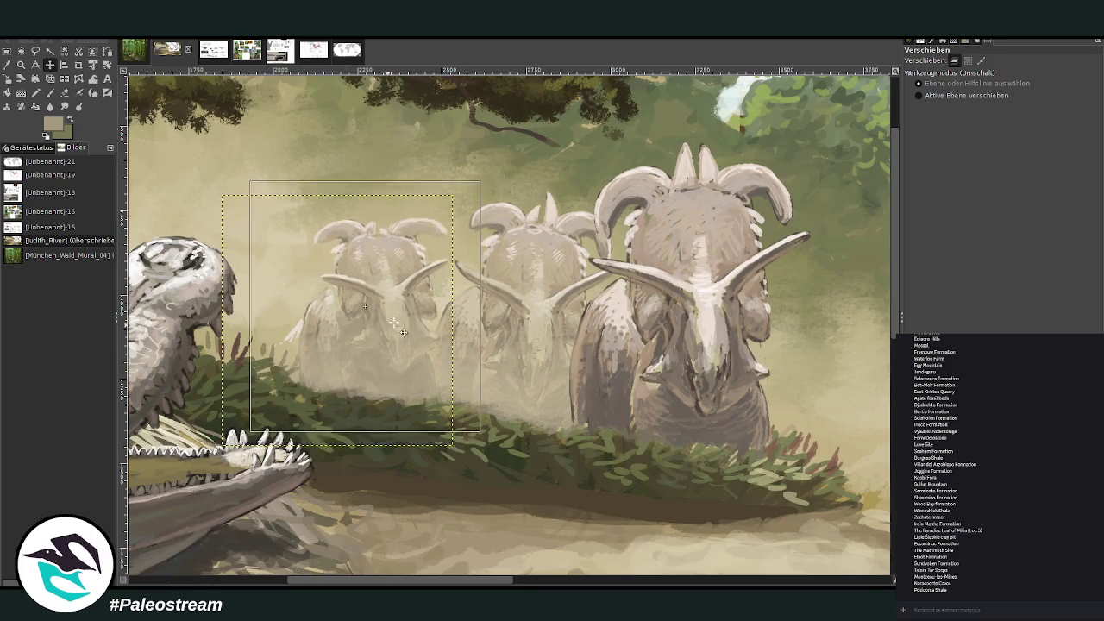
{"action": "left_click_drag", "start_coordinate": [363, 337], "coordinate": [381, 307]}
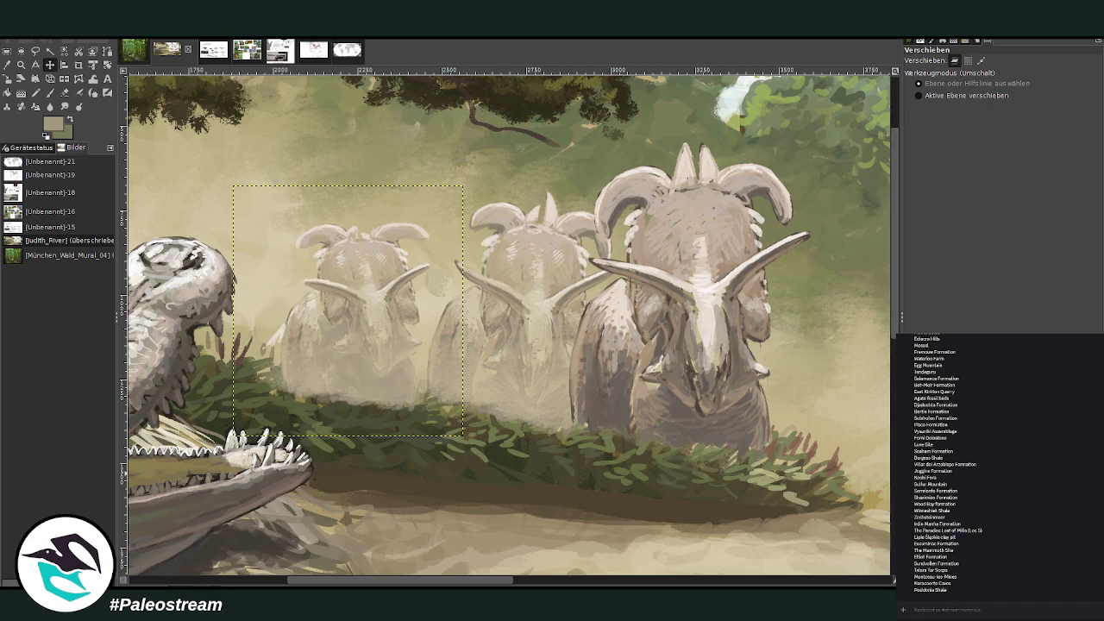
- Lighten the haze with a size-513 lighten-only brush in misty beige, then add darker face marks
{"action": "key", "text": "o"}
{"action": "left_click", "coordinate": [268, 304]}
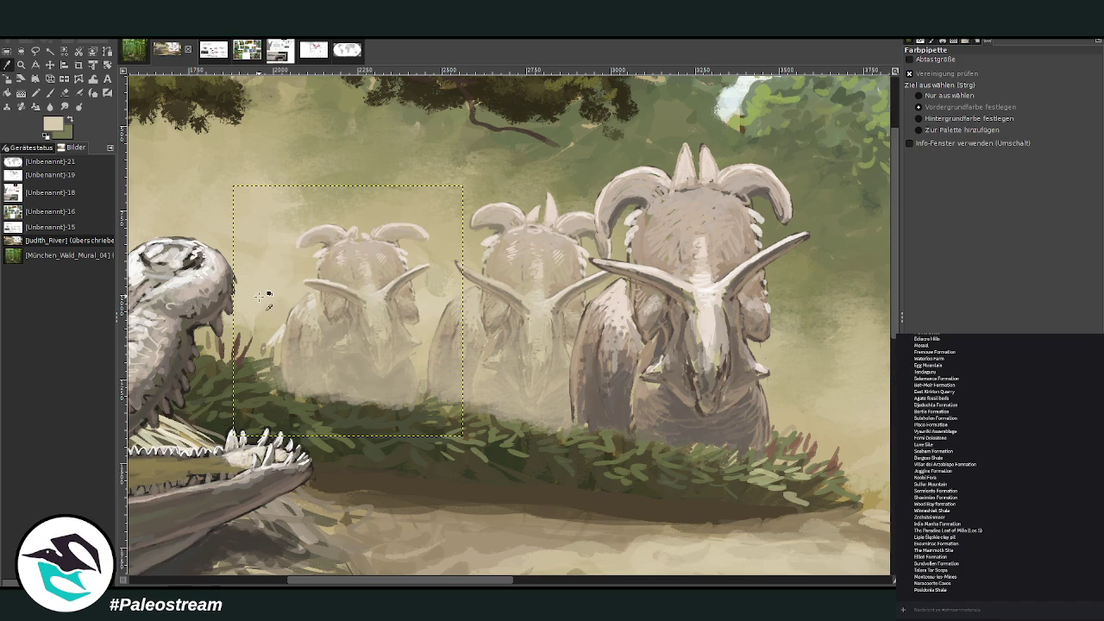
{"action": "left_click", "coordinate": [50, 92]}
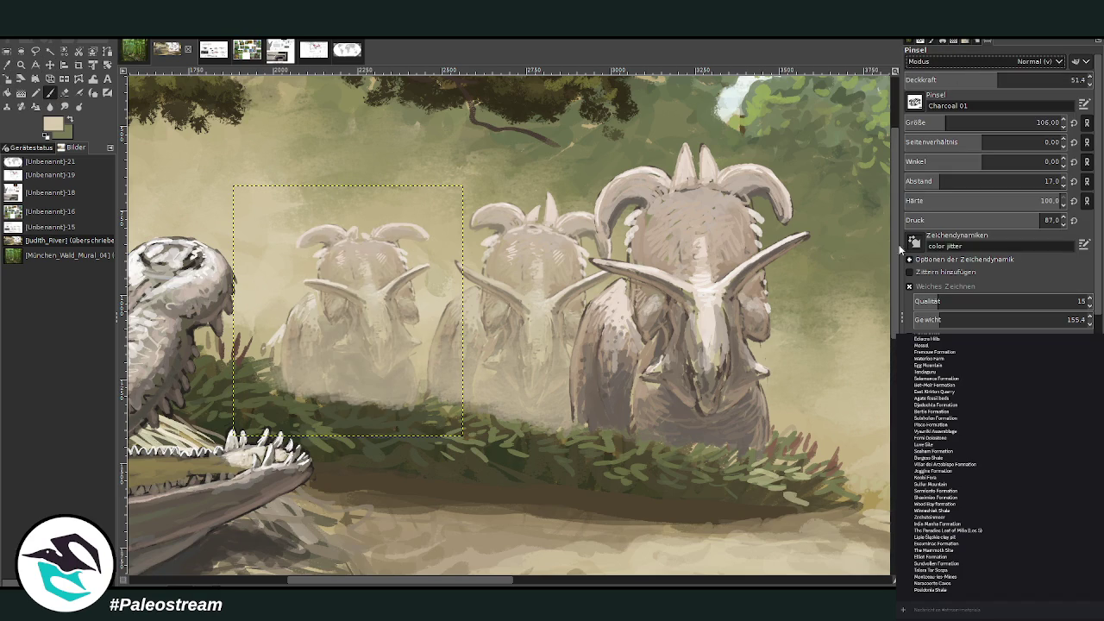
{"action": "left_click", "coordinate": [1010, 123]}
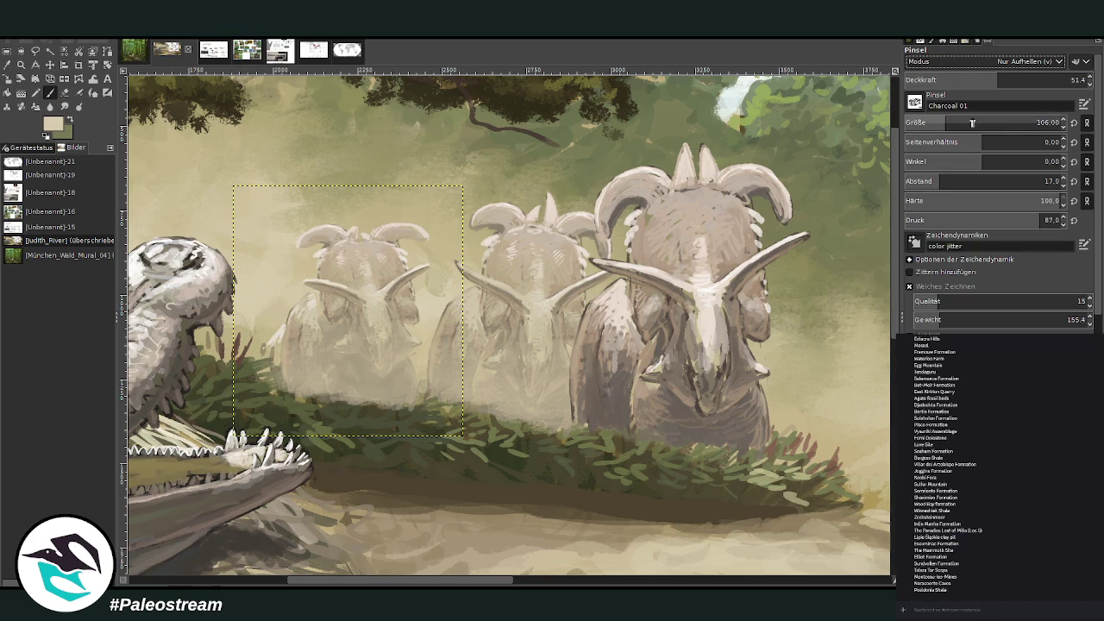
{"action": "left_click", "coordinate": [949, 79]}
{"action": "left_click_drag", "start_coordinate": [372, 339], "coordinate": [229, 353]}
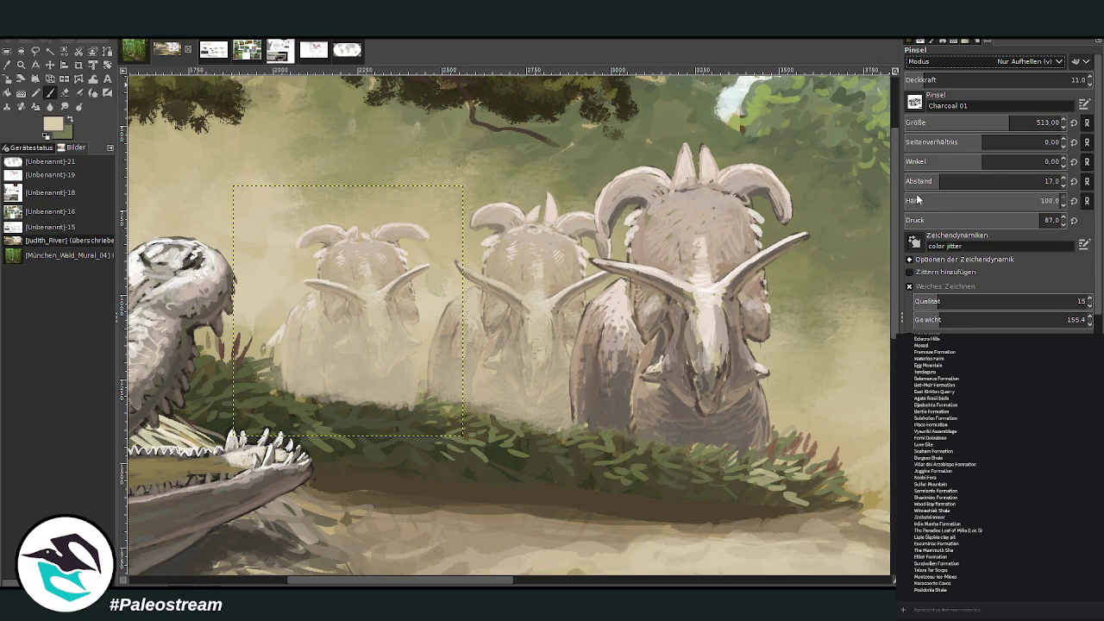
{"action": "scroll", "coordinate": [992, 61], "scroll_direction": "down", "scroll_amount": 5}
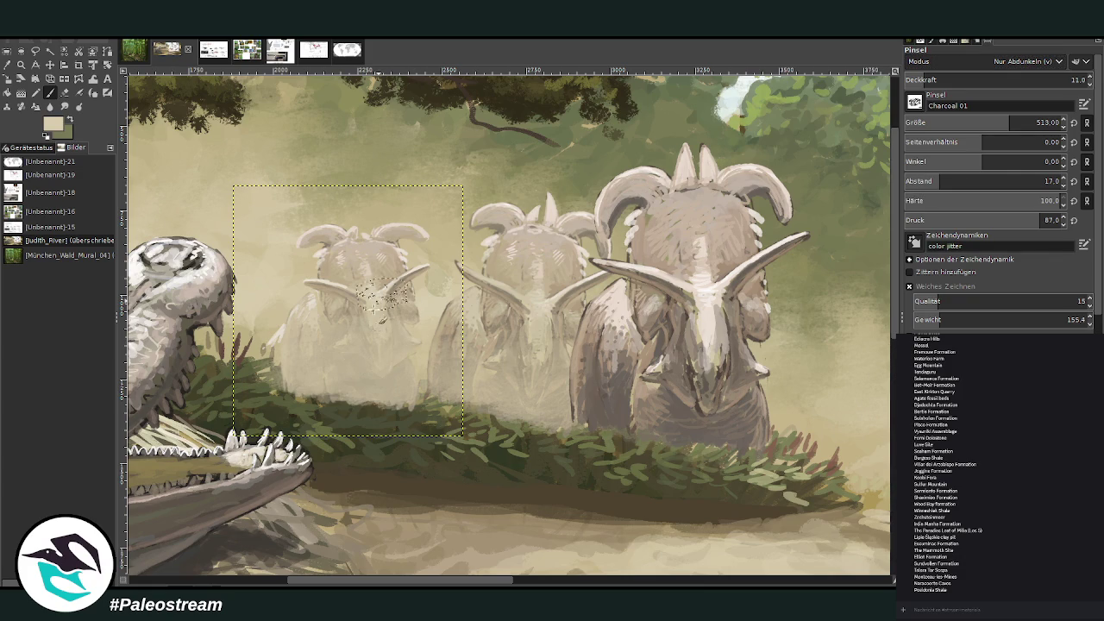
{"action": "left_click_drag", "start_coordinate": [337, 313], "coordinate": [263, 319]}
- Scale the mist layer so it also covers the front ceratopsian, zoomed in on the herd
{"action": "key", "text": "minus"}
{"action": "key", "text": "minus"}
{"action": "key", "text": "minus"}
{"action": "key", "text": "minus"}
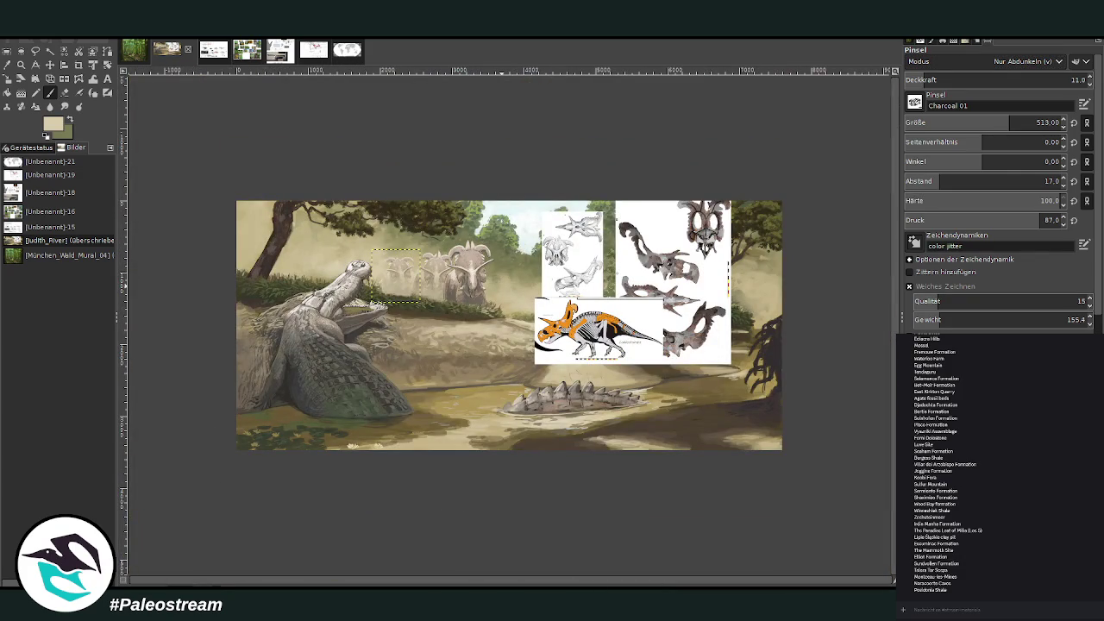
{"action": "left_click", "coordinate": [21, 64]}
{"action": "left_click_drag", "start_coordinate": [351, 214], "coordinate": [525, 338]}
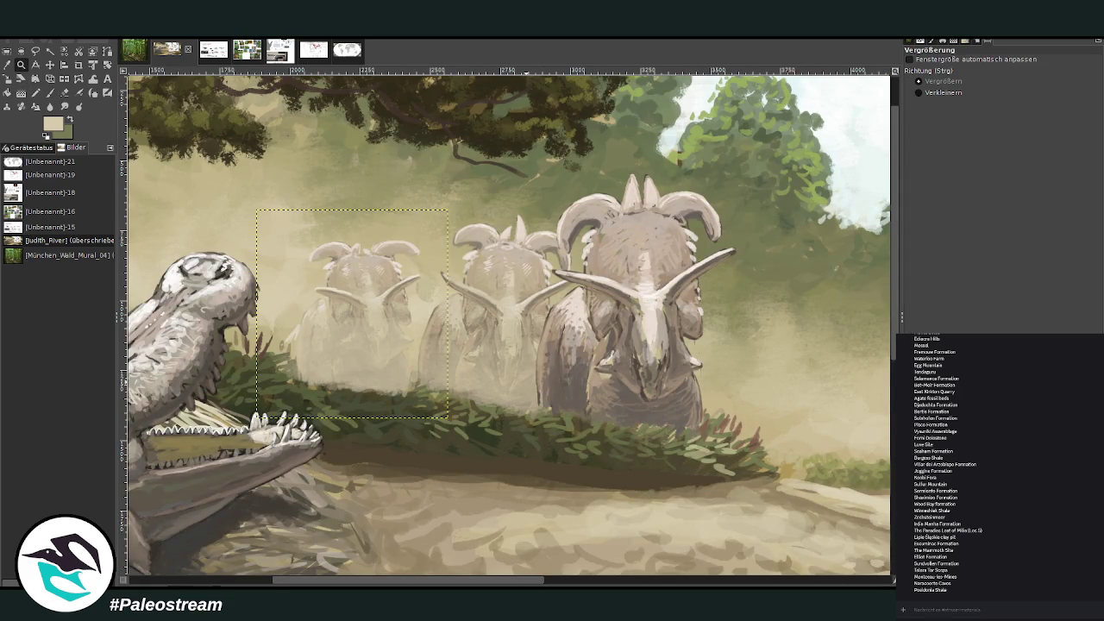
{"action": "left_click_drag", "start_coordinate": [536, 174], "coordinate": [737, 439]}
{"action": "left_click", "coordinate": [6, 78]}
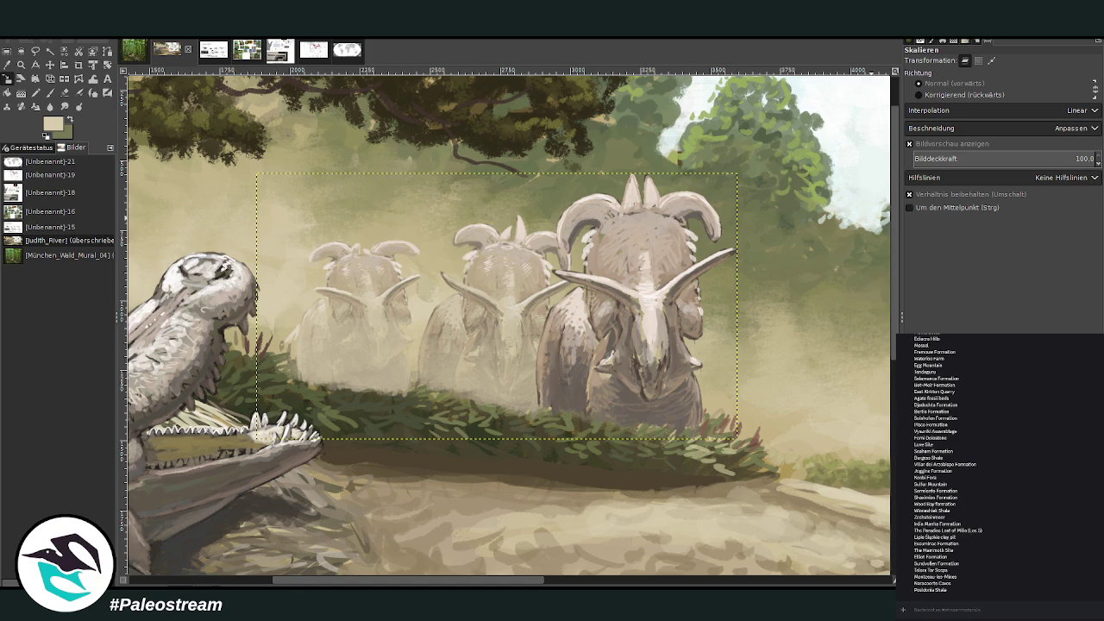
{"action": "left_click", "coordinate": [21, 65]}
{"action": "left_click_drag", "start_coordinate": [269, 161], "coordinate": [738, 496]}
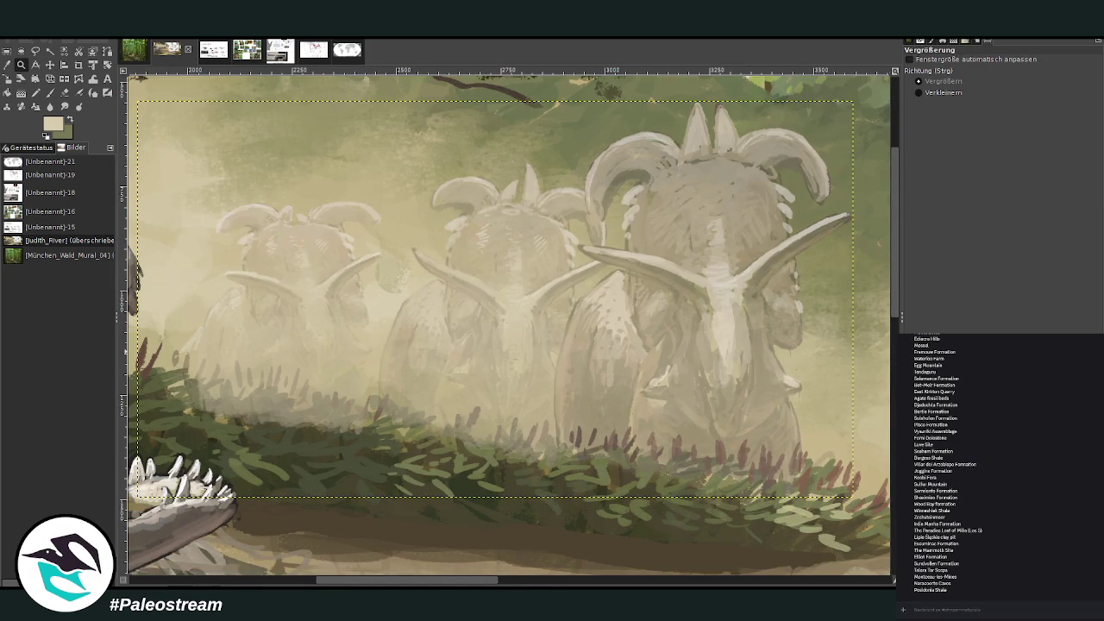
- Erase mist from the grass blades under the front ceratopsian with a size-124 eraser
{"action": "key", "text": "shift+e"}
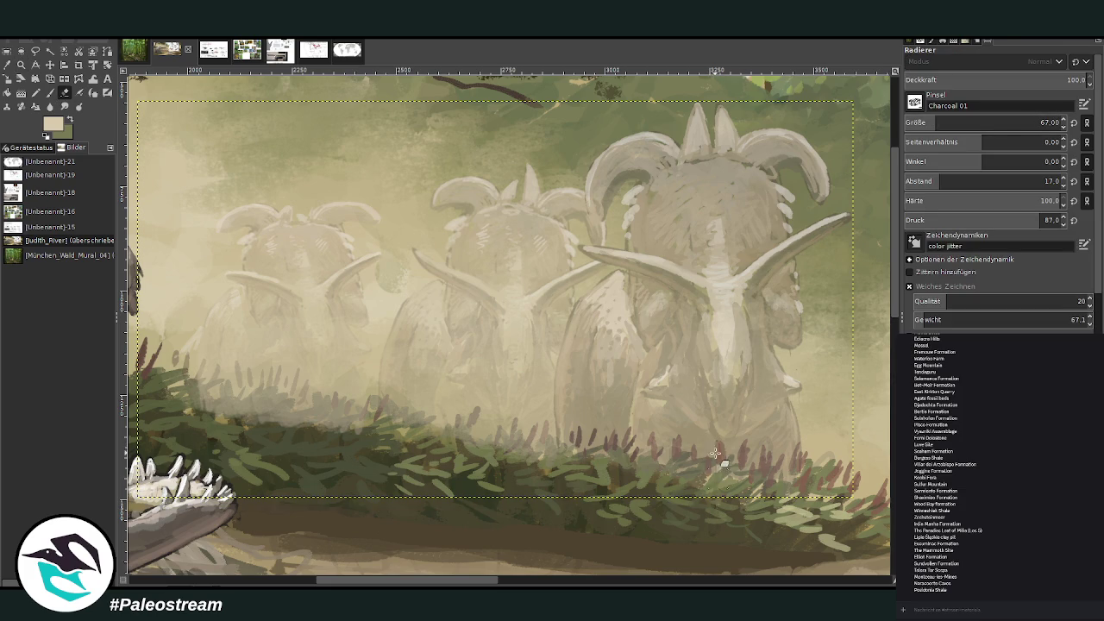
{"action": "left_click_drag", "start_coordinate": [939, 126], "coordinate": [948, 126]}
{"action": "mouse_move", "coordinate": [464, 448]}
{"action": "left_mouse_down"}
{"action": "mouse_move", "coordinate": [457, 421]}
{"action": "mouse_move", "coordinate": [496, 440]}
{"action": "mouse_move", "coordinate": [513, 427]}
{"action": "mouse_move", "coordinate": [540, 438]}
{"action": "mouse_move", "coordinate": [547, 423]}
{"action": "left_mouse_up"}
{"action": "mouse_move", "coordinate": [556, 471]}
{"action": "left_mouse_down"}
{"action": "mouse_move", "coordinate": [561, 441]}
{"action": "mouse_move", "coordinate": [595, 436]}
{"action": "left_mouse_up"}
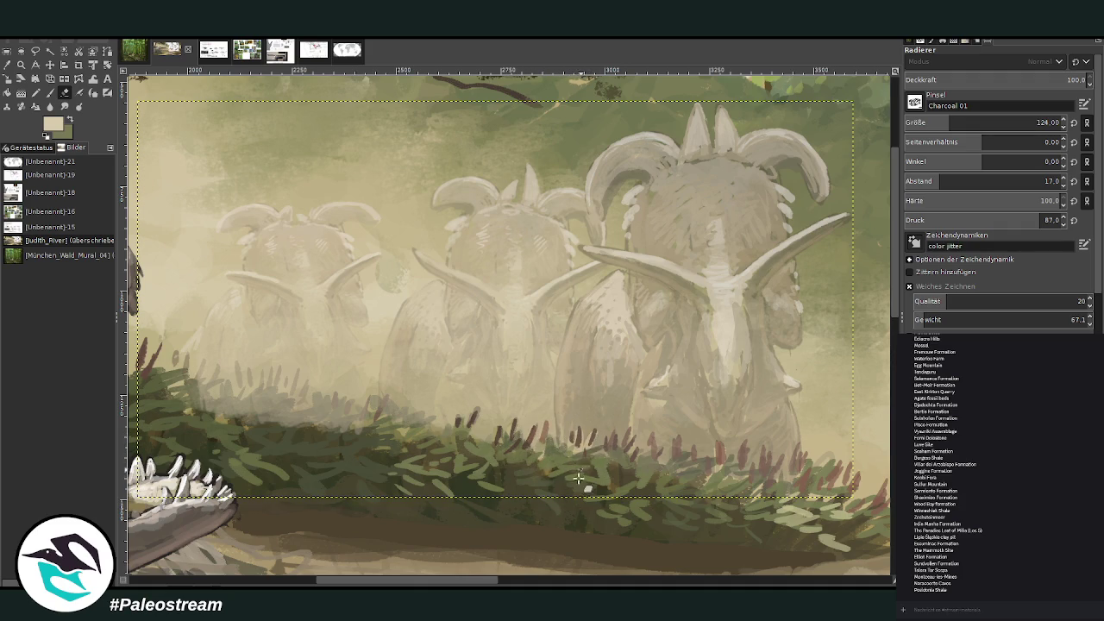
{"action": "mouse_move", "coordinate": [587, 478]}
{"action": "left_mouse_down"}
{"action": "mouse_move", "coordinate": [605, 447]}
{"action": "mouse_move", "coordinate": [623, 444]}
{"action": "left_mouse_up"}
- Thin the mist over the grass band and left edge with a size-78 eraser
{"action": "left_click", "coordinate": [932, 118]}
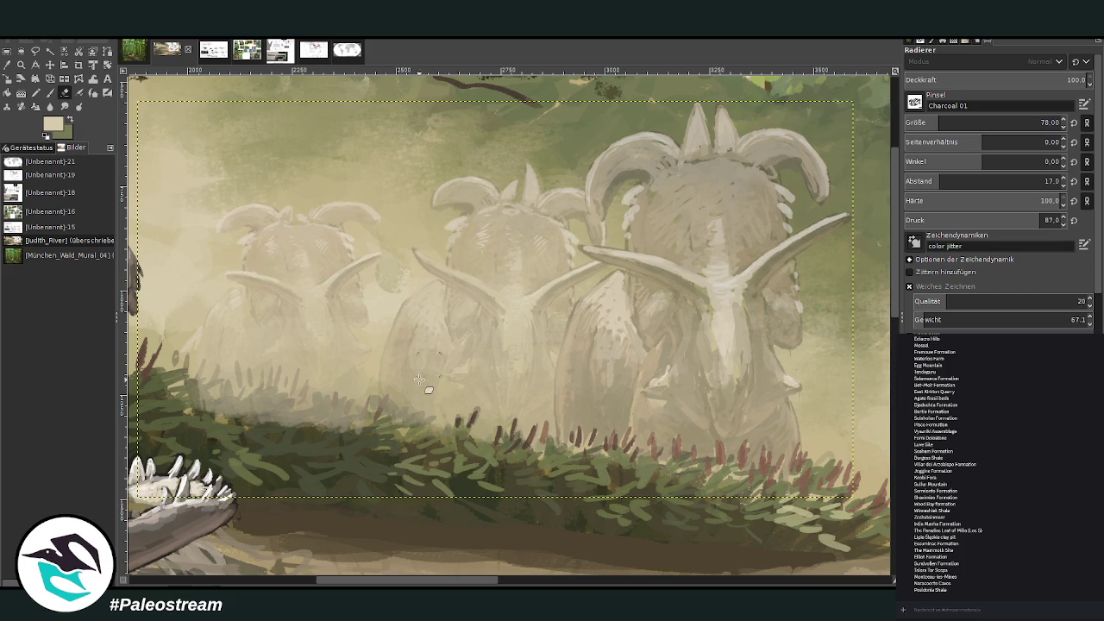
{"action": "mouse_move", "coordinate": [362, 419]}
{"action": "left_mouse_down"}
{"action": "mouse_move", "coordinate": [276, 427]}
{"action": "mouse_move", "coordinate": [198, 409]}
{"action": "mouse_move", "coordinate": [232, 416]}
{"action": "mouse_move", "coordinate": [207, 402]}
{"action": "left_mouse_up"}
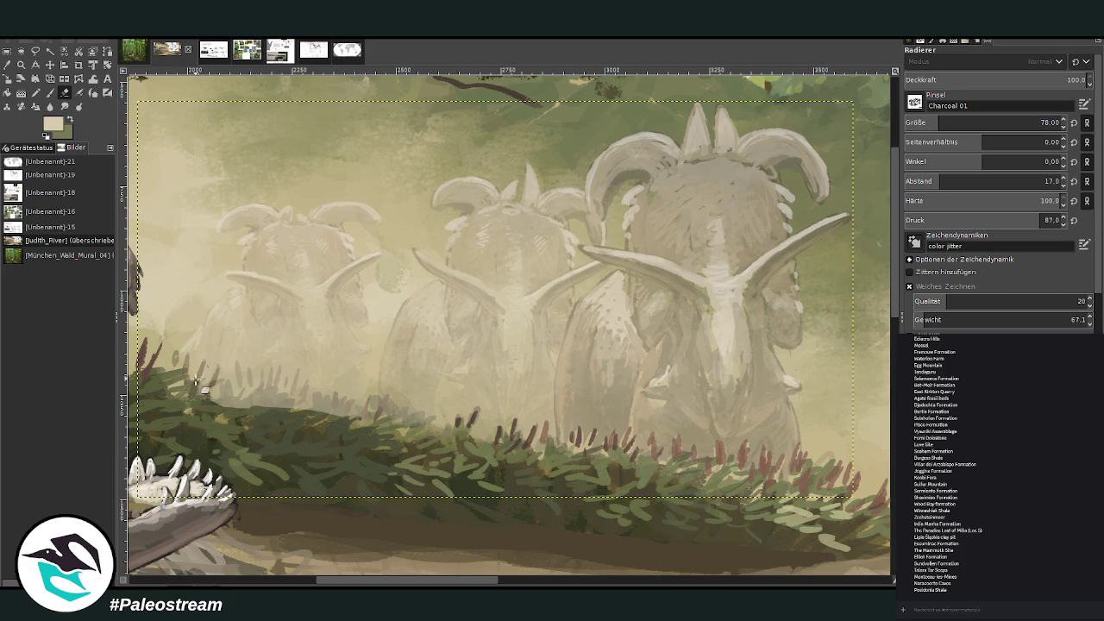
{"action": "mouse_move", "coordinate": [209, 399]}
{"action": "left_mouse_down"}
{"action": "mouse_move", "coordinate": [254, 418]}
{"action": "mouse_move", "coordinate": [248, 371]}
{"action": "mouse_move", "coordinate": [266, 414]}
{"action": "mouse_move", "coordinate": [262, 379]}
{"action": "mouse_move", "coordinate": [267, 399]}
{"action": "mouse_move", "coordinate": [296, 420]}
{"action": "mouse_move", "coordinate": [323, 423]}
{"action": "mouse_move", "coordinate": [342, 403]}
{"action": "mouse_move", "coordinate": [354, 419]}
{"action": "mouse_move", "coordinate": [332, 409]}
{"action": "mouse_move", "coordinate": [345, 405]}
{"action": "mouse_move", "coordinate": [353, 421]}
{"action": "mouse_move", "coordinate": [383, 409]}
{"action": "mouse_move", "coordinate": [398, 424]}
{"action": "mouse_move", "coordinate": [423, 421]}
{"action": "mouse_move", "coordinate": [498, 453]}
{"action": "mouse_move", "coordinate": [595, 452]}
{"action": "mouse_move", "coordinate": [608, 470]}
{"action": "mouse_move", "coordinate": [633, 467]}
{"action": "left_mouse_up"}
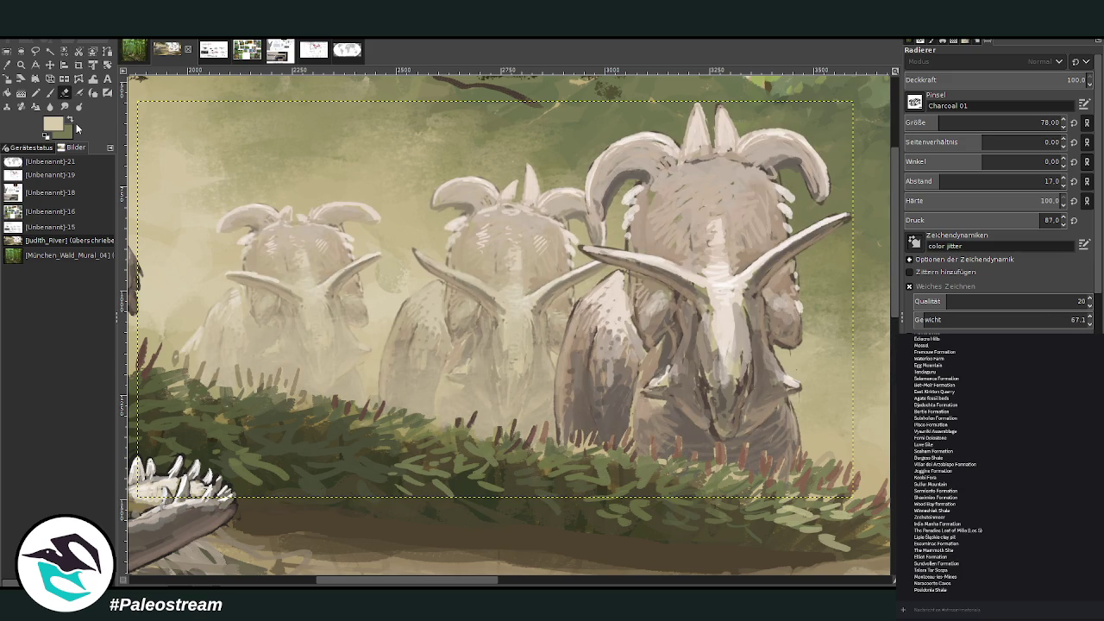
{"action": "left_click", "coordinate": [8, 65]}
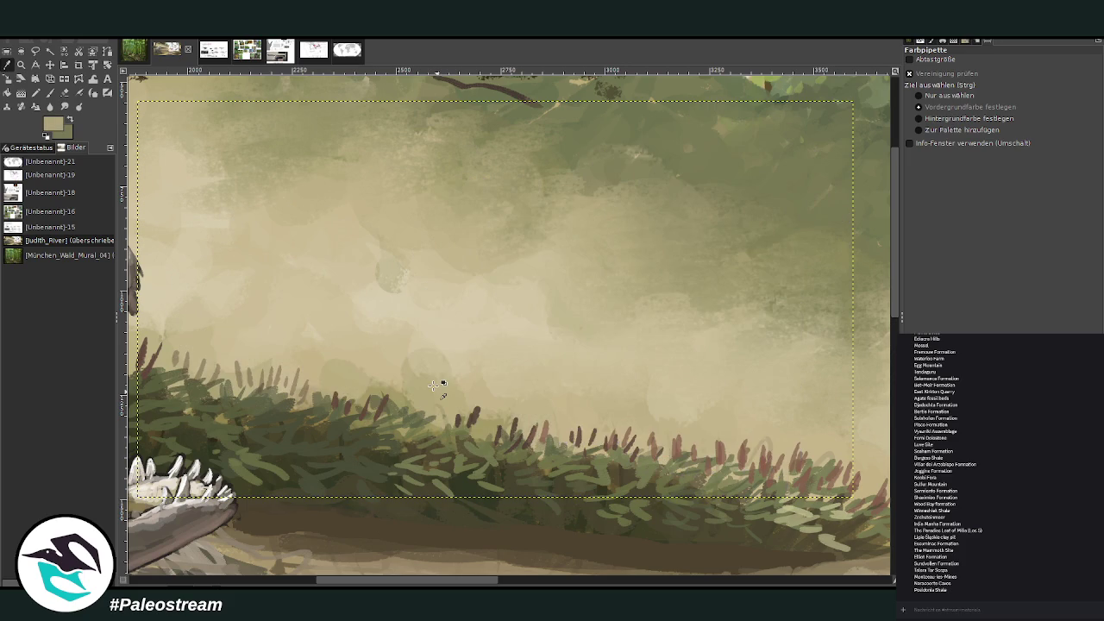
{"action": "left_click", "coordinate": [7, 51]}
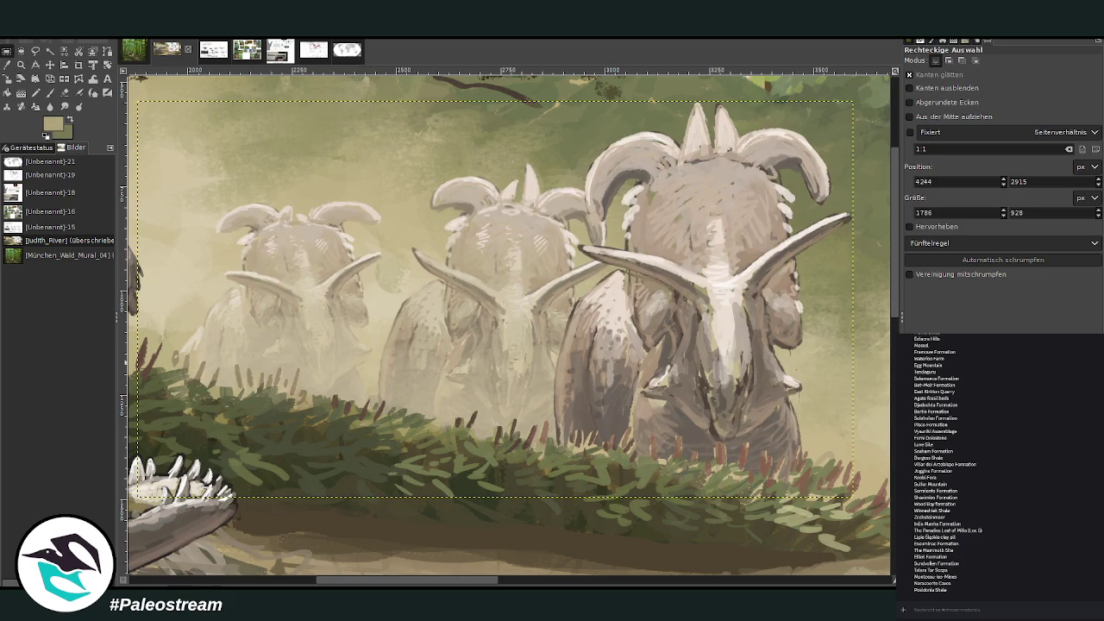
- Lighten the grass before the herd with a lighten-only brush at 17.4, then 7.6 opacity
{"action": "left_click", "coordinate": [8, 67]}
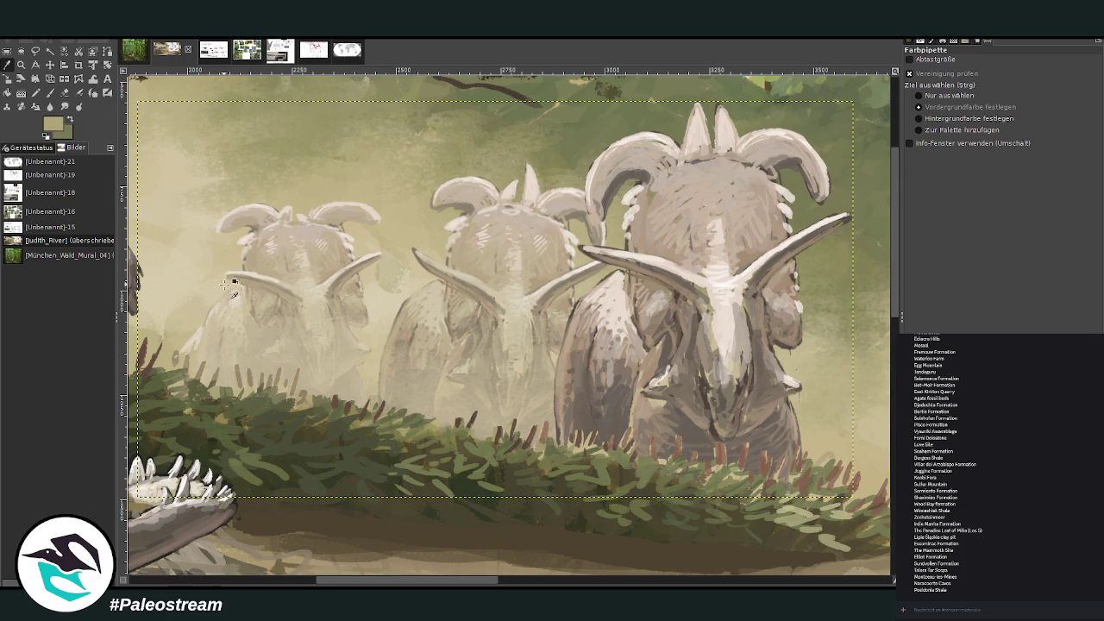
{"action": "left_click", "coordinate": [49, 92]}
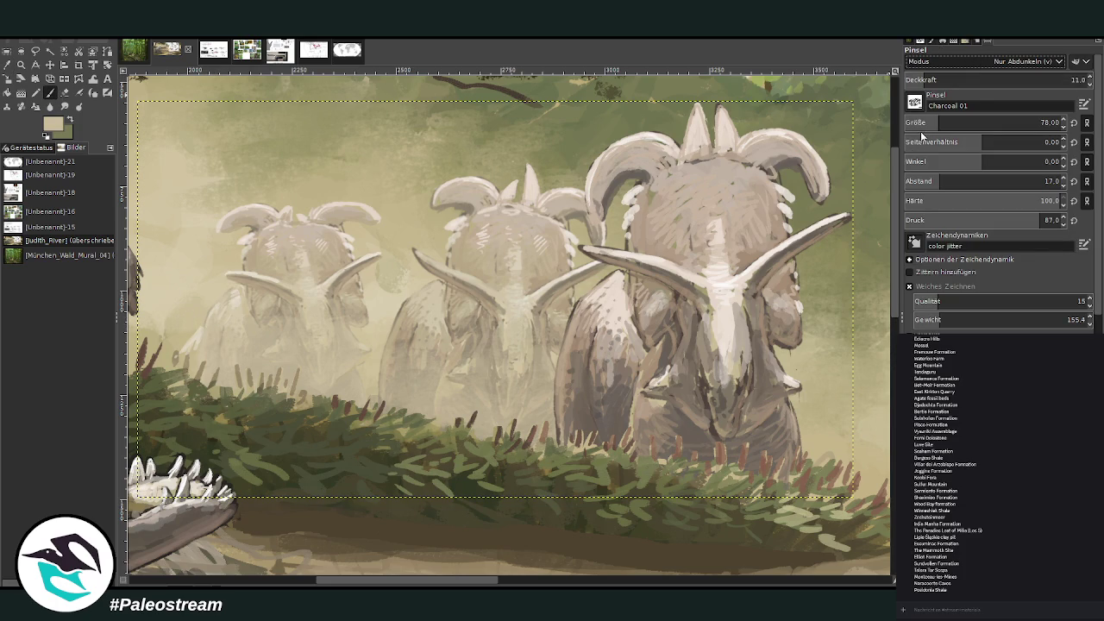
{"action": "left_click_drag", "start_coordinate": [921, 123], "coordinate": [996, 123]}
{"action": "left_click", "coordinate": [911, 79]}
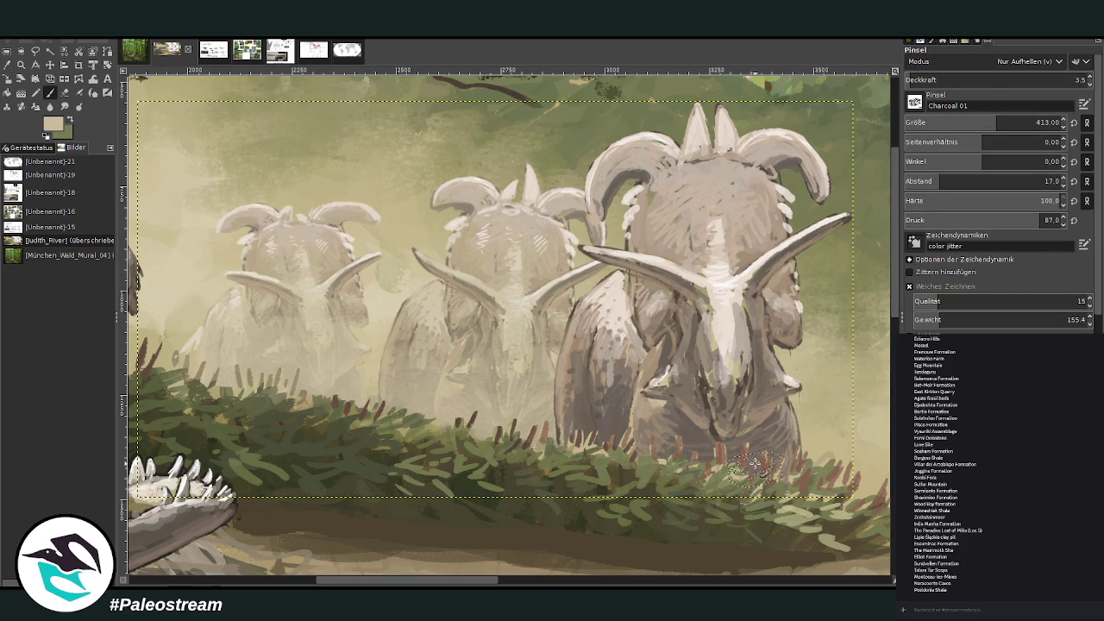
{"action": "left_click", "coordinate": [924, 79]}
{"action": "mouse_move", "coordinate": [798, 474]}
{"action": "left_mouse_down"}
{"action": "mouse_move", "coordinate": [642, 446]}
{"action": "mouse_move", "coordinate": [699, 483]}
{"action": "mouse_move", "coordinate": [776, 457]}
{"action": "mouse_move", "coordinate": [664, 453]}
{"action": "mouse_move", "coordinate": [565, 429]}
{"action": "mouse_move", "coordinate": [534, 440]}
{"action": "left_mouse_up"}
{"action": "left_click", "coordinate": [917, 79]}
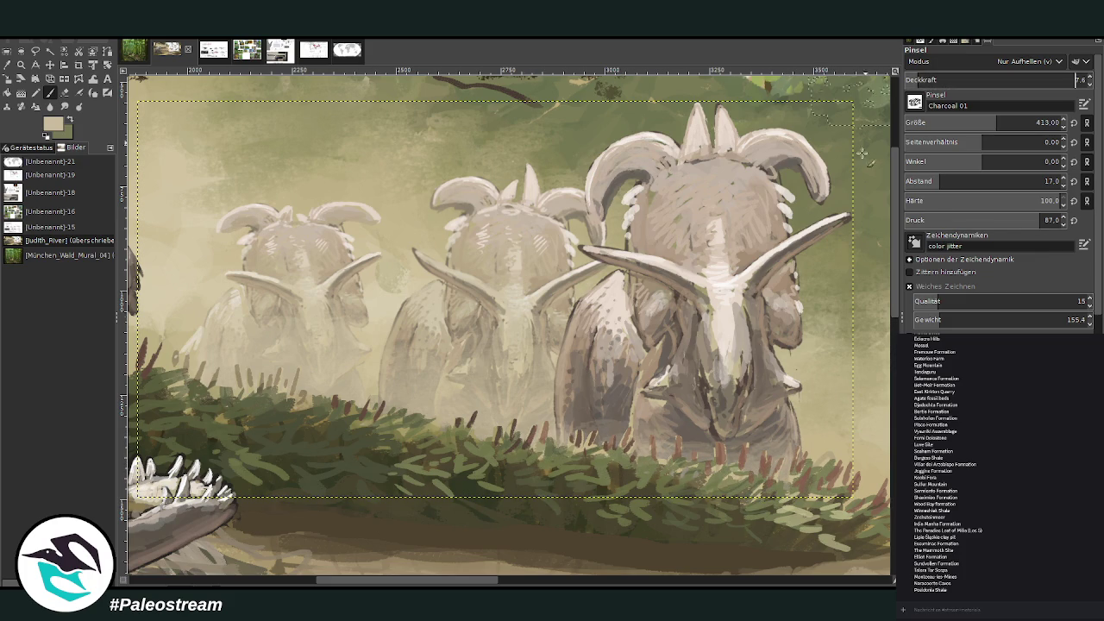
{"action": "mouse_move", "coordinate": [610, 424]}
{"action": "left_mouse_down"}
{"action": "mouse_move", "coordinate": [565, 439]}
{"action": "mouse_move", "coordinate": [552, 465]}
{"action": "mouse_move", "coordinate": [793, 479]}
{"action": "mouse_move", "coordinate": [802, 500]}
{"action": "mouse_move", "coordinate": [559, 453]}
{"action": "left_mouse_up"}
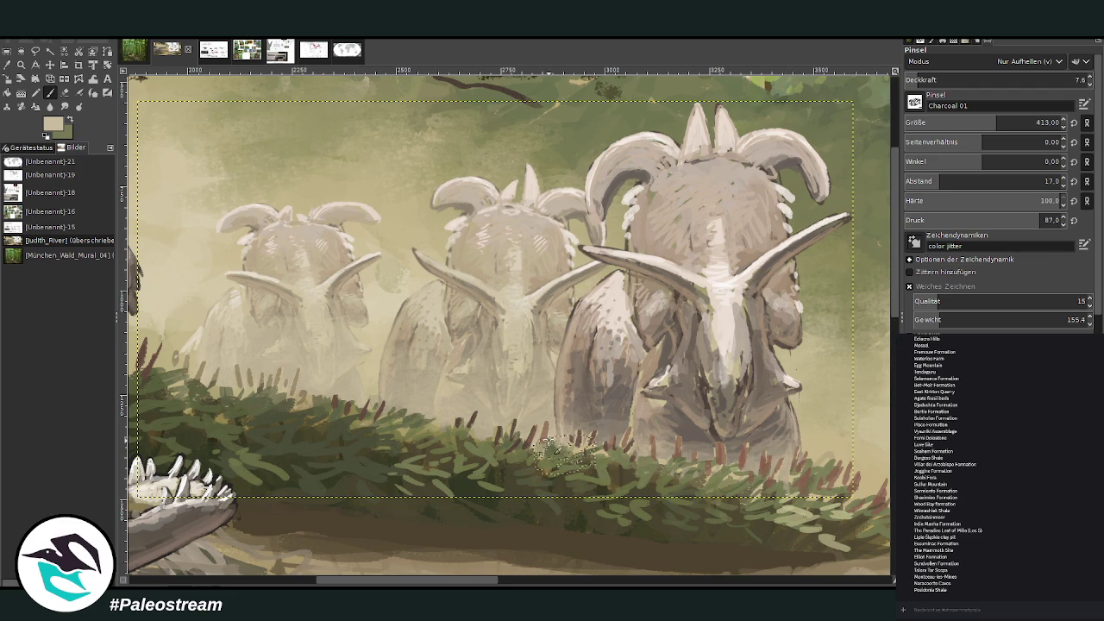
{"action": "key", "text": "minus"}
{"action": "key", "text": "minus"}
{"action": "key", "text": "minus"}
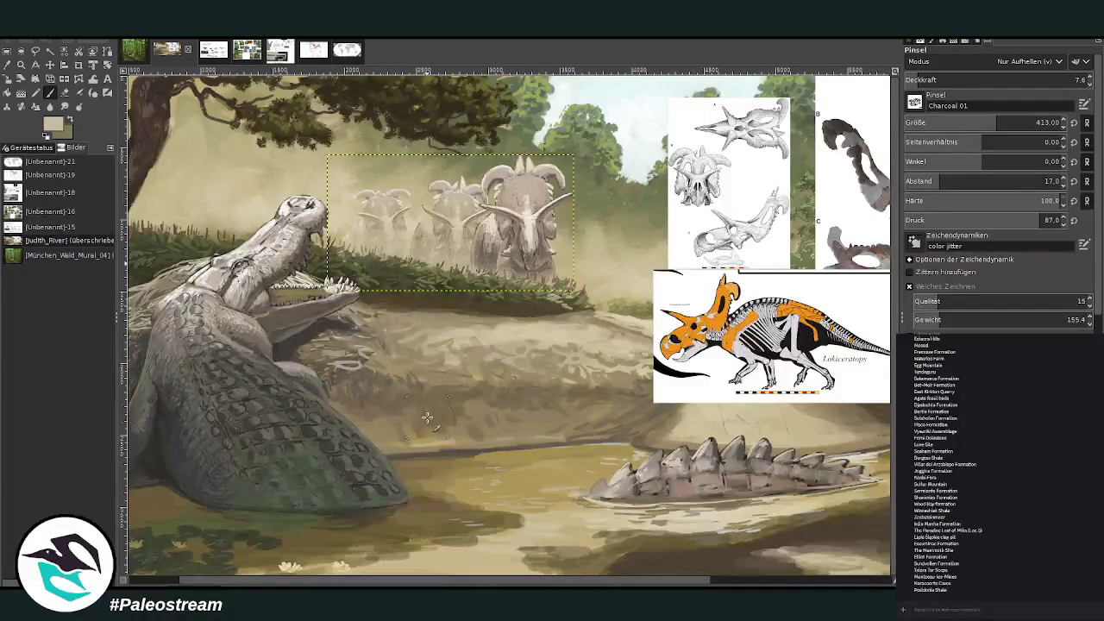
- Remove the pasted Lokiceratops and two skull reference images from the painting
{"action": "key", "text": "minus"}
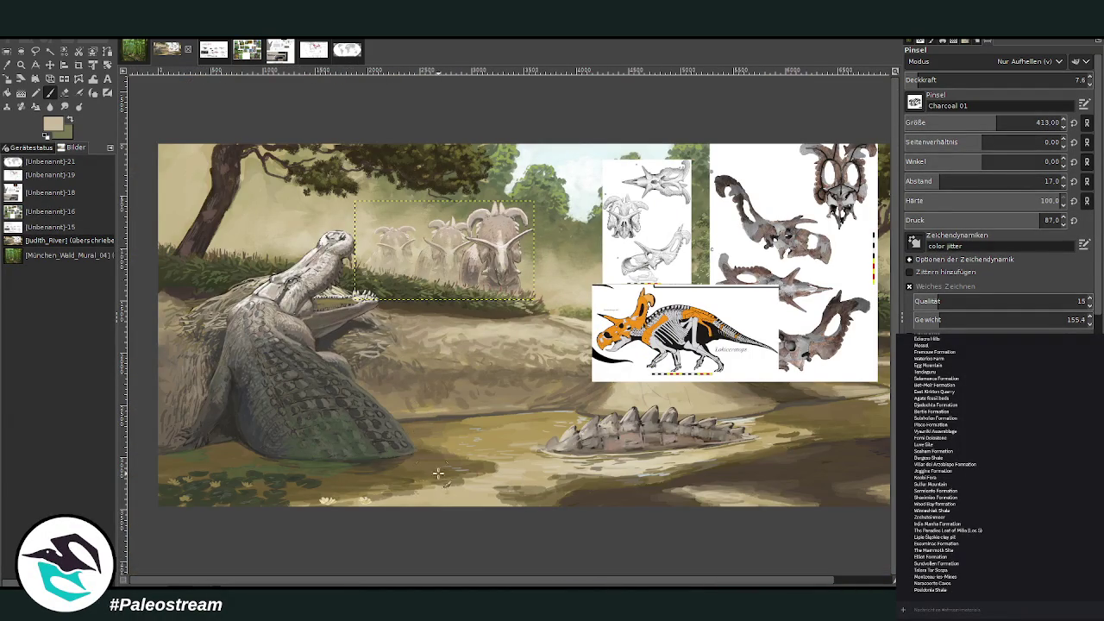
{"action": "left_click_drag", "start_coordinate": [383, 584], "coordinate": [425, 585]}
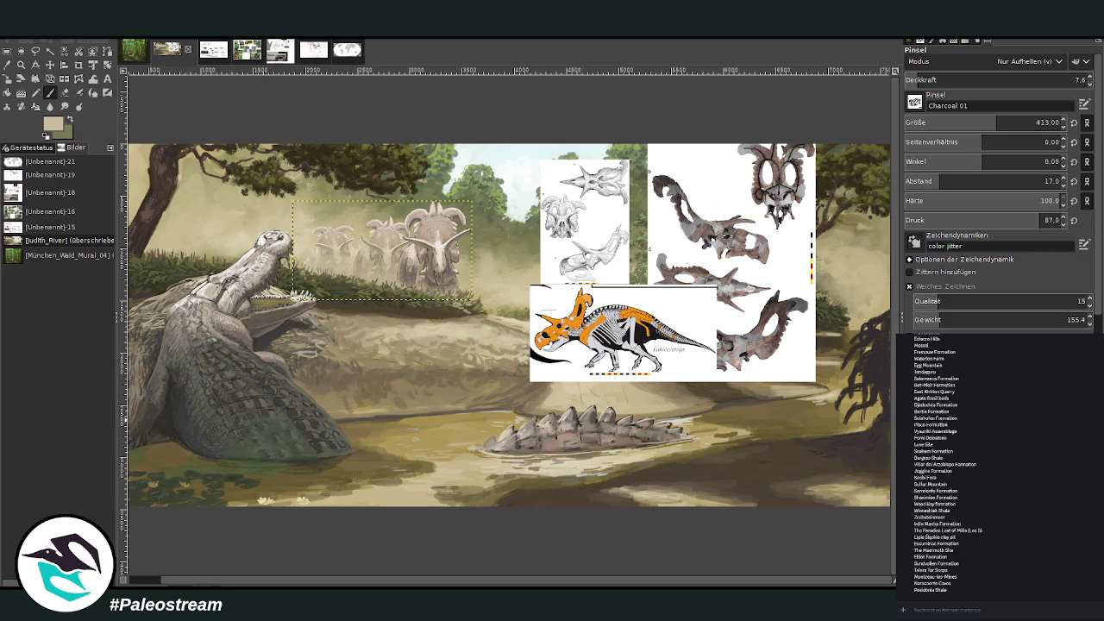
{"action": "key", "text": "ctrl+z"}
{"action": "key", "text": "ctrl+z"}
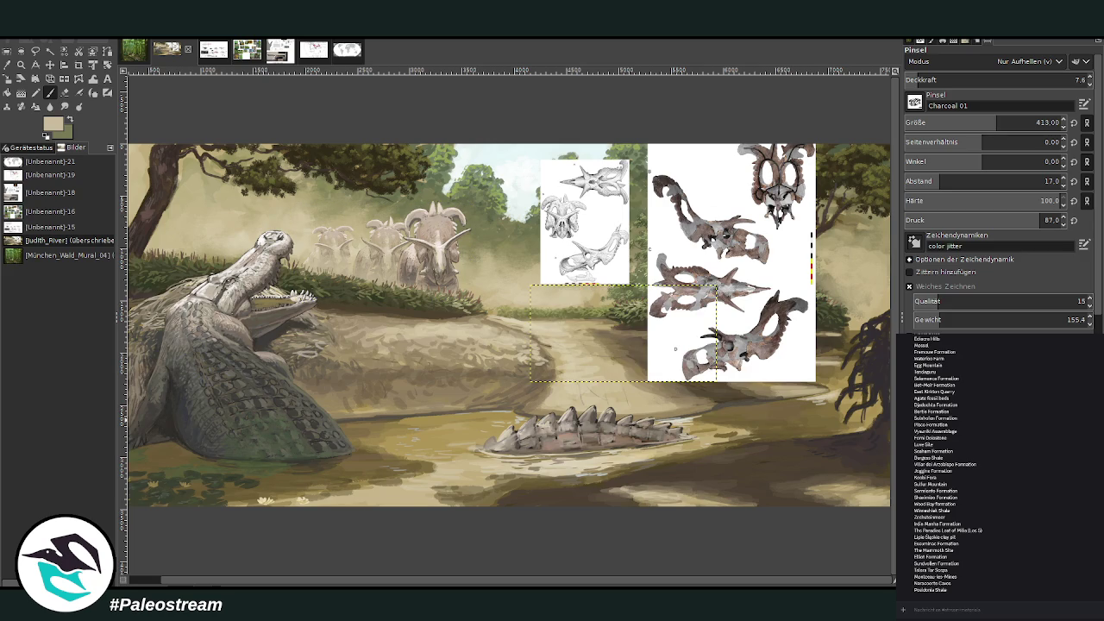
{"action": "key", "text": "ctrl+z"}
{"action": "key", "text": "ctrl+z"}
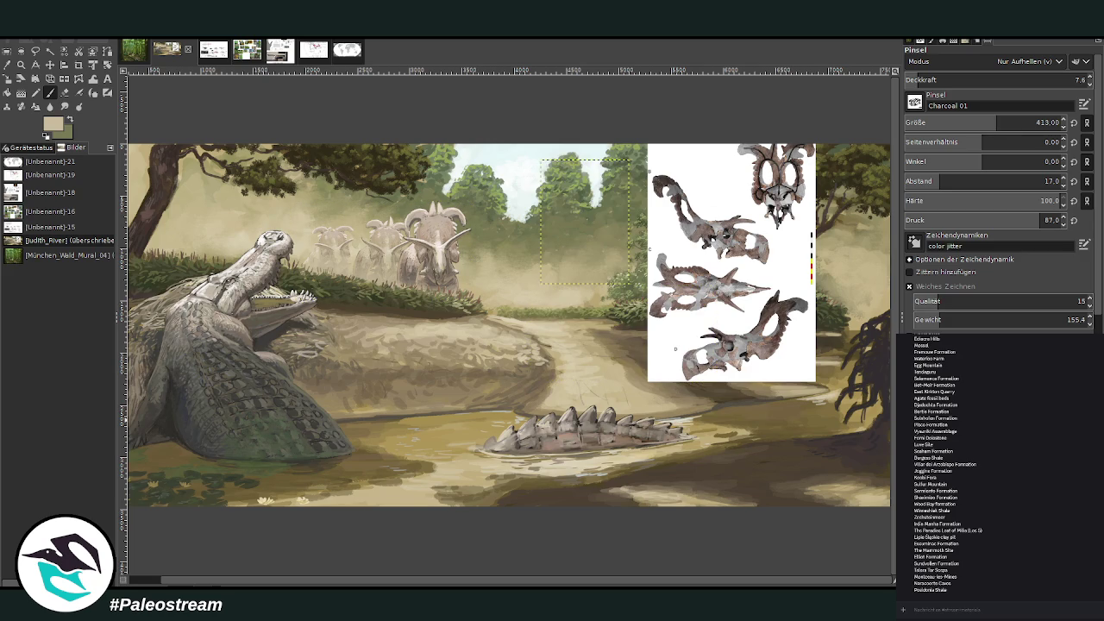
{"action": "key", "text": "ctrl+z"}
{"action": "key", "text": "ctrl+z"}
{"action": "key", "text": "ctrl+z"}
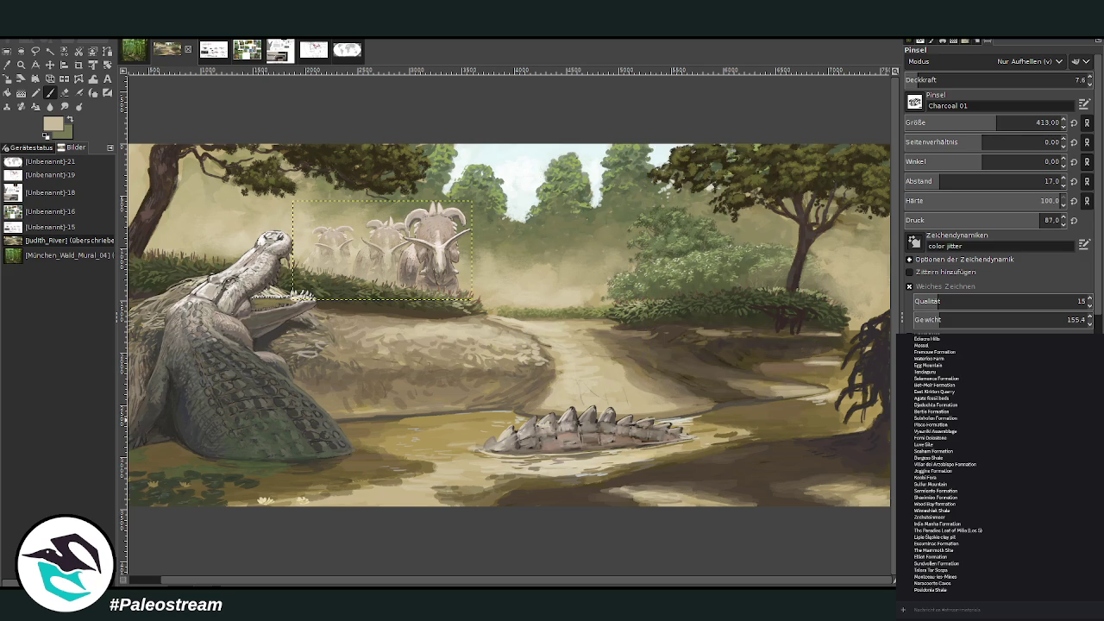
- Zoom back in on the painting and merge the herd patch layer down
{"action": "key", "text": "minus"}
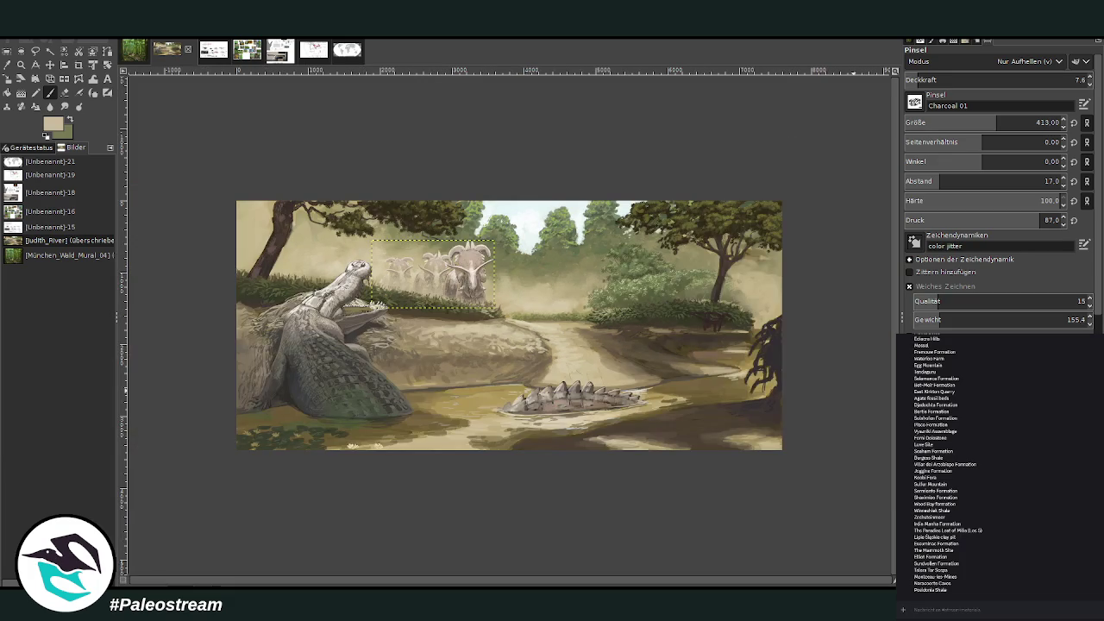
{"action": "left_click", "coordinate": [21, 66]}
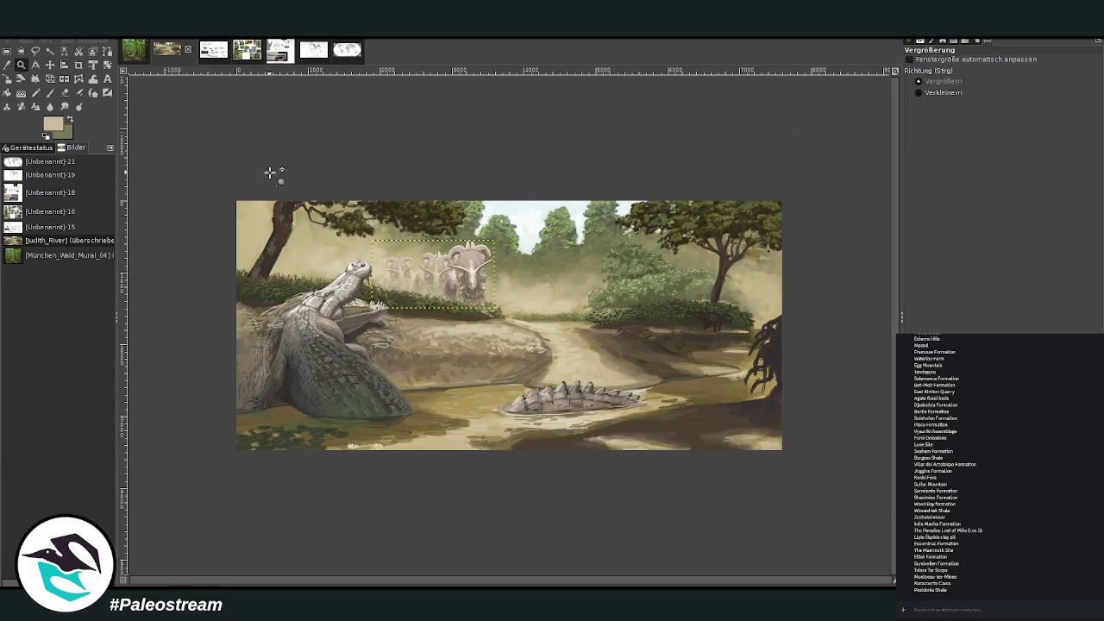
{"action": "left_click_drag", "start_coordinate": [235, 154], "coordinate": [765, 470]}
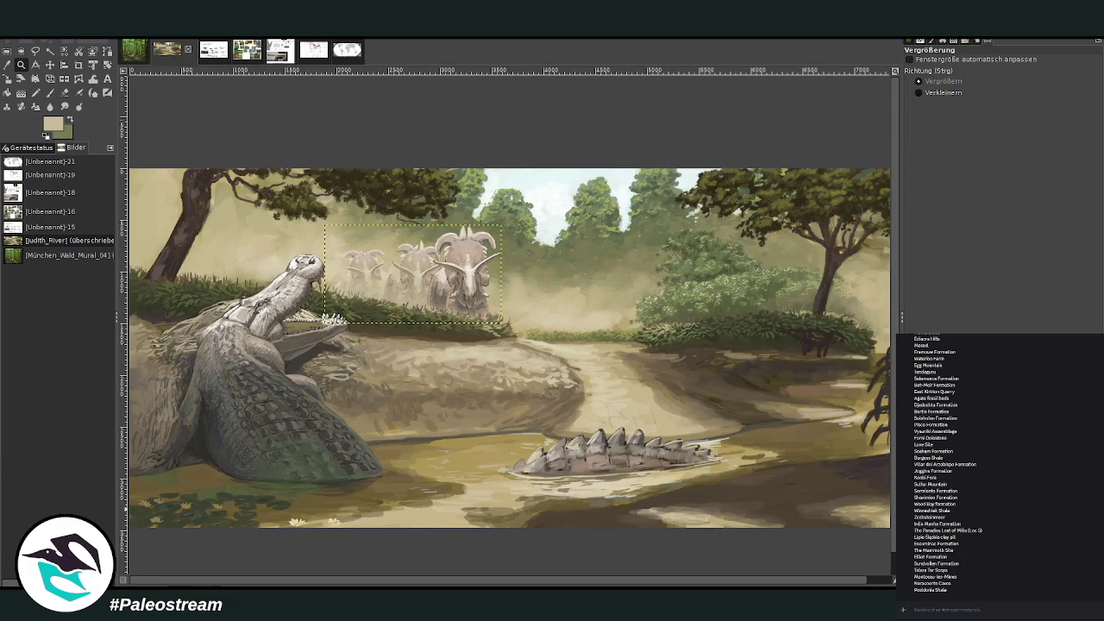
{"action": "key", "text": "ctrl+h"}
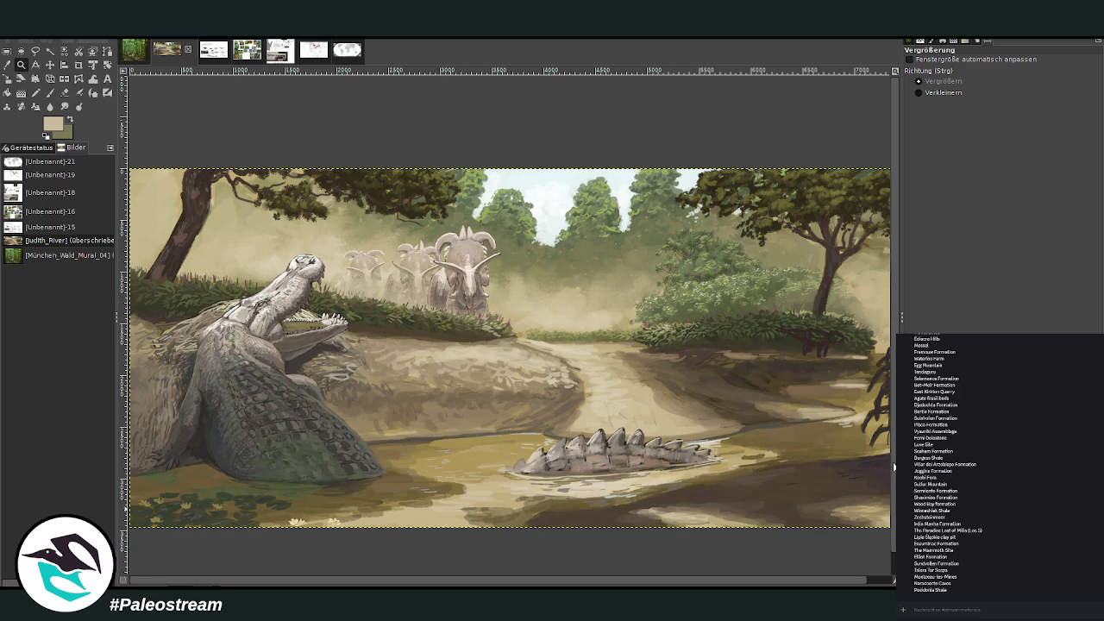
- Select the Medusaceratops lokii figure on the reference chart, then return to the river painting
{"action": "left_click", "coordinate": [319, 55]}
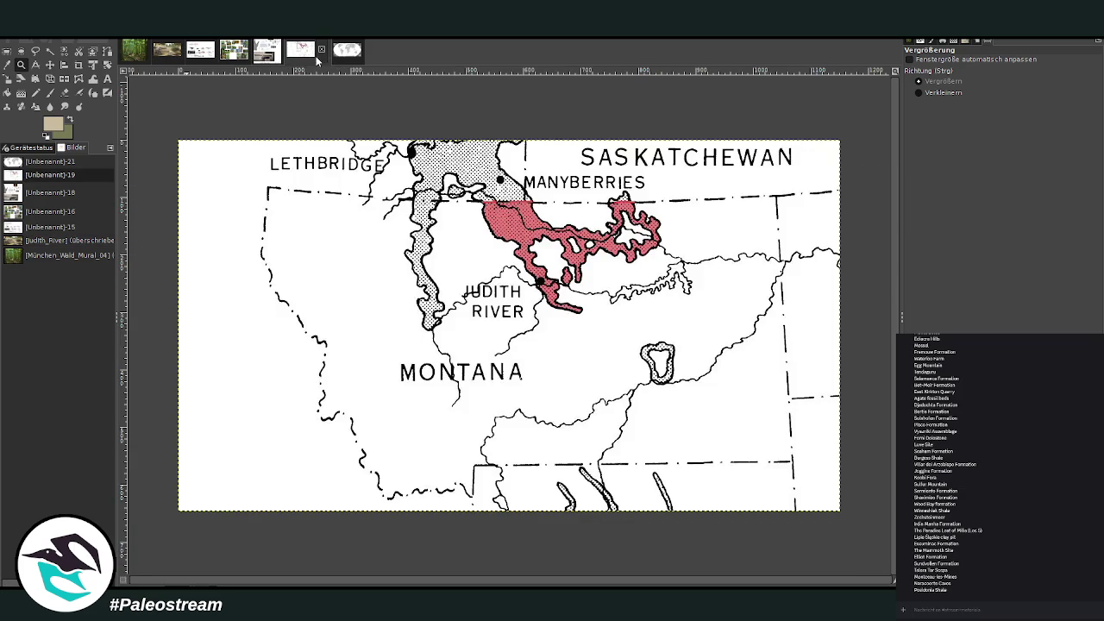
{"action": "left_click", "coordinate": [194, 56]}
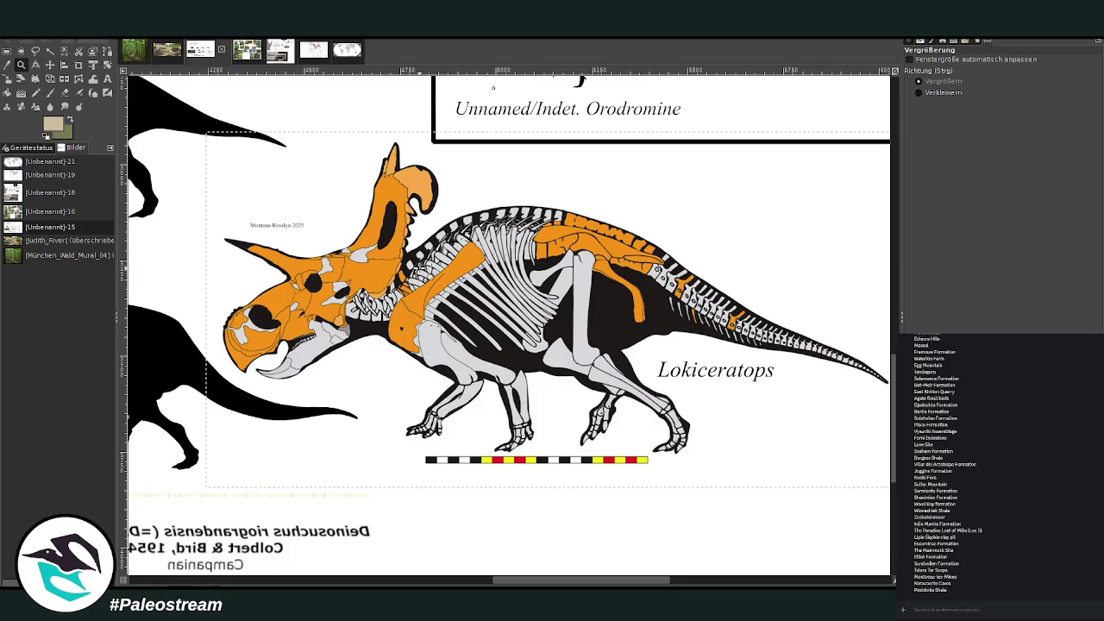
{"action": "left_click_drag", "start_coordinate": [483, 583], "coordinate": [405, 583]}
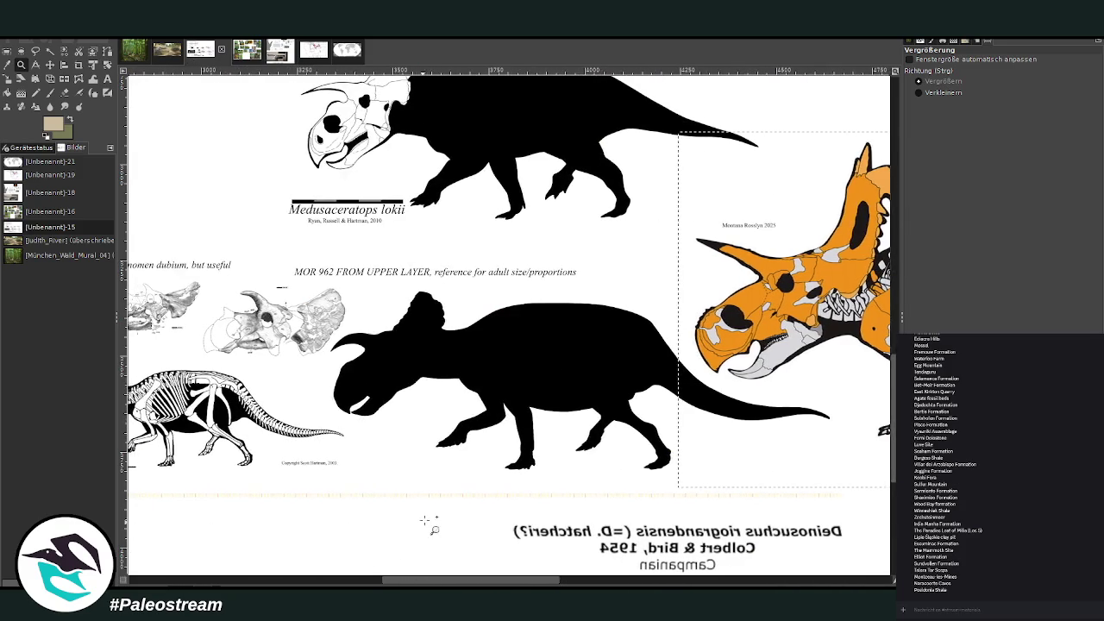
{"action": "scroll", "coordinate": [431, 522], "scroll_direction": "up", "scroll_amount": 5}
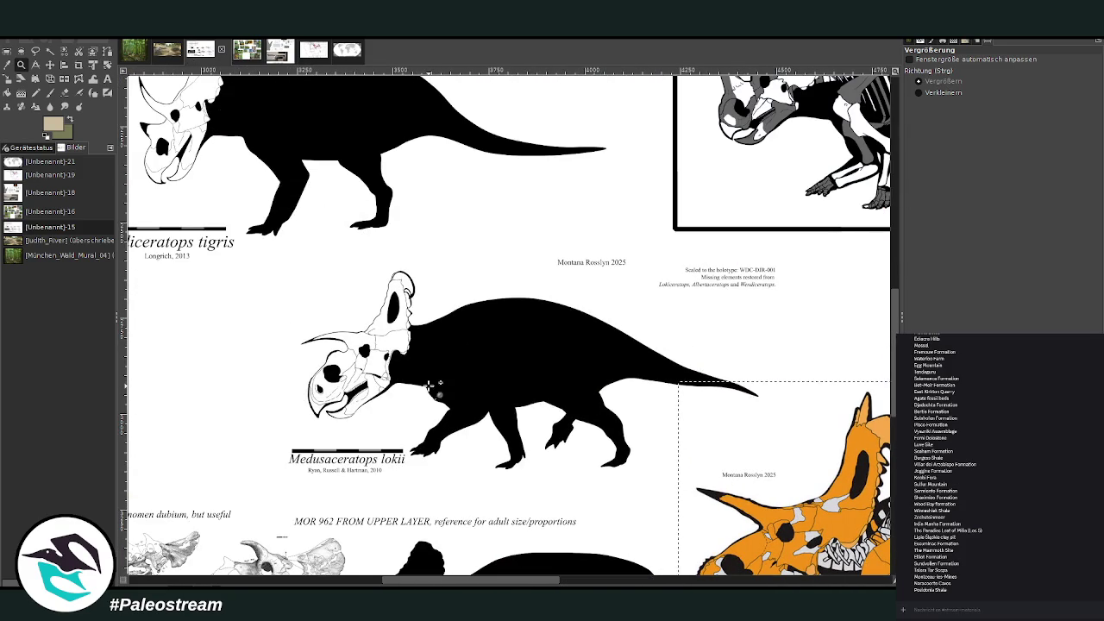
{"action": "left_click", "coordinate": [7, 50]}
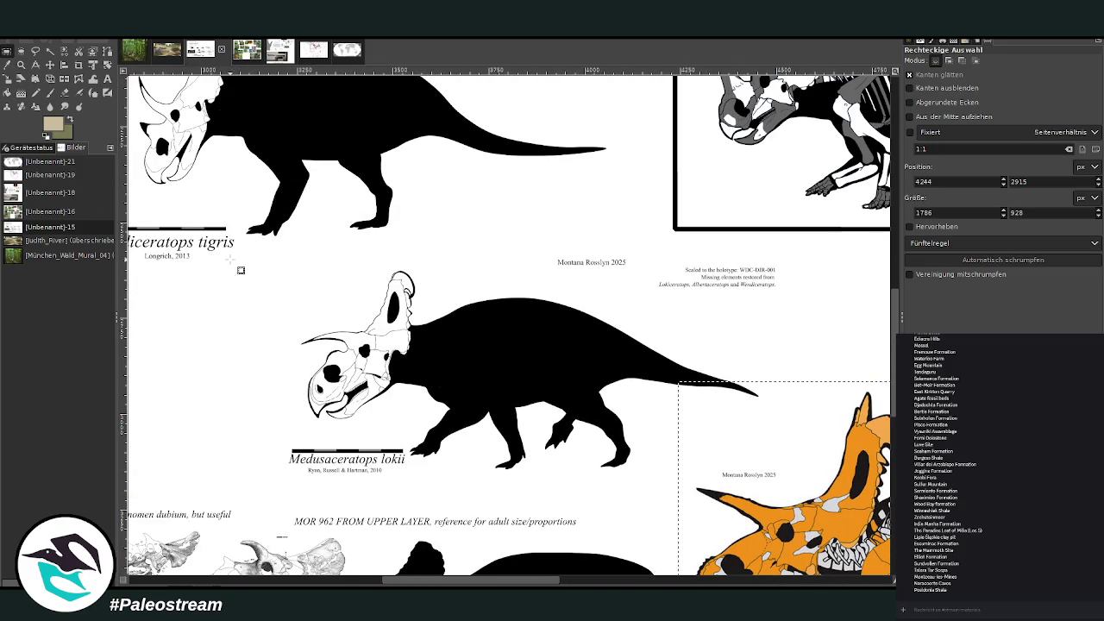
{"action": "left_click_drag", "start_coordinate": [244, 250], "coordinate": [666, 488]}
{"action": "left_click", "coordinate": [511, 393]}
{"action": "left_click", "coordinate": [167, 52]}
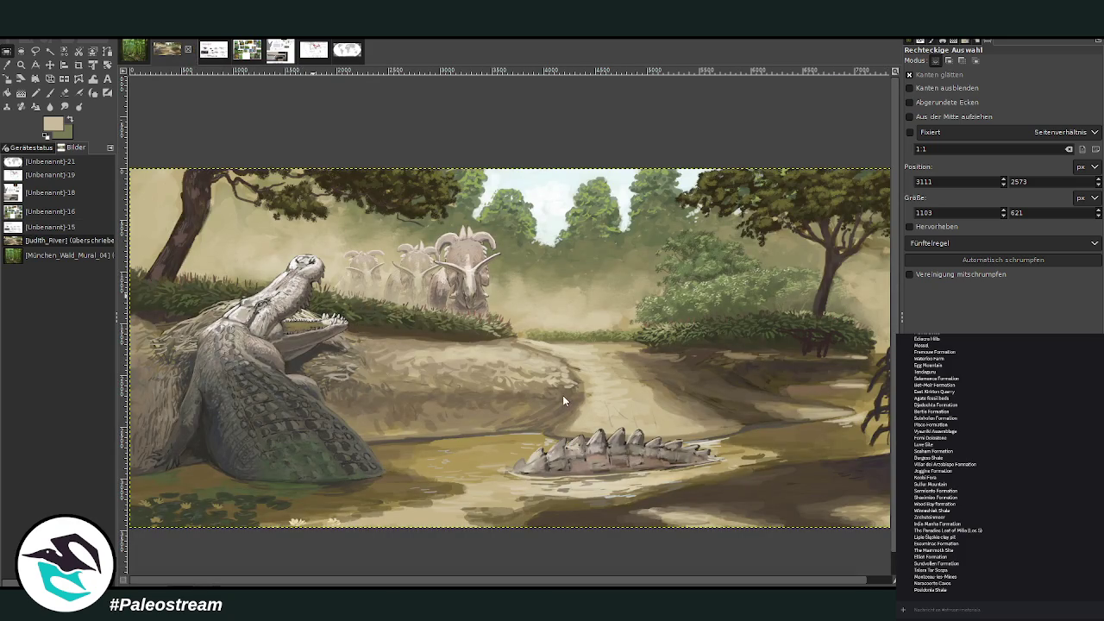
- Paste the copied Medusaceratops lokii silhouette into the river painting
{"action": "key", "text": "ctrl+v"}
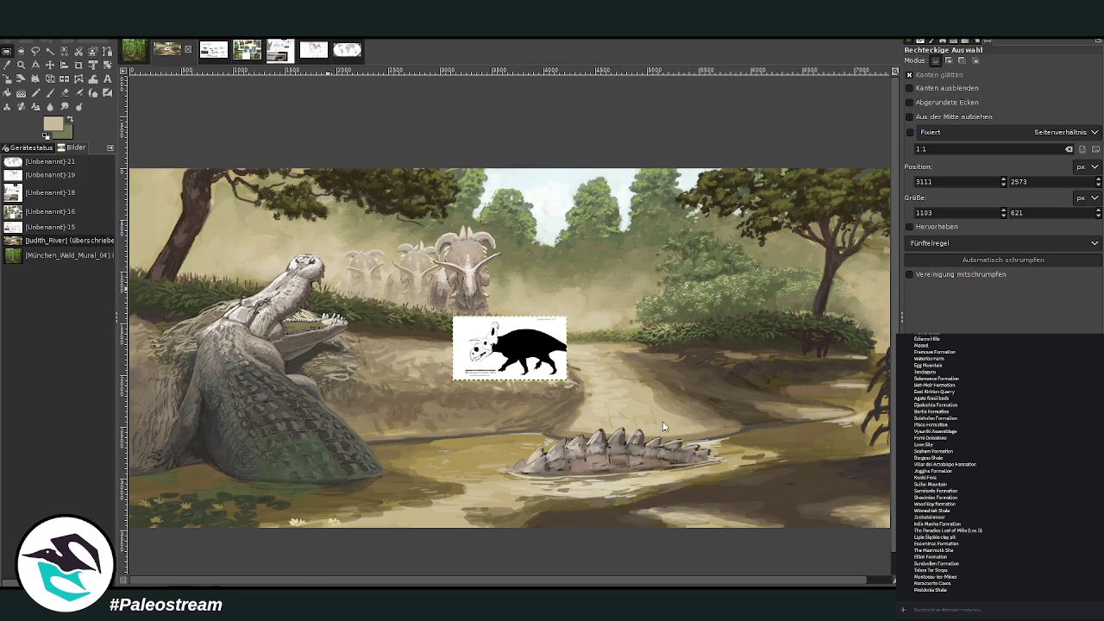
- Paste the frill-skull reference and shrink it toward the upper left
{"action": "key", "text": "ctrl+v"}
{"action": "left_click", "coordinate": [6, 79]}
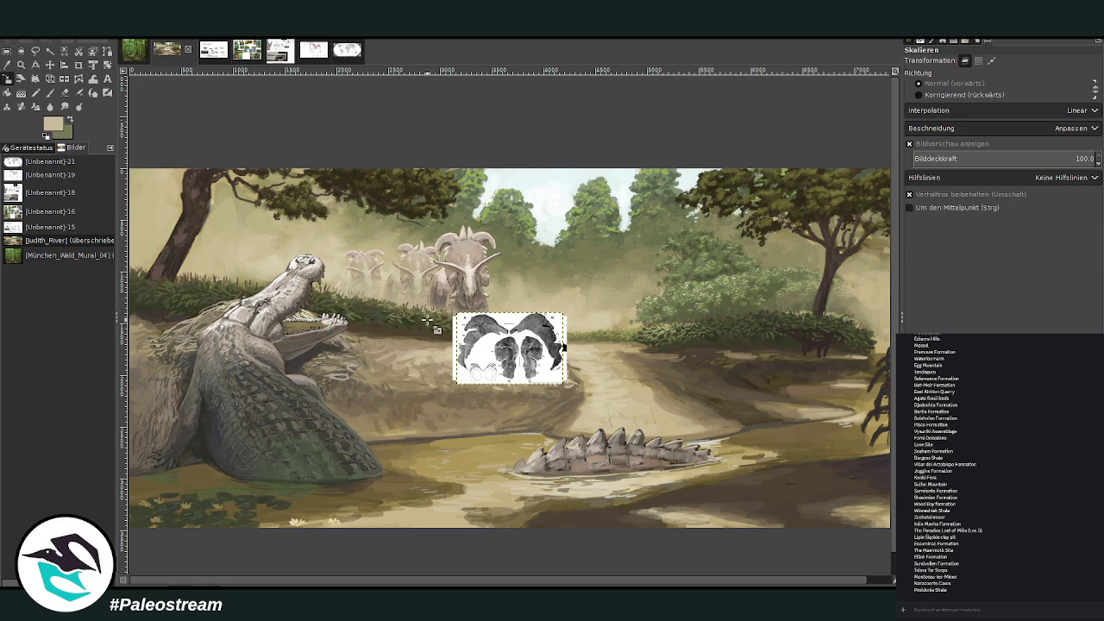
{"action": "left_click", "coordinate": [439, 326]}
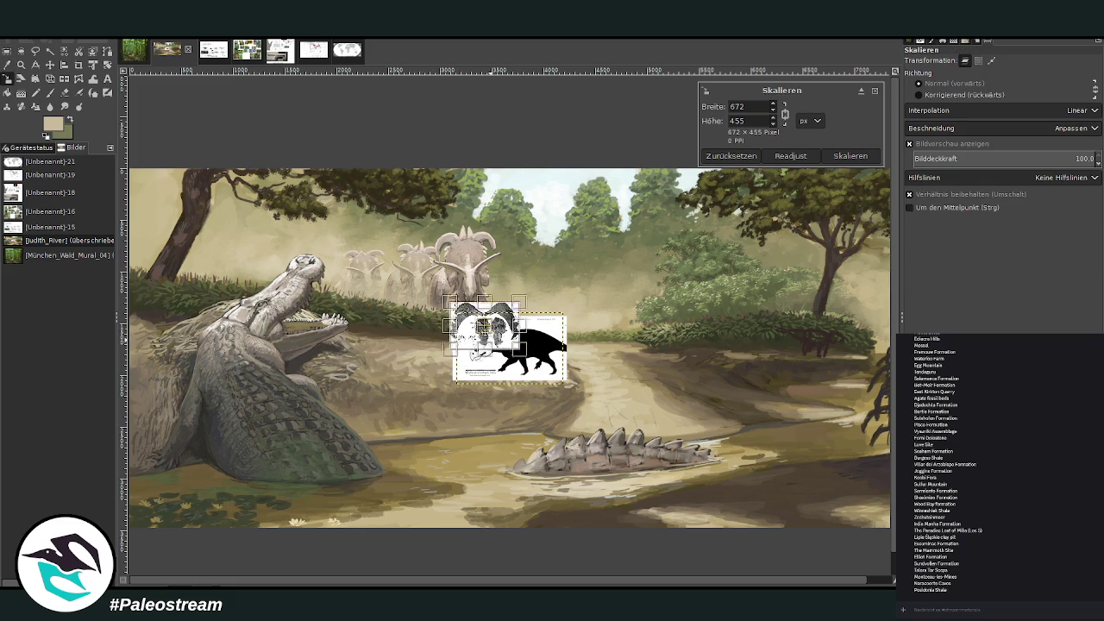
{"action": "left_click_drag", "start_coordinate": [490, 341], "coordinate": [372, 225]}
{"action": "left_click", "coordinate": [850, 156]}
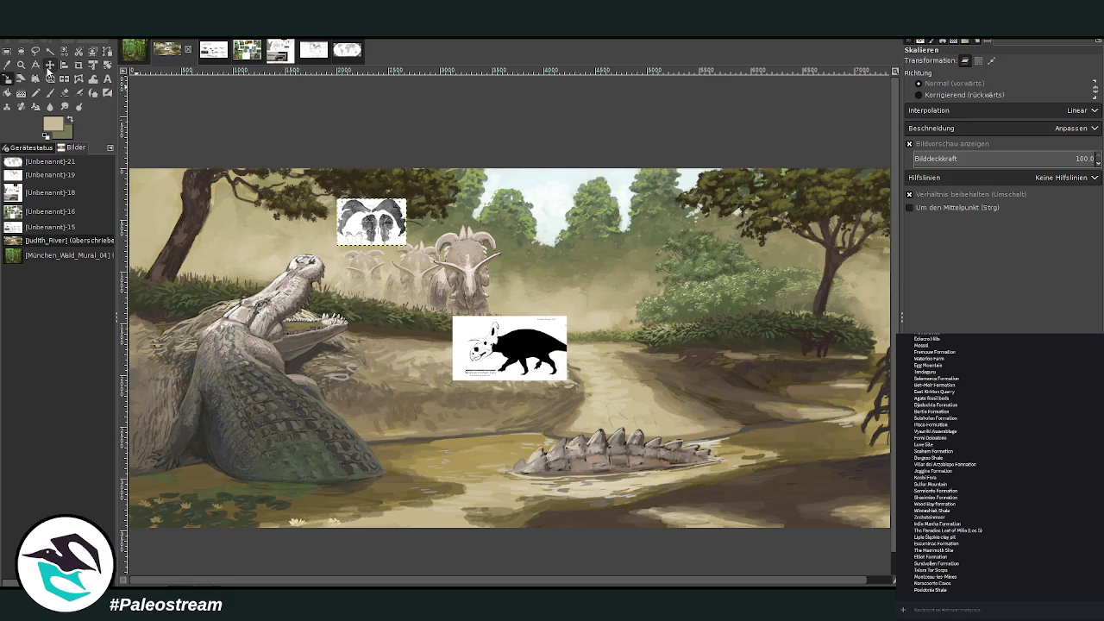
- Move the Medusaceratops silhouette beside the herd and zoom in on the crocodile and herd
{"action": "left_click", "coordinate": [50, 65]}
{"action": "left_click_drag", "start_coordinate": [509, 326], "coordinate": [421, 249]}
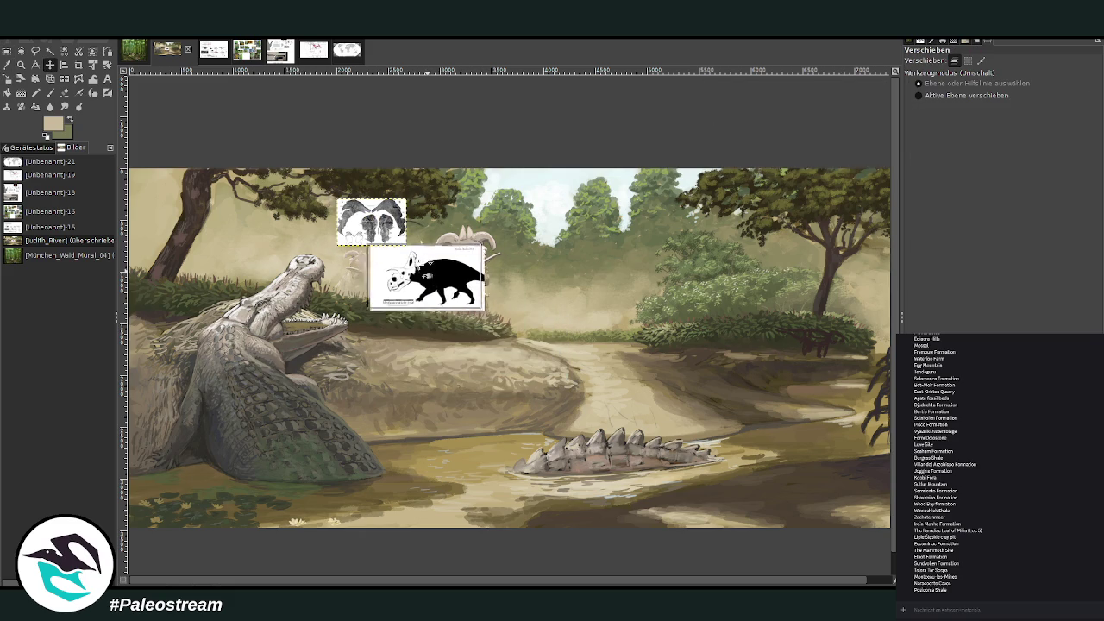
{"action": "left_click_drag", "start_coordinate": [371, 220], "coordinate": [365, 206]}
{"action": "left_click_drag", "start_coordinate": [418, 271], "coordinate": [397, 257]}
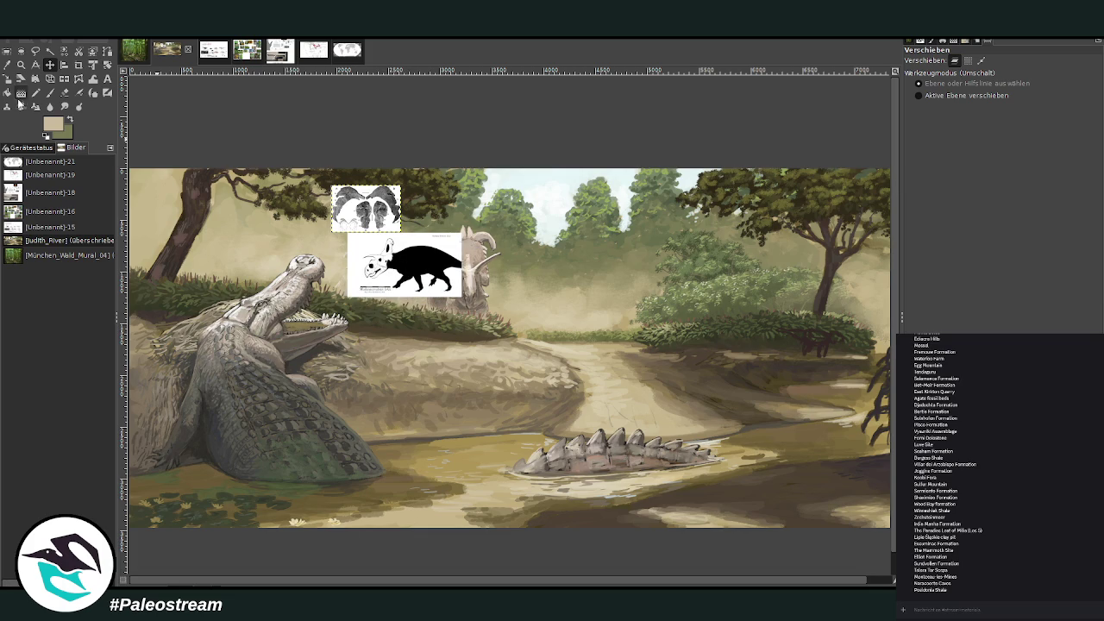
{"action": "left_click", "coordinate": [21, 64]}
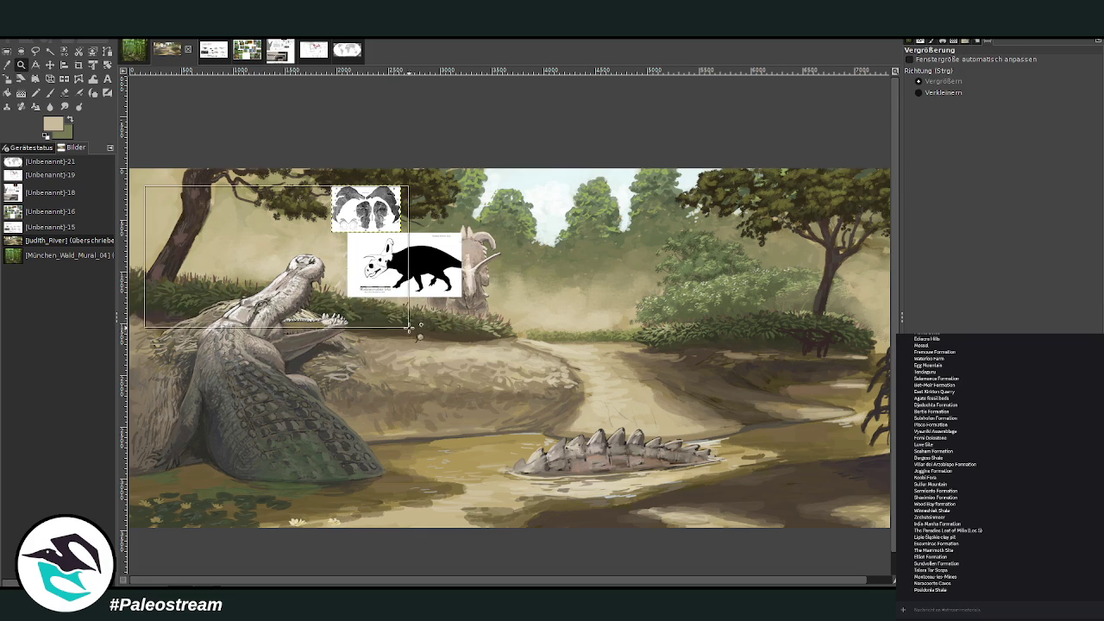
{"action": "left_click_drag", "start_coordinate": [172, 220], "coordinate": [383, 315]}
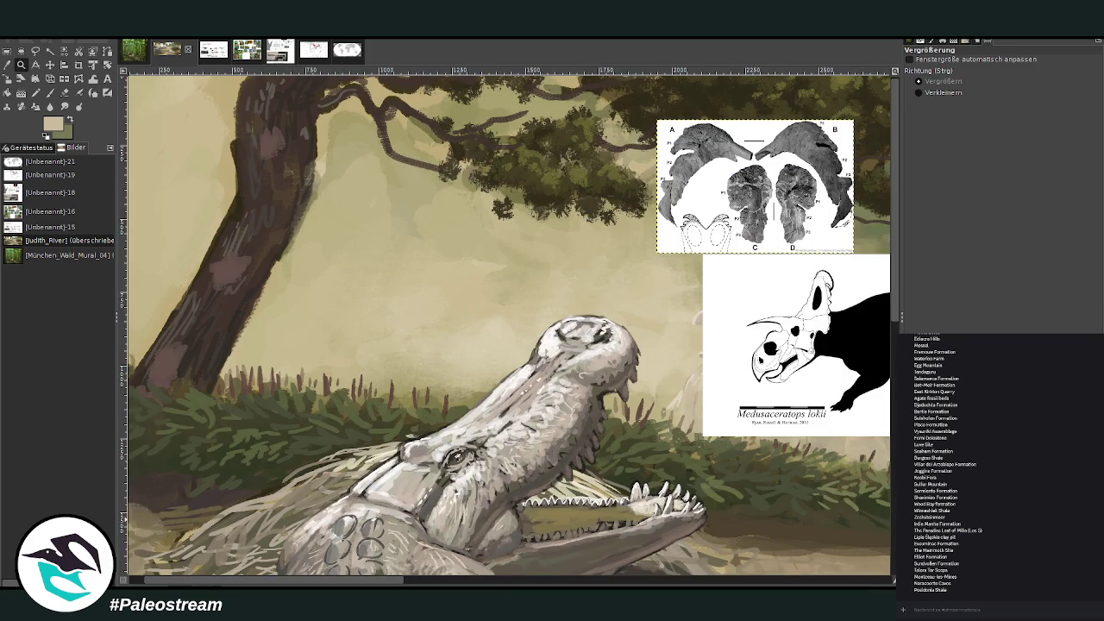
{"action": "key", "text": "Page_Down"}
{"action": "left_click_drag", "start_coordinate": [339, 581], "coordinate": [430, 576]}
- Sample a light colour and set up the Chalk 03 brush at size 38 with raised opacity
{"action": "key", "text": "o"}
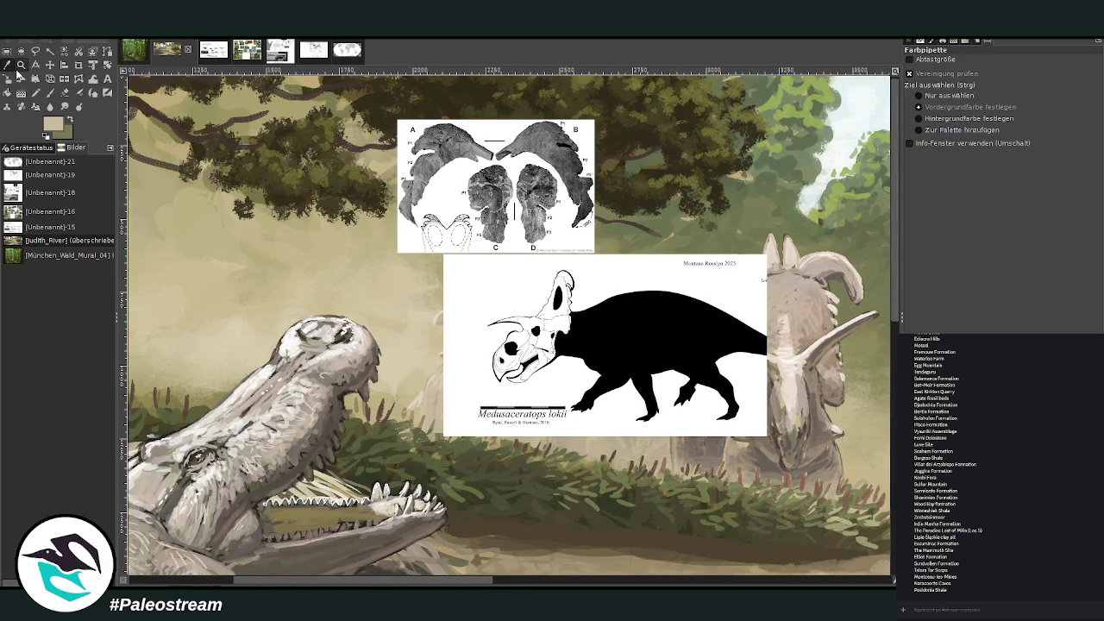
{"action": "left_click", "coordinate": [793, 360]}
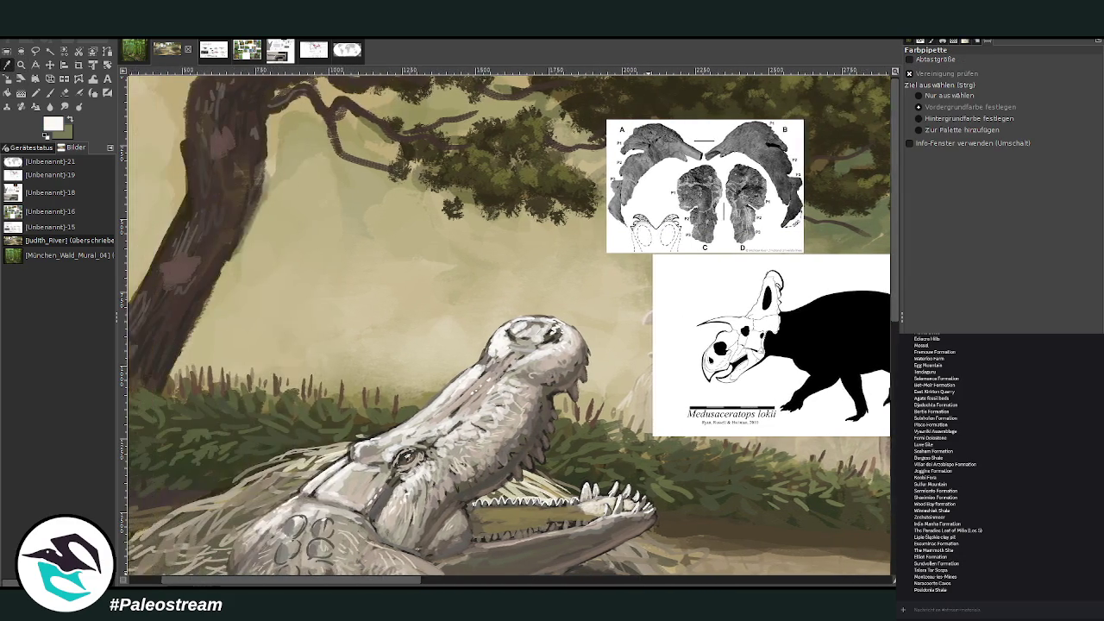
{"action": "left_click_drag", "start_coordinate": [406, 581], "coordinate": [327, 580]}
{"action": "left_click", "coordinate": [49, 92]}
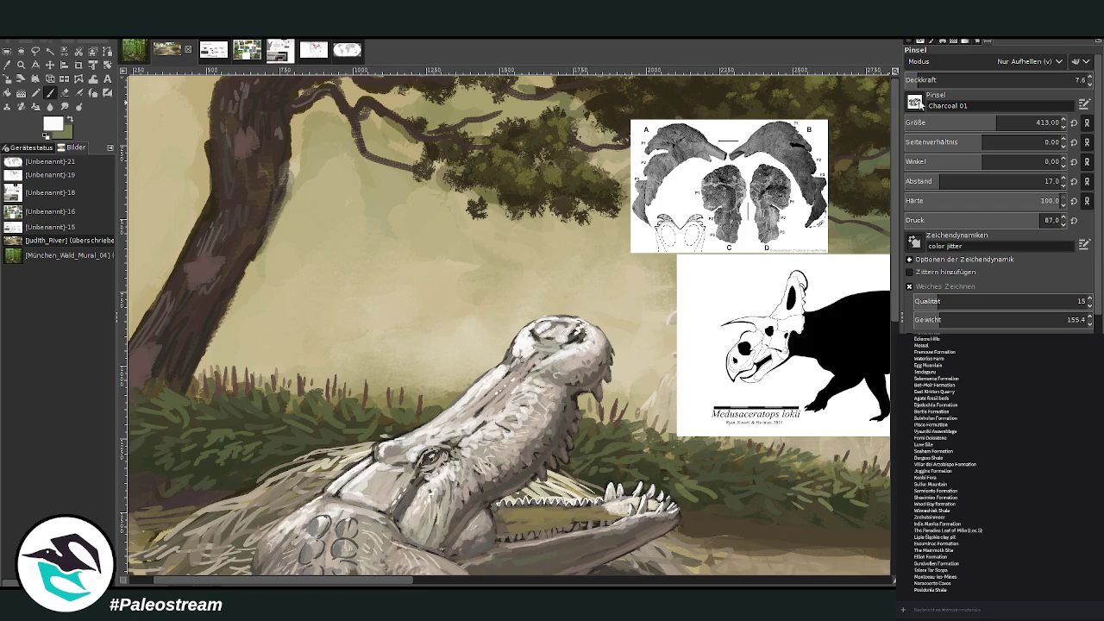
{"action": "left_click", "coordinate": [946, 78]}
{"action": "type", "text": "67.5"}
{"action": "key", "text": "Tab"}
{"action": "type", "text": "38"}
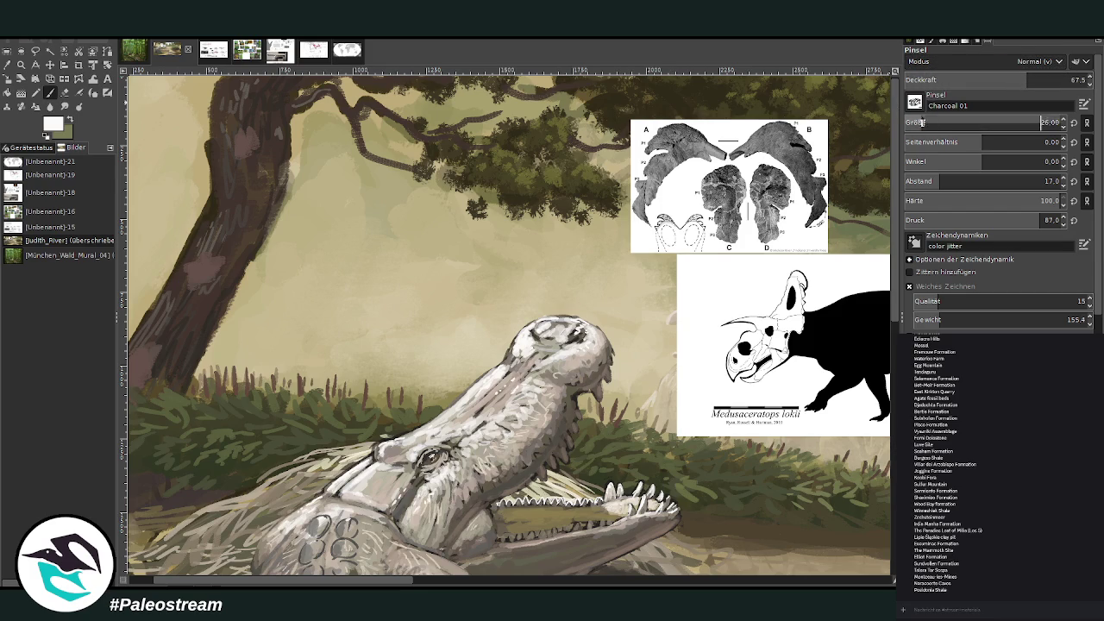
{"action": "key", "text": "Return"}
{"action": "key", "text": "comma"}
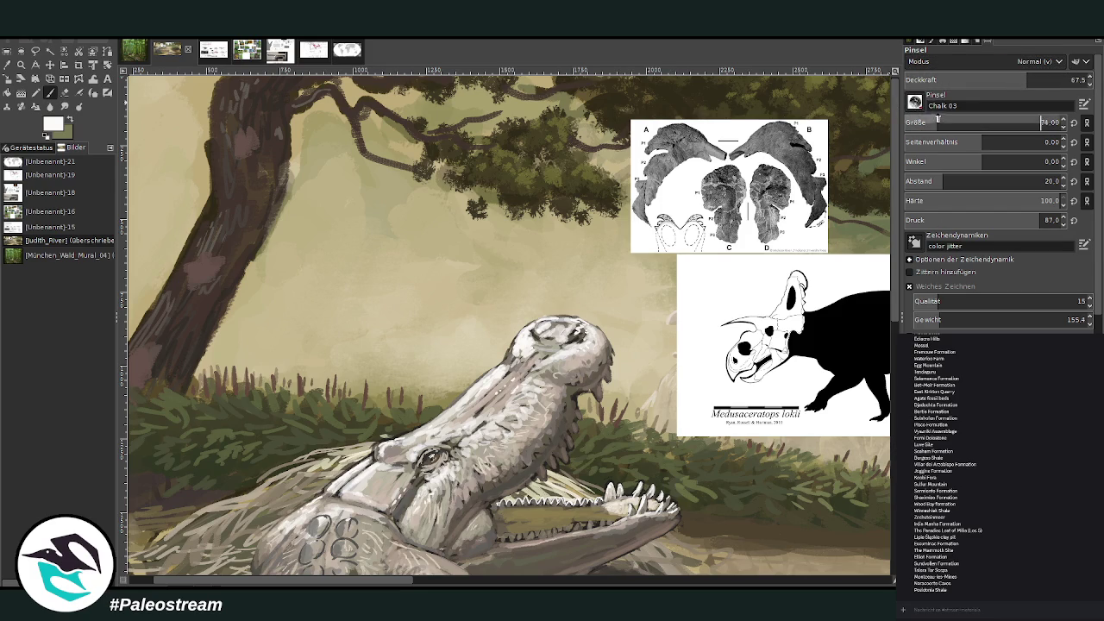
{"action": "left_click_drag", "start_coordinate": [1026, 79], "coordinate": [1070, 80]}
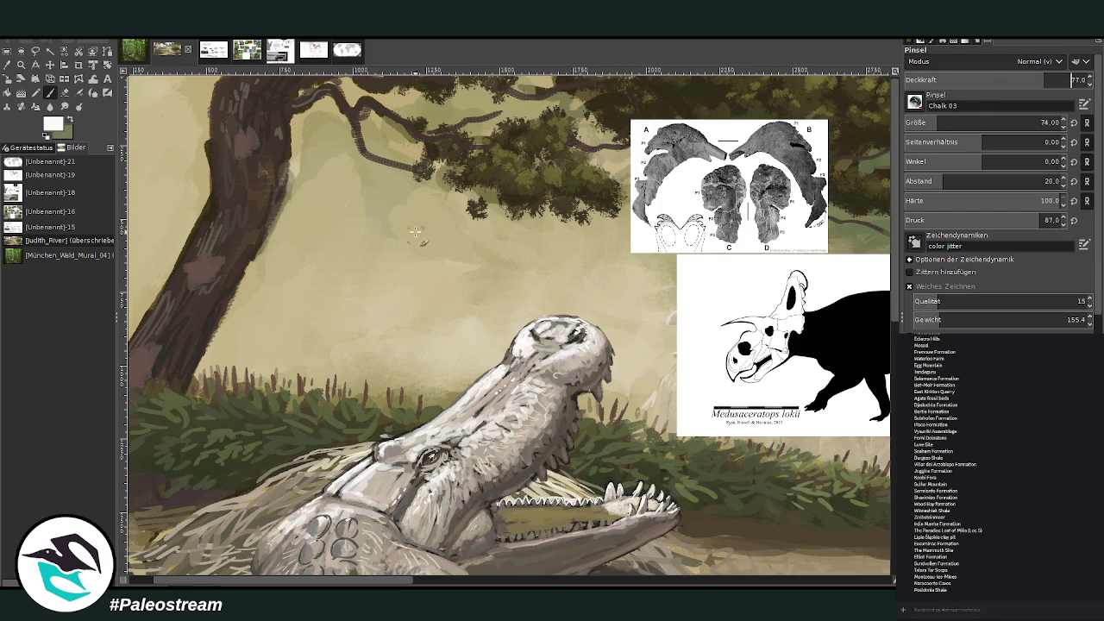
- Paint the first white chalk strokes of the frill outline in the sky at 53.3 opacity
{"action": "left_click_drag", "start_coordinate": [342, 271], "coordinate": [369, 263]}
{"action": "left_click", "coordinate": [1015, 85]}
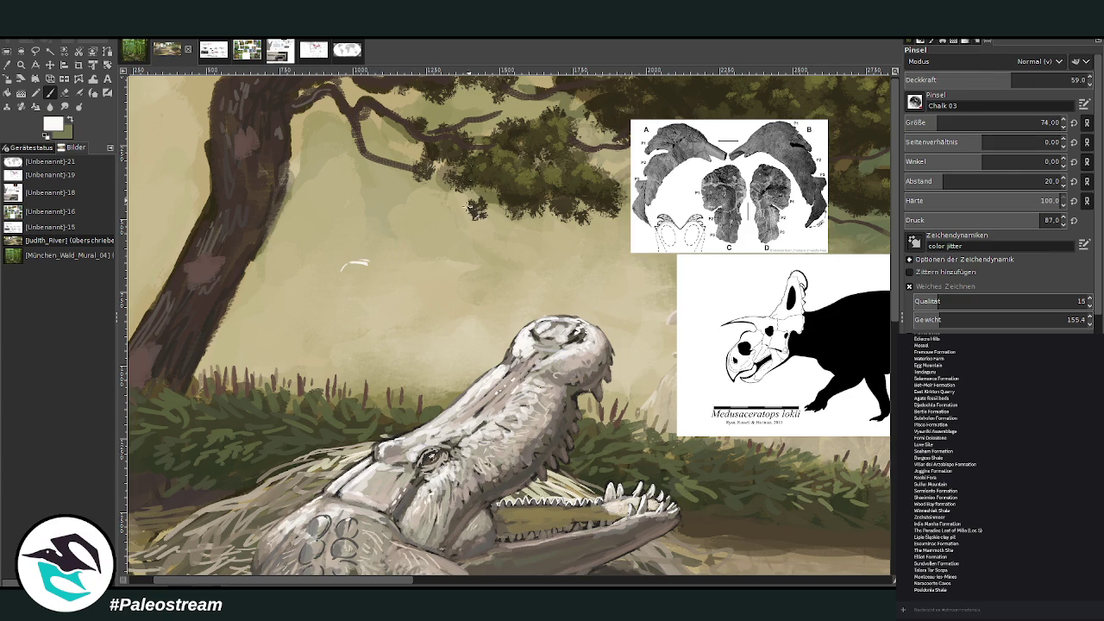
{"action": "left_click_drag", "start_coordinate": [382, 258], "coordinate": [432, 277]}
{"action": "left_click_drag", "start_coordinate": [1009, 80], "coordinate": [998, 81]}
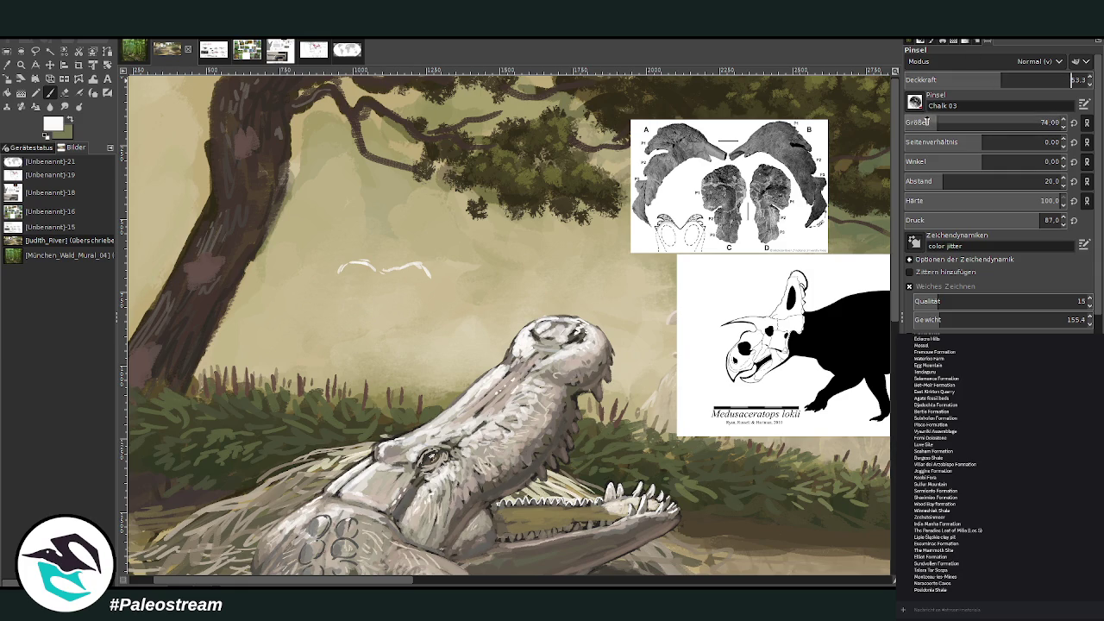
{"action": "left_click_drag", "start_coordinate": [927, 122], "coordinate": [916, 122]}
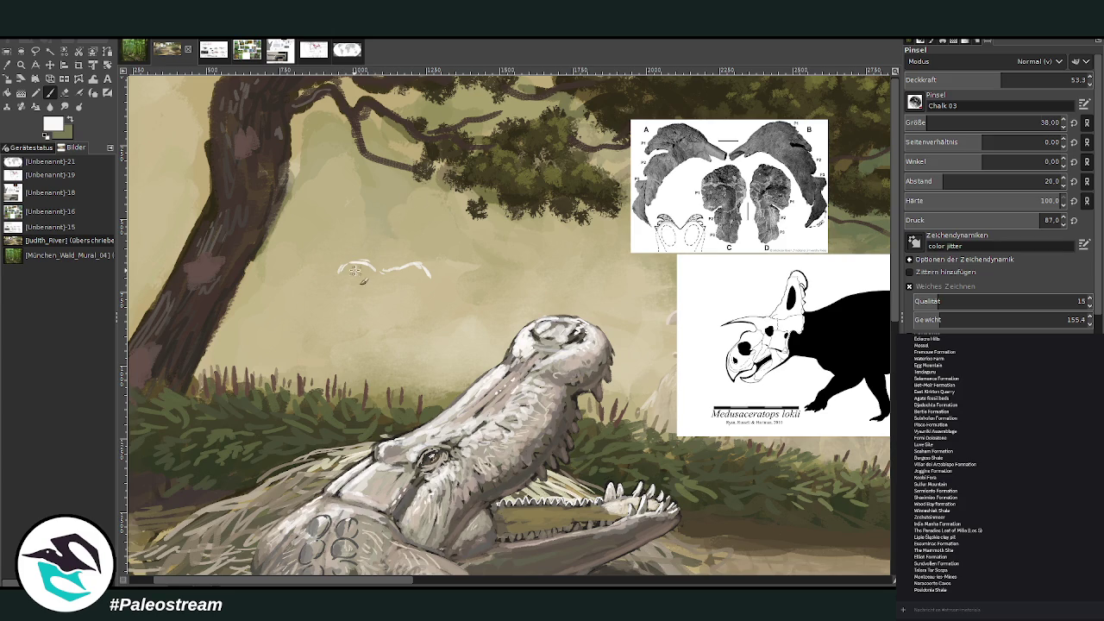
{"action": "left_click_drag", "start_coordinate": [355, 270], "coordinate": [418, 266]}
{"action": "mouse_move", "coordinate": [332, 270]}
{"action": "left_mouse_down"}
{"action": "mouse_move", "coordinate": [357, 294]}
{"action": "mouse_move", "coordinate": [372, 270]}
{"action": "mouse_move", "coordinate": [438, 285]}
{"action": "left_mouse_up"}
- Shape the white outline into two arched lobes with a dip between them
{"action": "mouse_move", "coordinate": [345, 274]}
{"action": "left_mouse_down"}
{"action": "mouse_move", "coordinate": [355, 288]}
{"action": "mouse_move", "coordinate": [435, 278]}
{"action": "mouse_move", "coordinate": [338, 292]}
{"action": "left_mouse_up"}
{"action": "left_click_drag", "start_coordinate": [422, 268], "coordinate": [437, 288]}
{"action": "mouse_move", "coordinate": [342, 281]}
{"action": "left_mouse_down"}
{"action": "mouse_move", "coordinate": [356, 293]}
{"action": "mouse_move", "coordinate": [340, 296]}
{"action": "left_mouse_up"}
{"action": "left_click_drag", "start_coordinate": [420, 273], "coordinate": [436, 295]}
{"action": "mouse_move", "coordinate": [394, 270]}
{"action": "left_mouse_down"}
{"action": "mouse_move", "coordinate": [426, 262]}
{"action": "mouse_move", "coordinate": [443, 289]}
{"action": "mouse_move", "coordinate": [364, 260]}
{"action": "left_mouse_up"}
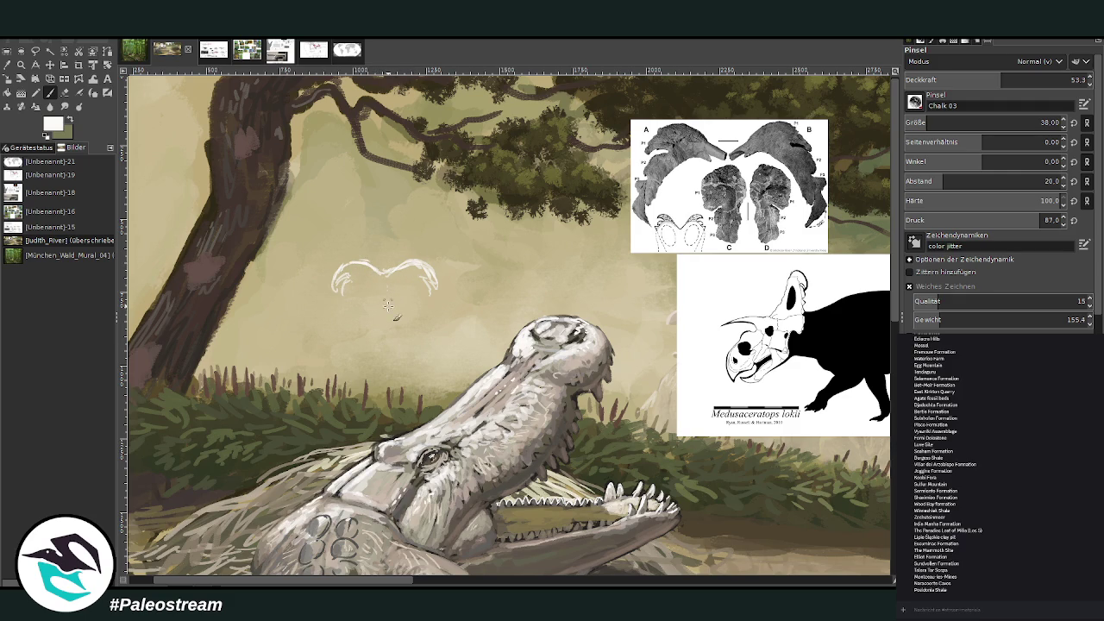
{"action": "left_click_drag", "start_coordinate": [373, 262], "coordinate": [394, 257]}
{"action": "left_click_drag", "start_coordinate": [362, 270], "coordinate": [414, 266]}
{"action": "left_click_drag", "start_coordinate": [343, 288], "coordinate": [350, 309]}
- Pick a beige tan from the ceratopsian head with the Color Picker
{"action": "key", "text": "o"}
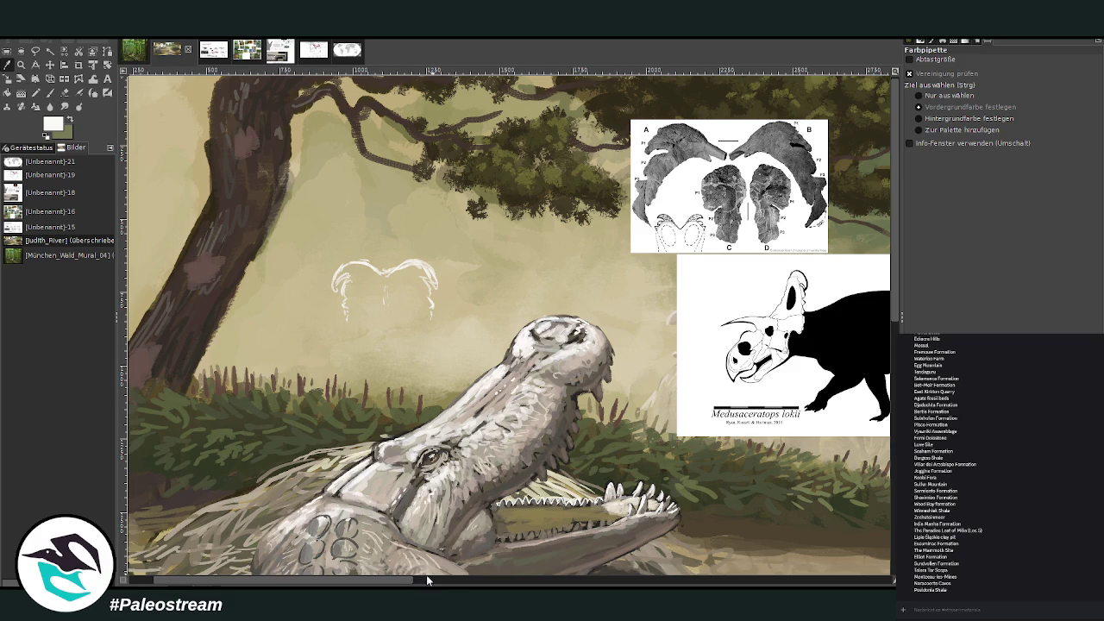
{"action": "left_click_drag", "start_coordinate": [396, 579], "coordinate": [477, 583]}
{"action": "left_click", "coordinate": [794, 307]}
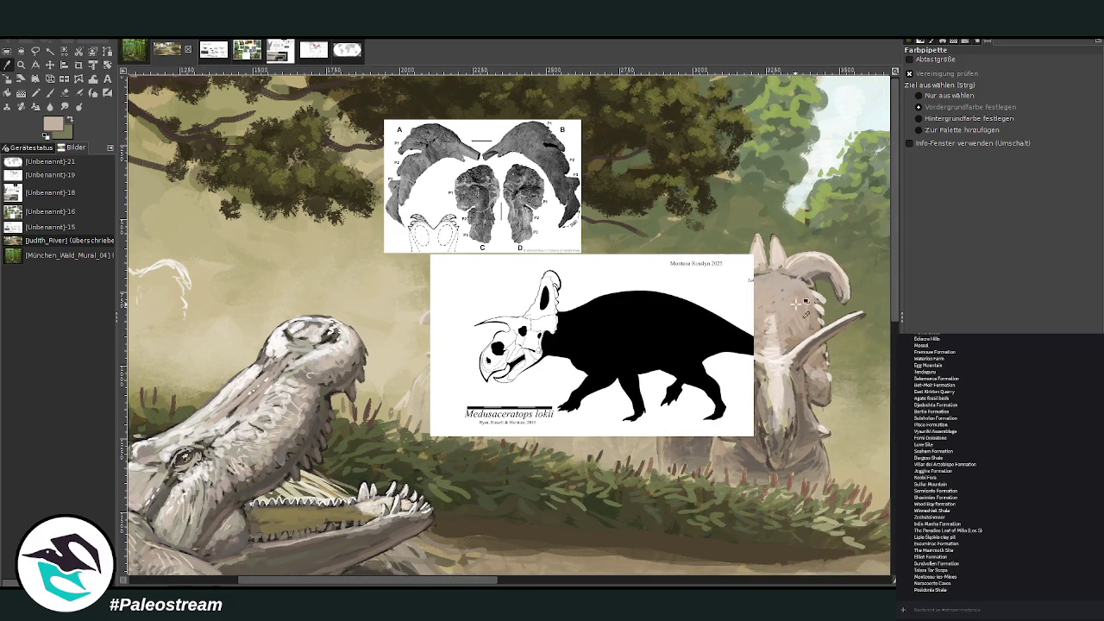
- Enlarge the brush to 101, zoom in on the frill, and drag the skull reference down-left
{"action": "key", "text": "m"}
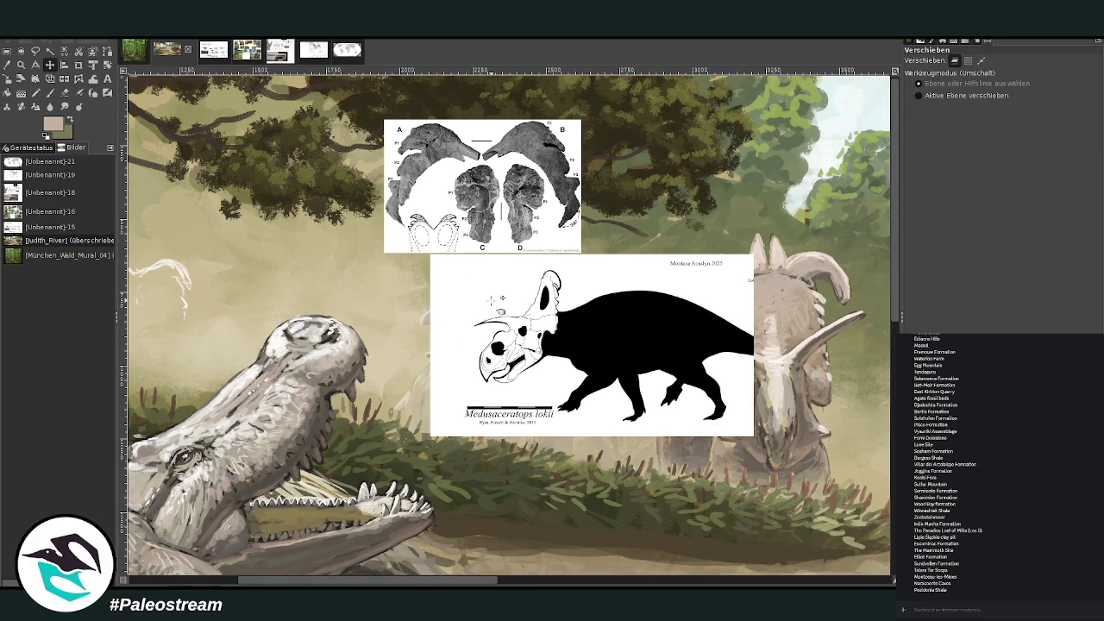
{"action": "left_click_drag", "start_coordinate": [339, 583], "coordinate": [274, 576]}
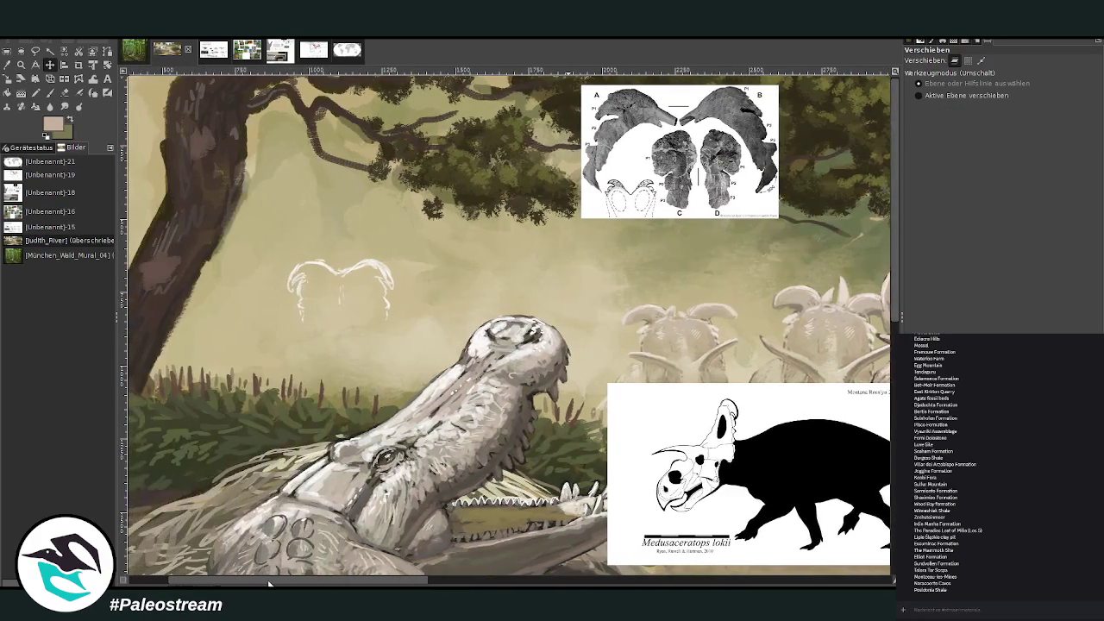
{"action": "key", "text": "o"}
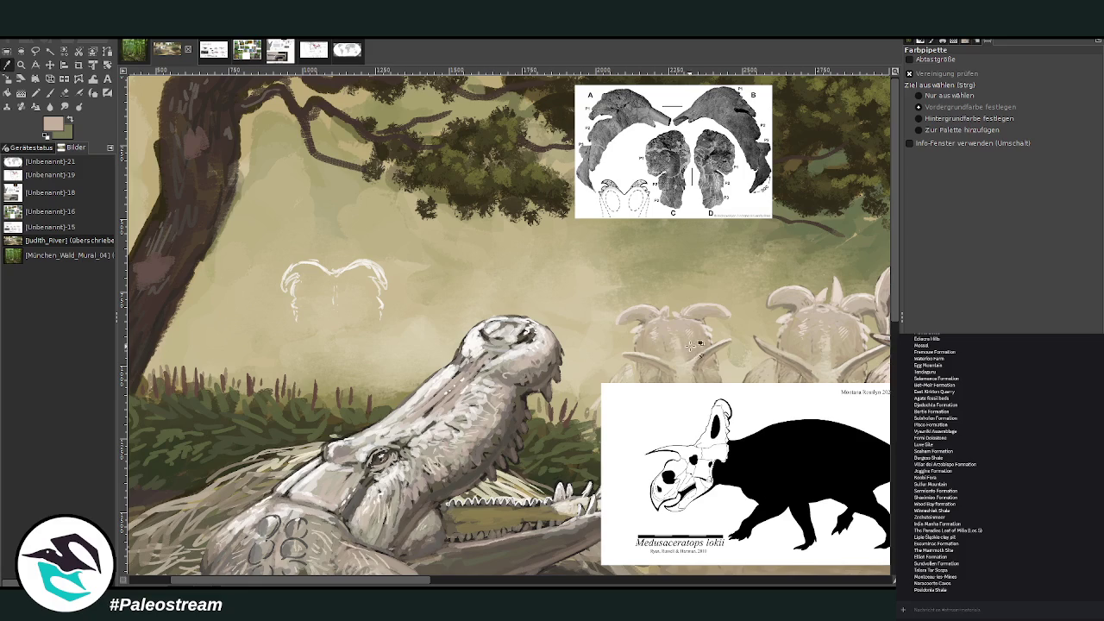
{"action": "key", "text": "p"}
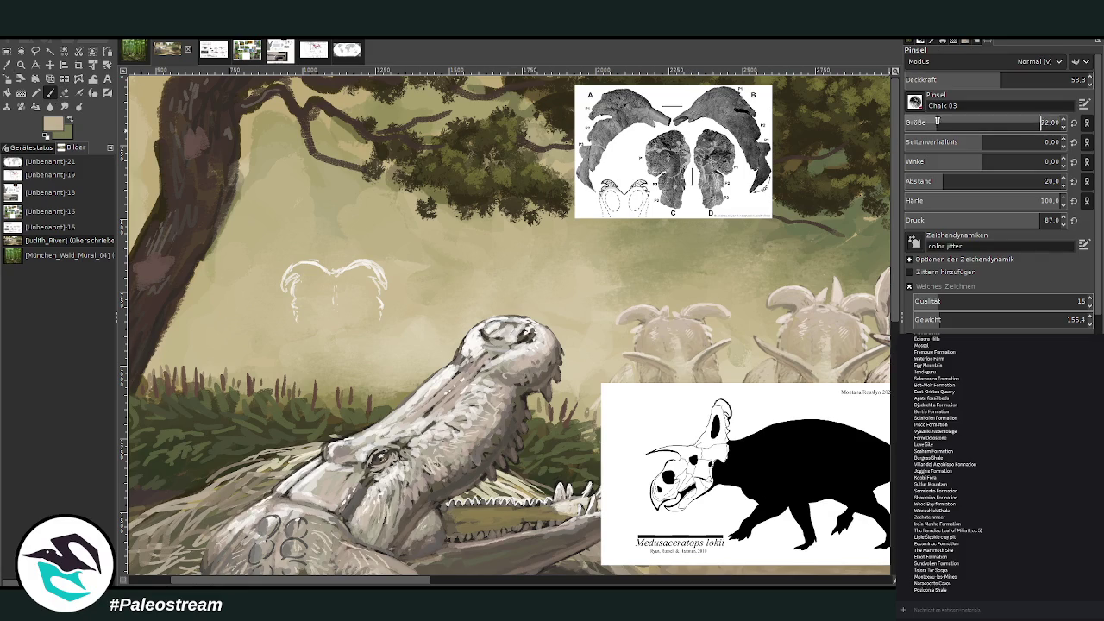
{"action": "key", "text": "bracketright"}
{"action": "key", "text": "bracketright"}
{"action": "key", "text": "bracketright"}
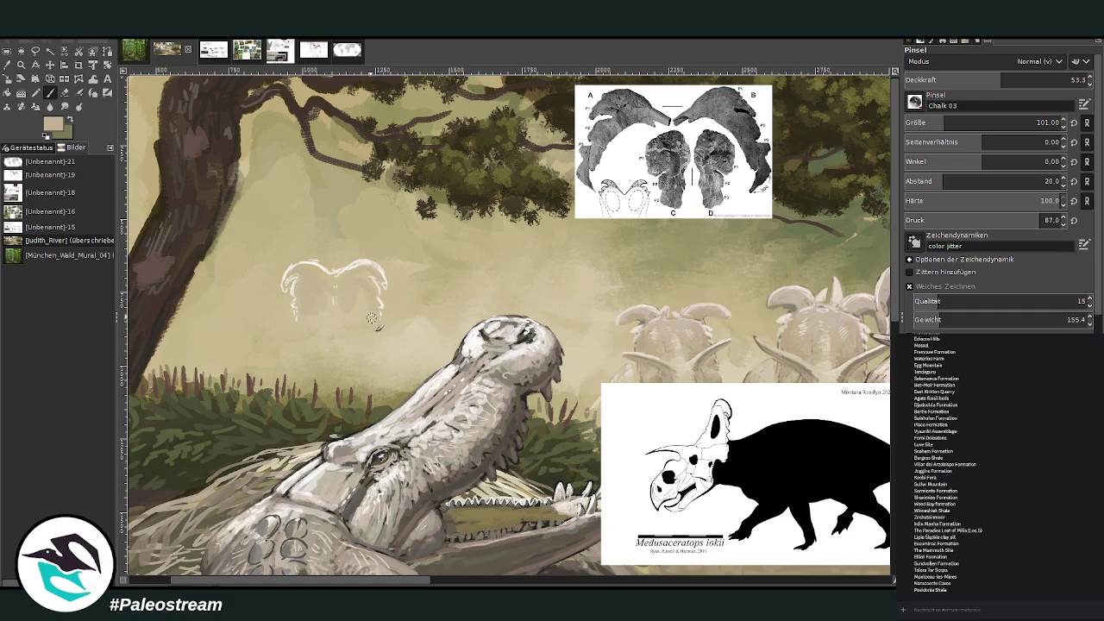
{"action": "left_click", "coordinate": [21, 66]}
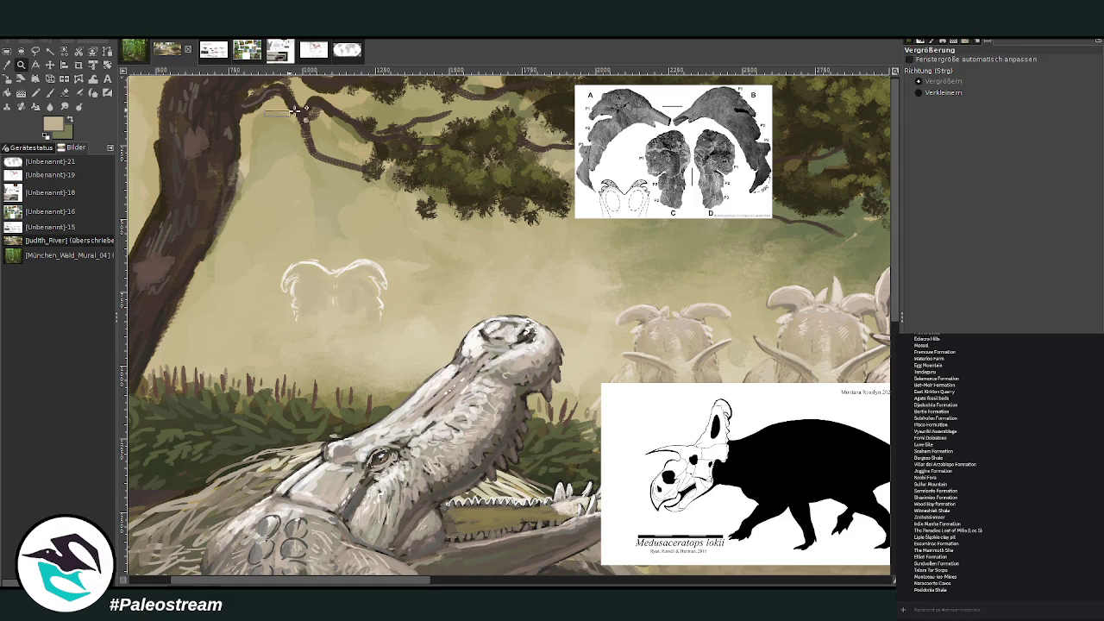
{"action": "key", "text": "plus"}
{"action": "left_click", "coordinate": [50, 66]}
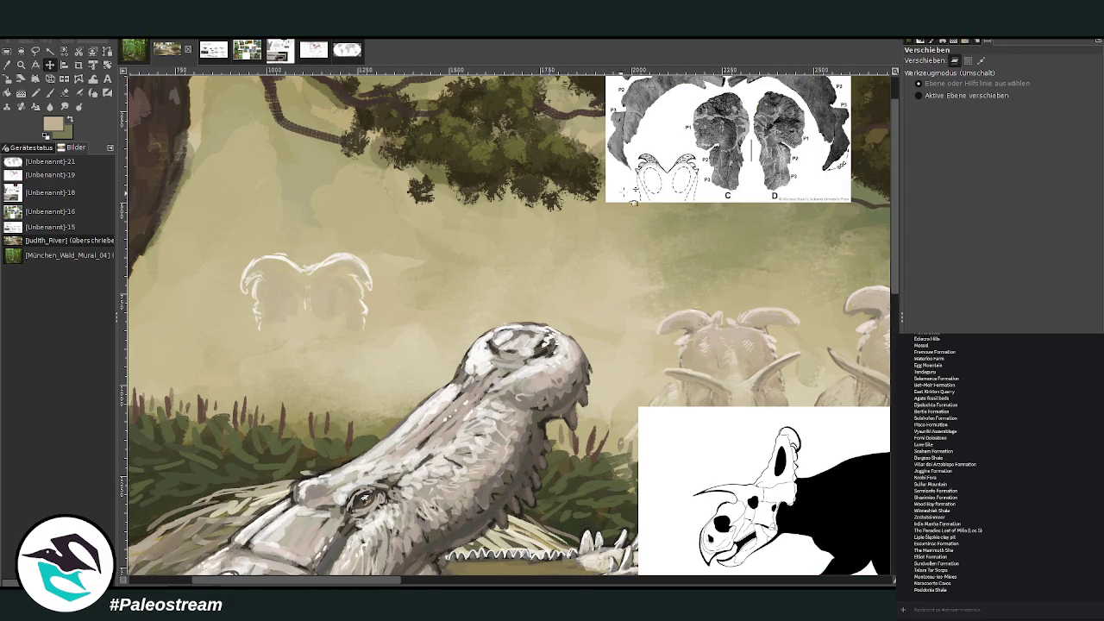
{"action": "left_click_drag", "start_coordinate": [648, 88], "coordinate": [577, 164]}
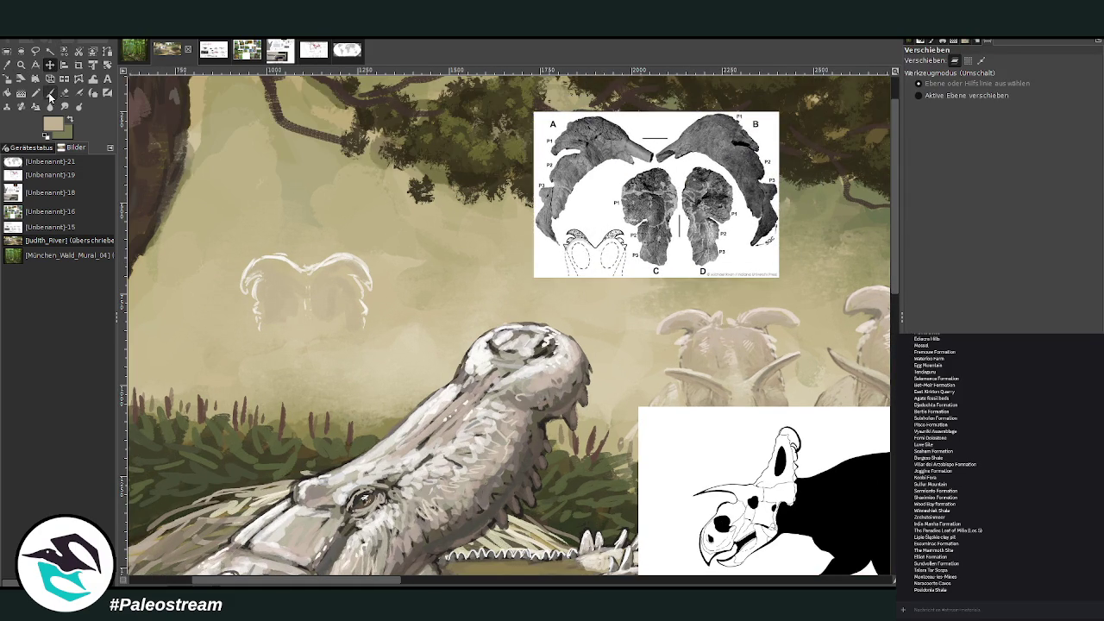
- Pick a lighter colour and paint bright chalk strokes along the frill's lower edge
{"action": "left_click", "coordinate": [50, 92]}
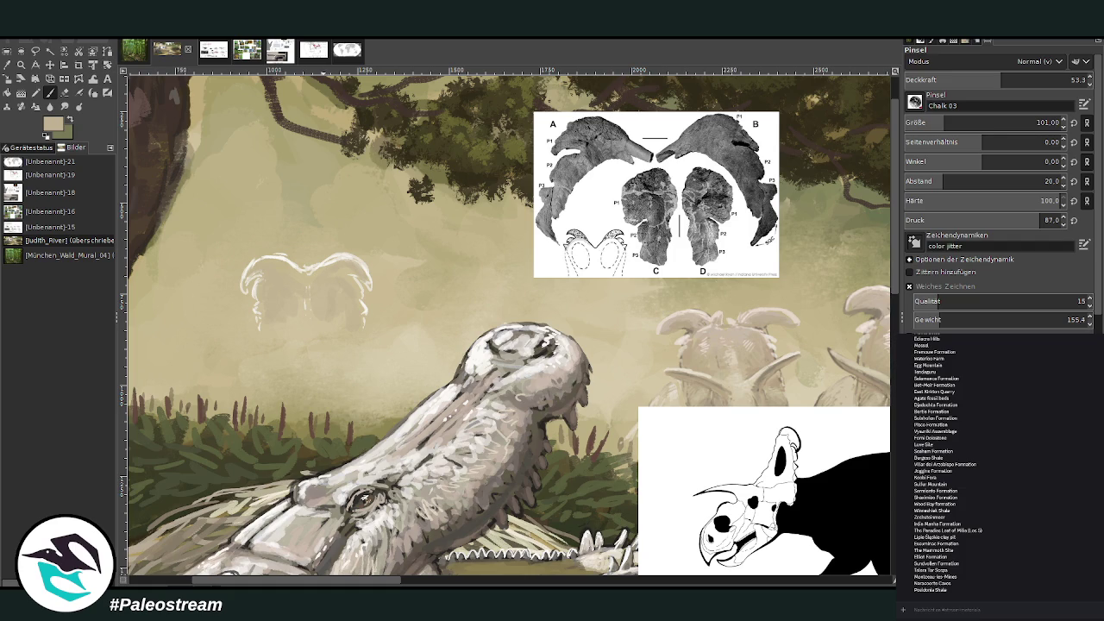
{"action": "left_click", "coordinate": [9, 65]}
{"action": "left_click", "coordinate": [348, 257]}
{"action": "key", "text": "p"}
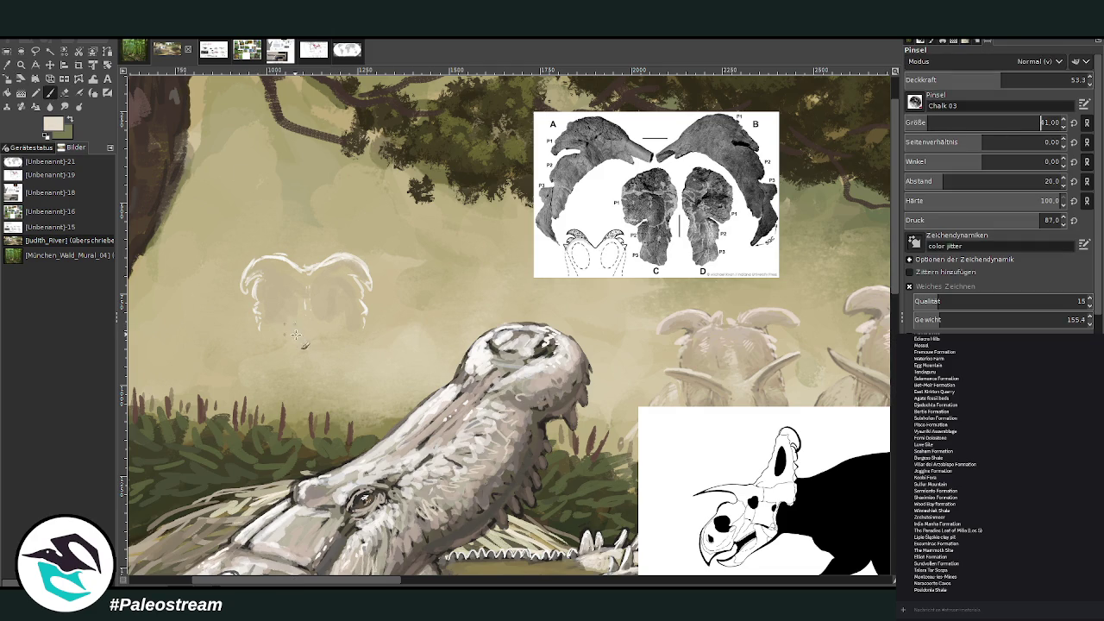
{"action": "left_click_drag", "start_coordinate": [280, 327], "coordinate": [240, 323]}
{"action": "left_click_drag", "start_coordinate": [233, 330], "coordinate": [382, 333]}
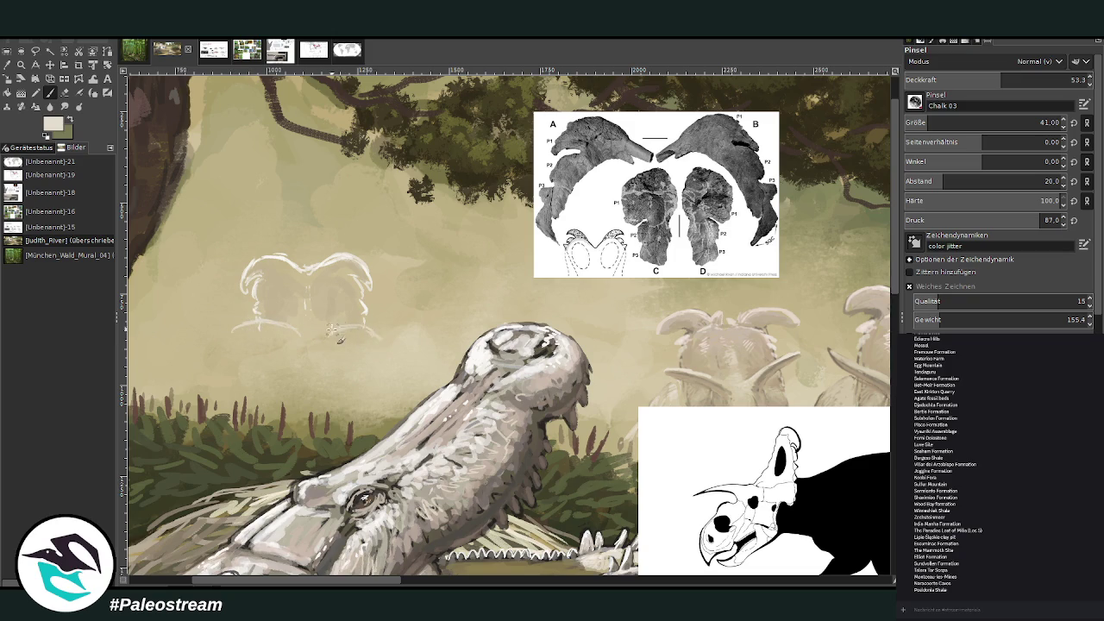
{"action": "left_click_drag", "start_coordinate": [267, 320], "coordinate": [228, 329]}
{"action": "left_click_drag", "start_coordinate": [326, 329], "coordinate": [371, 335]}
{"action": "mouse_move", "coordinate": [310, 324]}
{"action": "left_mouse_down"}
{"action": "mouse_move", "coordinate": [310, 314]}
{"action": "mouse_move", "coordinate": [311, 336]}
{"action": "left_mouse_up"}
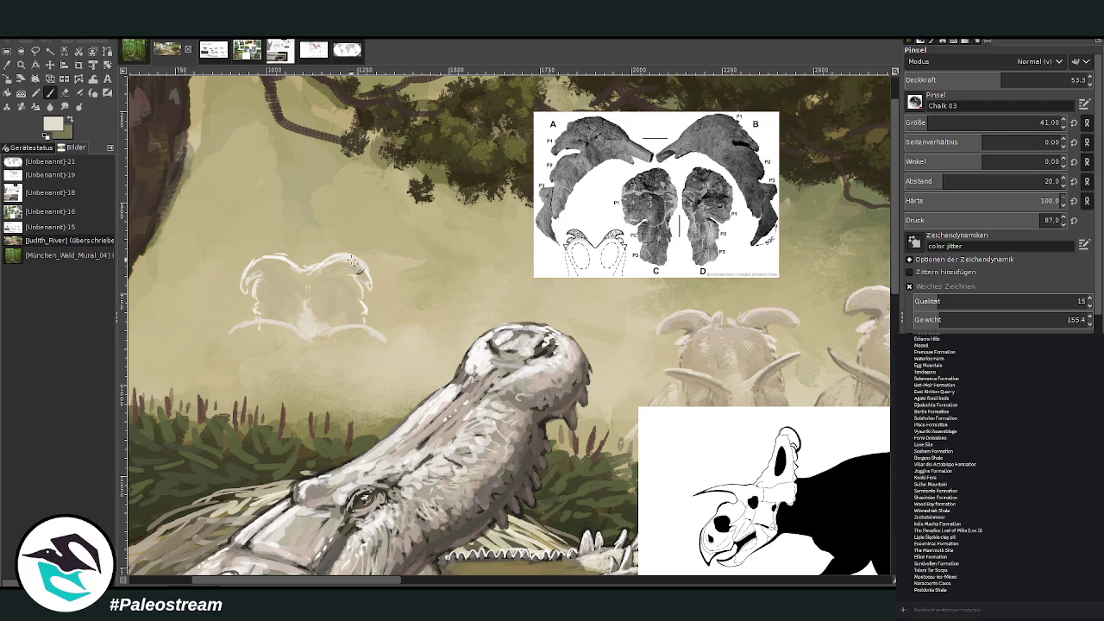
- Strengthen the frill's top outline, then pick a darker tan from the herd
{"action": "left_click_drag", "start_coordinate": [353, 263], "coordinate": [244, 289]}
{"action": "key", "text": "shift+e"}
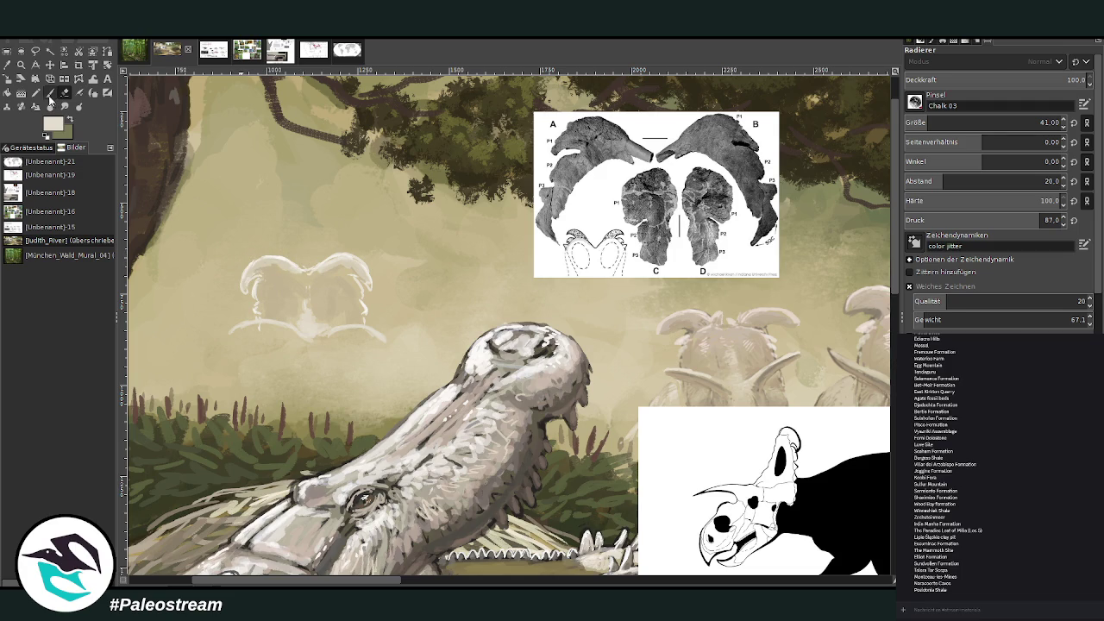
{"action": "left_click", "coordinate": [49, 94]}
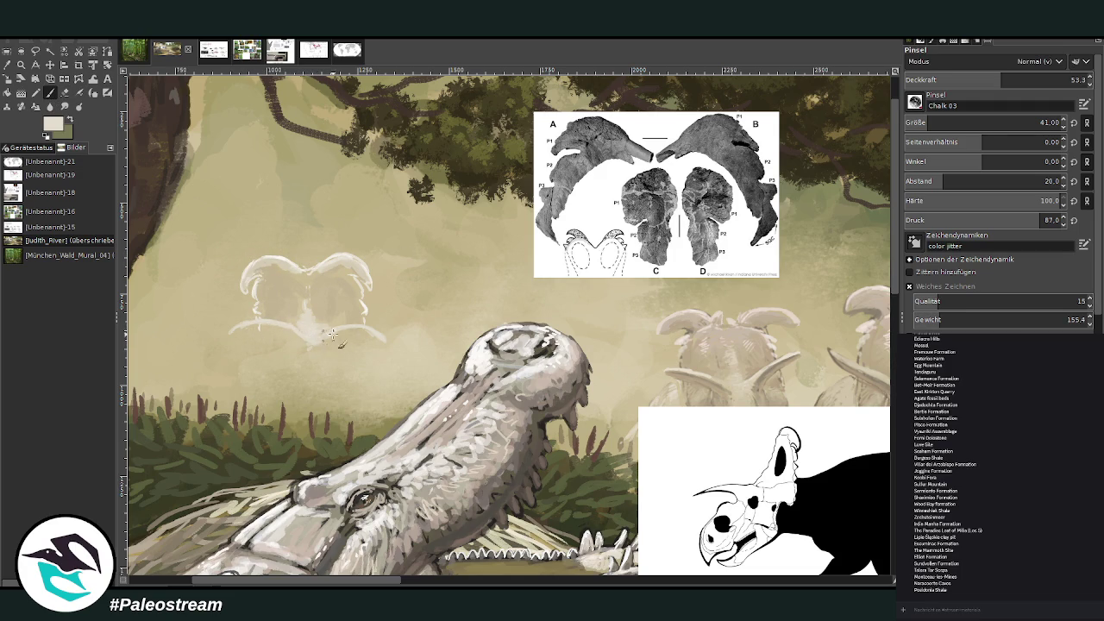
{"action": "left_click", "coordinate": [7, 64]}
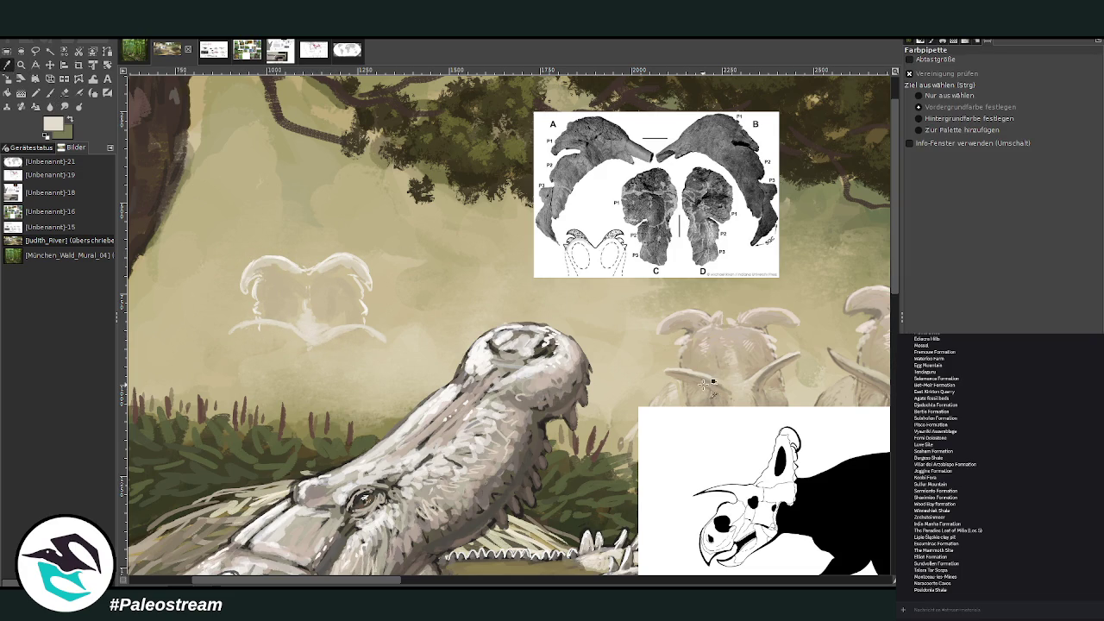
{"action": "left_click", "coordinate": [714, 386]}
{"action": "left_click", "coordinate": [49, 92]}
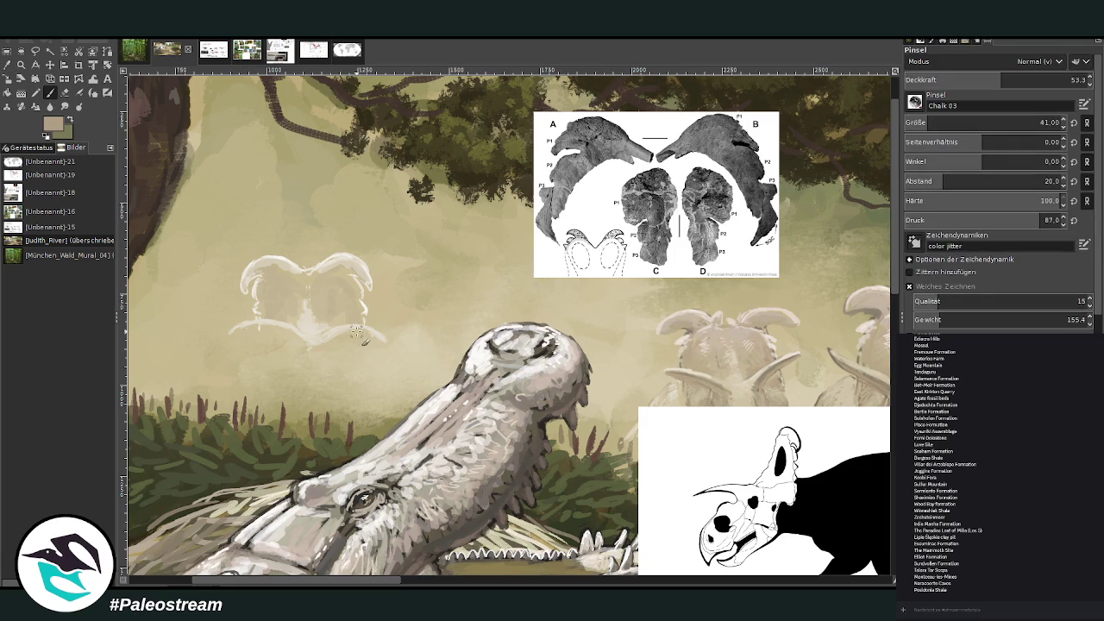
- Lower the Paintbrush opacity to 36.9 for soft tan shading
{"action": "left_click", "coordinate": [971, 79]}
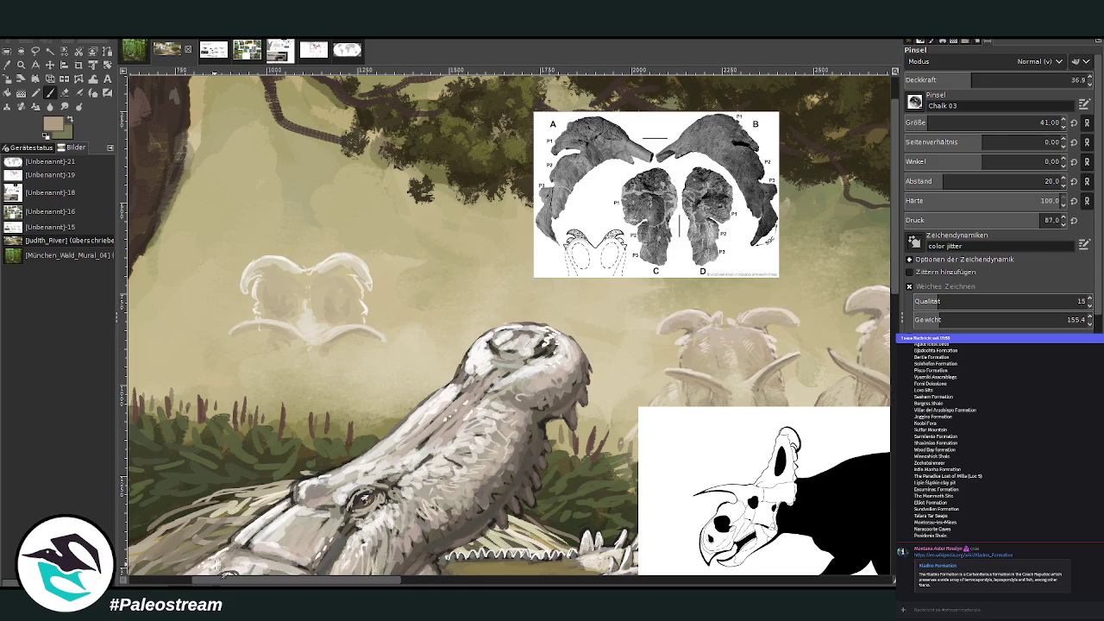
- Move the silhouette reference up near the trees and zoom into the frill sketch
{"action": "scroll", "coordinate": [220, 570], "scroll_direction": "down", "scroll_amount": 1, "text": "ctrl"}
{"action": "scroll", "coordinate": [216, 565], "scroll_direction": "down", "scroll_amount": 2, "text": "ctrl"}
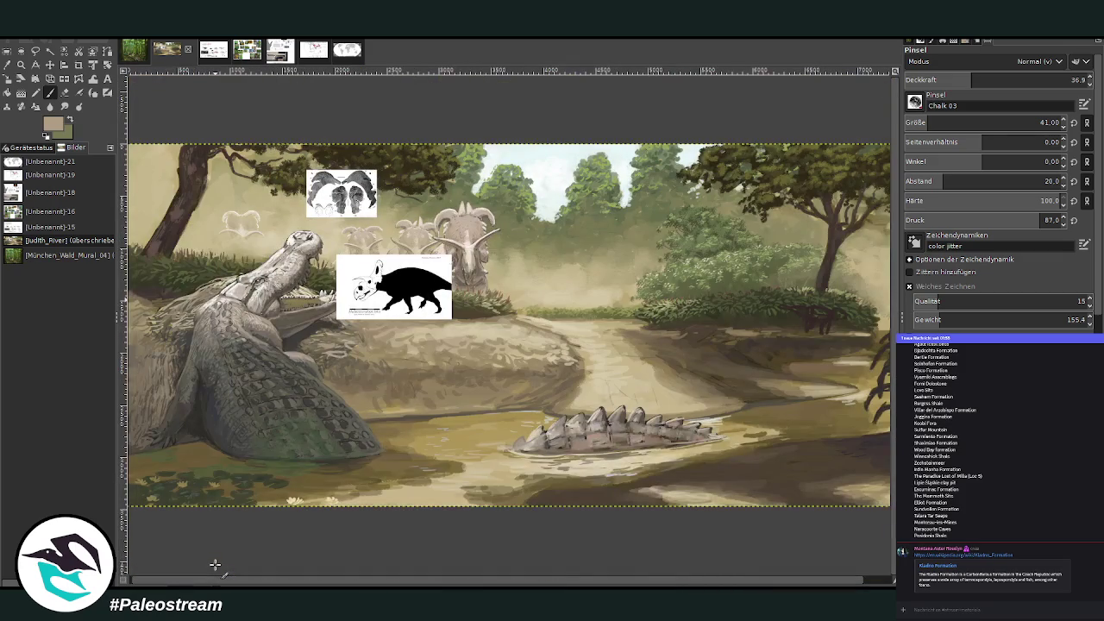
{"action": "left_click", "coordinate": [49, 65]}
{"action": "mouse_move", "coordinate": [390, 281]}
{"action": "left_mouse_down"}
{"action": "mouse_move", "coordinate": [569, 199]}
{"action": "mouse_move", "coordinate": [591, 173]}
{"action": "left_mouse_up"}
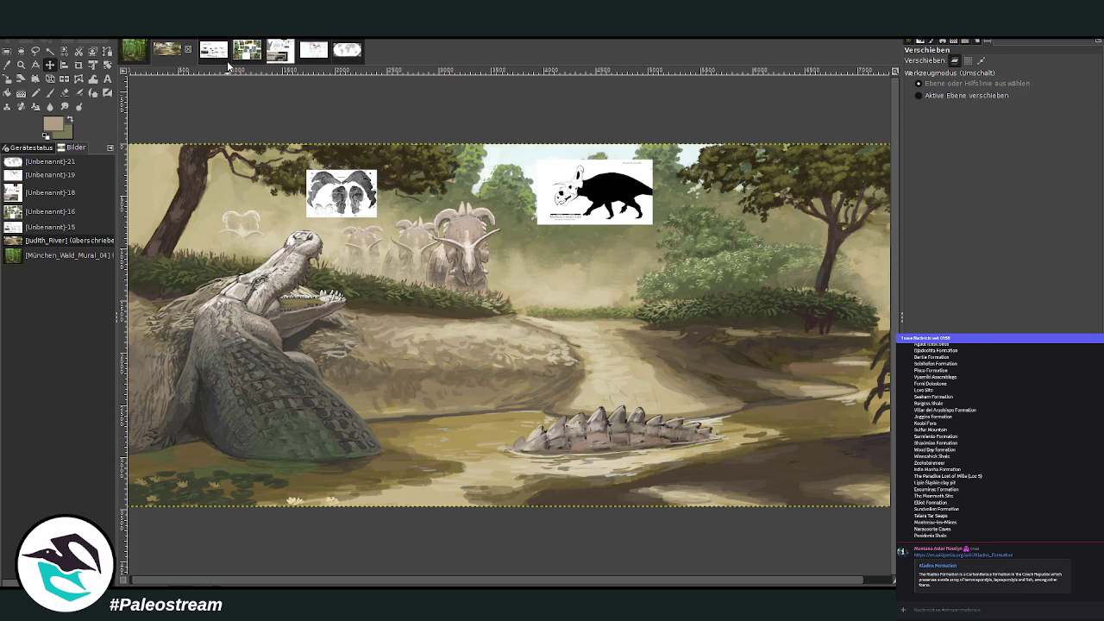
{"action": "left_click", "coordinate": [21, 64]}
{"action": "left_click_drag", "start_coordinate": [189, 140], "coordinate": [427, 361]}
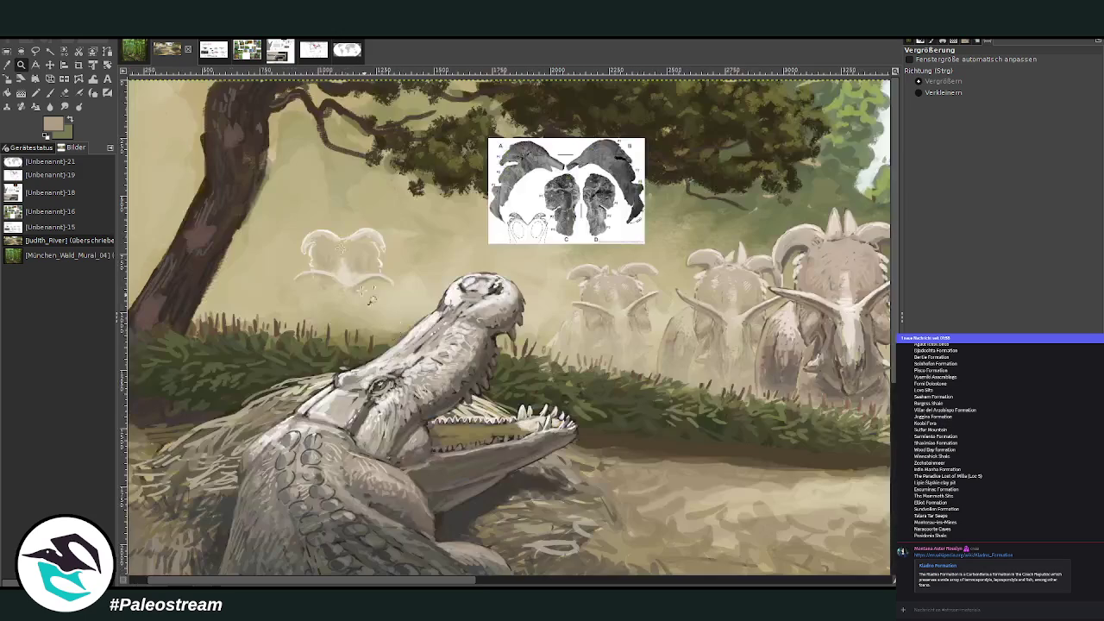
{"action": "mouse_move", "coordinate": [267, 111]}
{"action": "left_mouse_down"}
{"action": "mouse_move", "coordinate": [607, 399]}
{"action": "mouse_move", "coordinate": [651, 455]}
{"action": "left_mouse_up"}
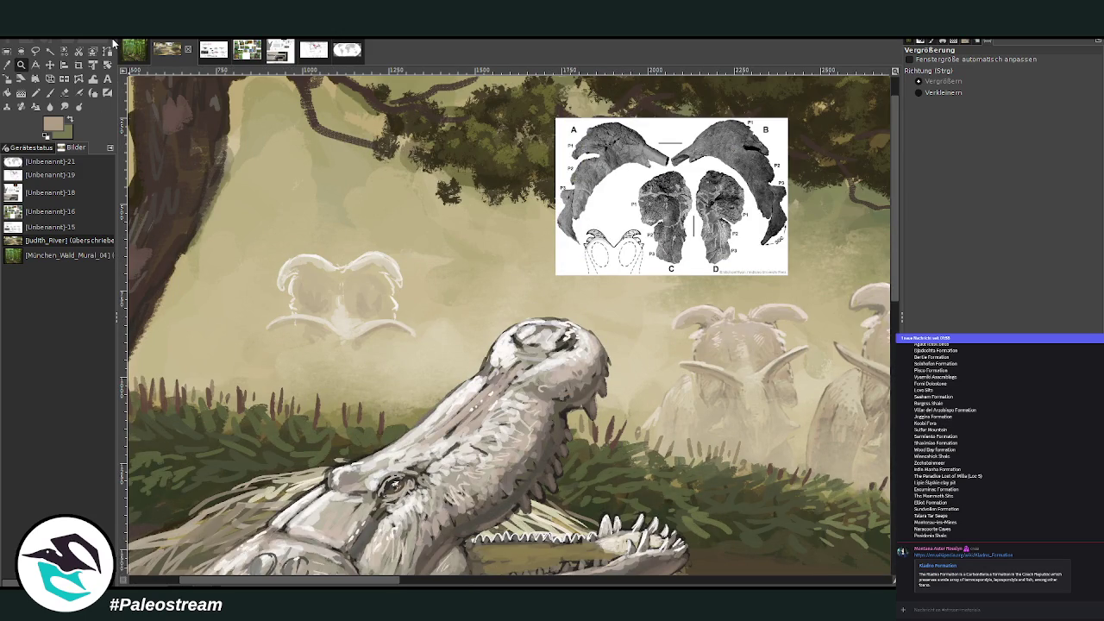
- Shade the frill's left lobe and sample a lighter beige from the skull sketch
{"action": "left_click", "coordinate": [49, 93]}
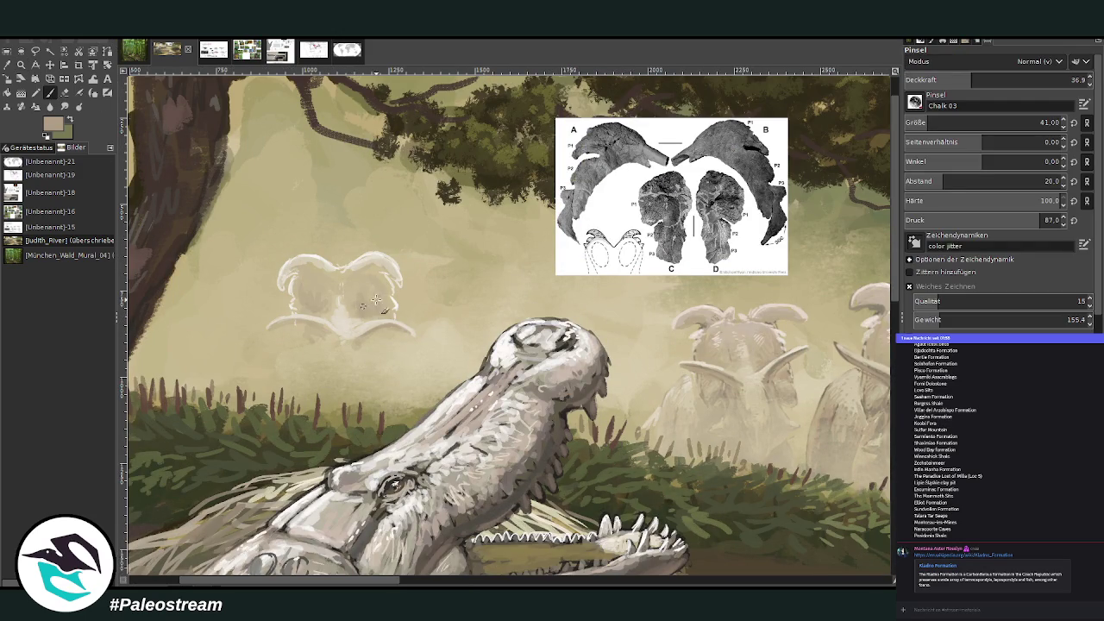
{"action": "left_click_drag", "start_coordinate": [313, 302], "coordinate": [332, 319]}
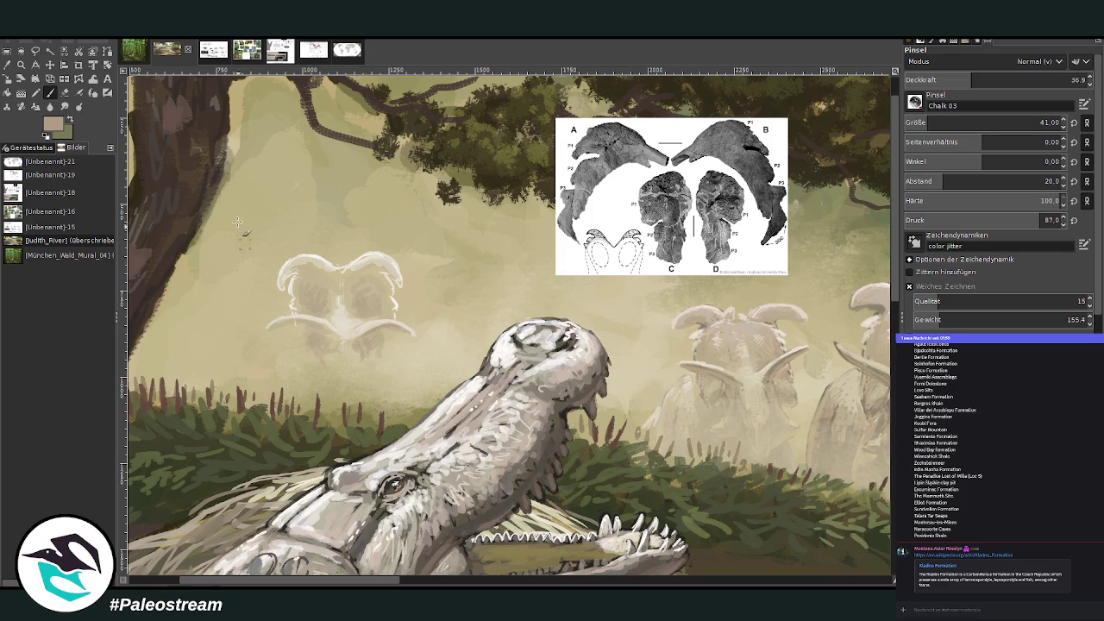
{"action": "left_click", "coordinate": [677, 318]}
{"action": "key", "text": "p"}
{"action": "key", "text": "o"}
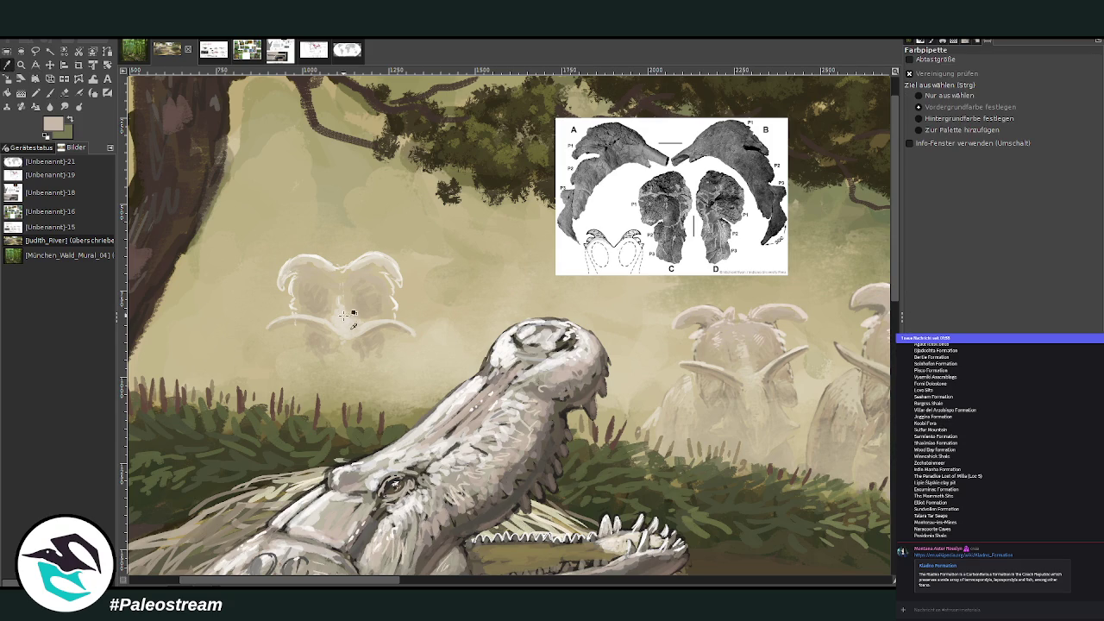
{"action": "left_click", "coordinate": [350, 323]}
{"action": "left_click", "coordinate": [49, 93]}
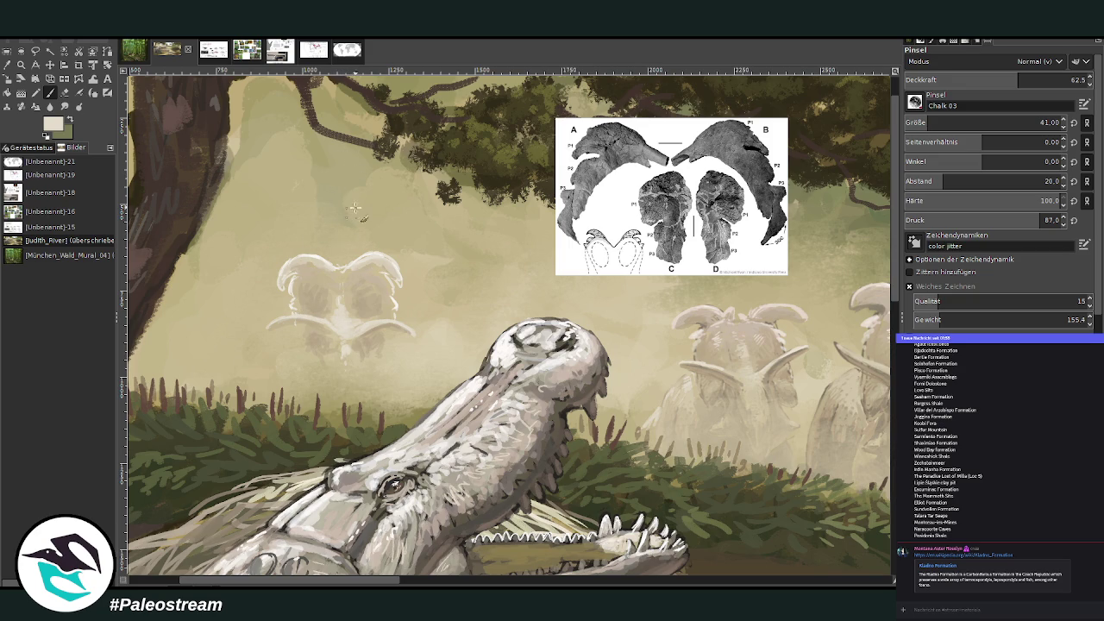
{"action": "key", "text": "w"}
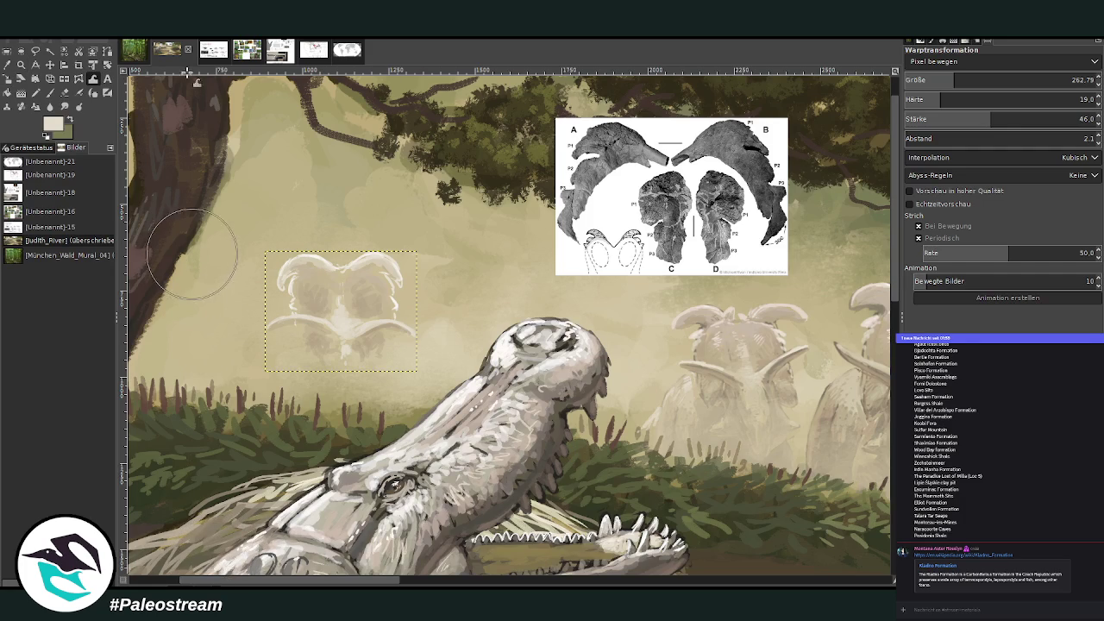
- Shrink the frill silhouette, duplicate it, and place the copy to its left
{"action": "key", "text": "shift+s"}
{"action": "left_click", "coordinate": [360, 302]}
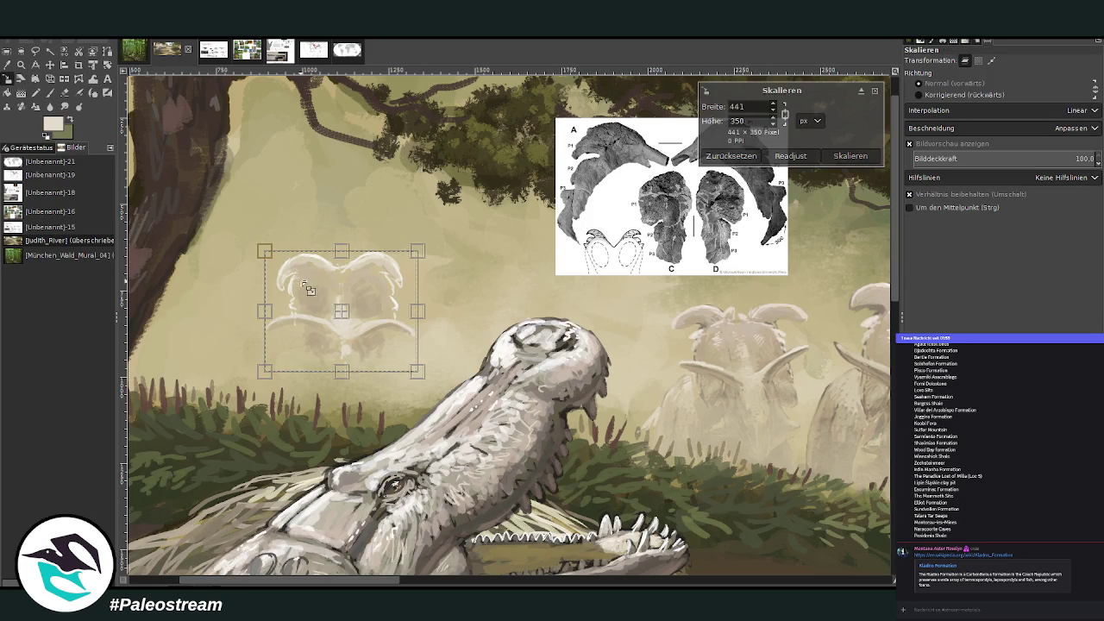
{"action": "left_click_drag", "start_coordinate": [349, 323], "coordinate": [371, 361]}
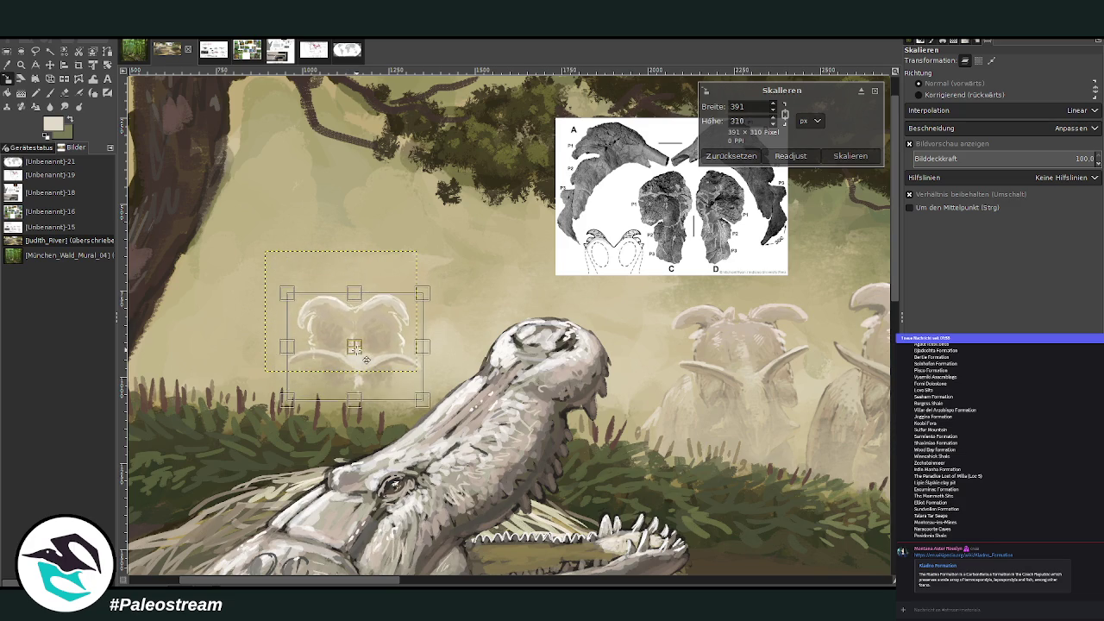
{"action": "key", "text": "Return"}
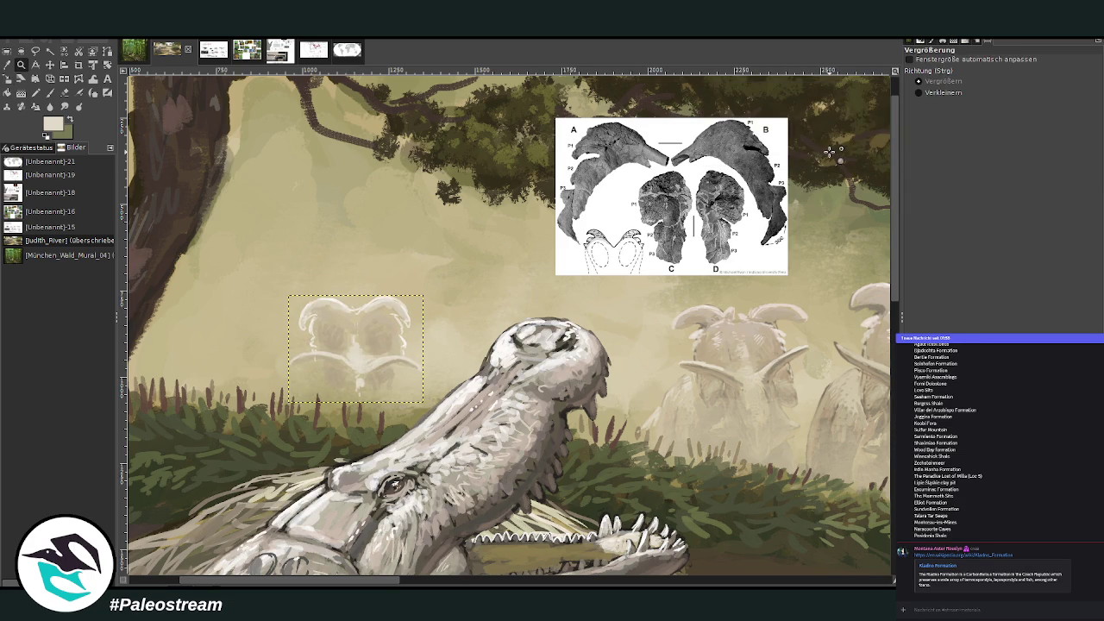
{"action": "key", "text": "m"}
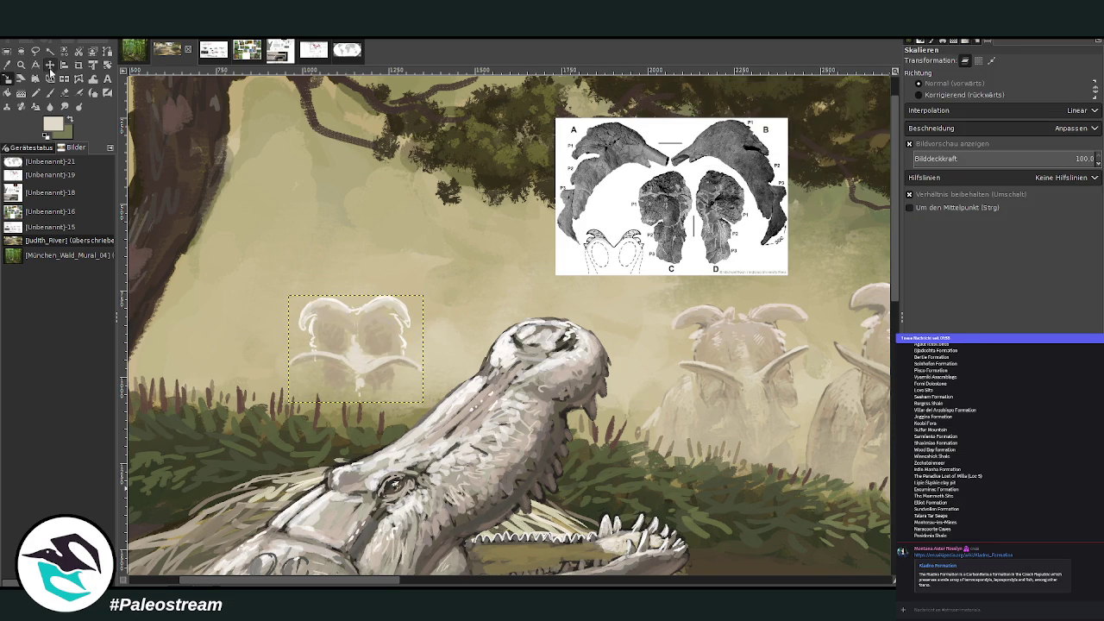
{"action": "key", "text": "shift+ctrl+d"}
{"action": "mouse_move", "coordinate": [362, 342]}
{"action": "left_mouse_down"}
{"action": "mouse_move", "coordinate": [222, 339]}
{"action": "mouse_move", "coordinate": [231, 349]}
{"action": "left_mouse_up"}
- Fill the notch on the silhouette's top edge with a light cream sampled from it
{"action": "left_click_drag", "start_coordinate": [384, 584], "coordinate": [335, 583]}
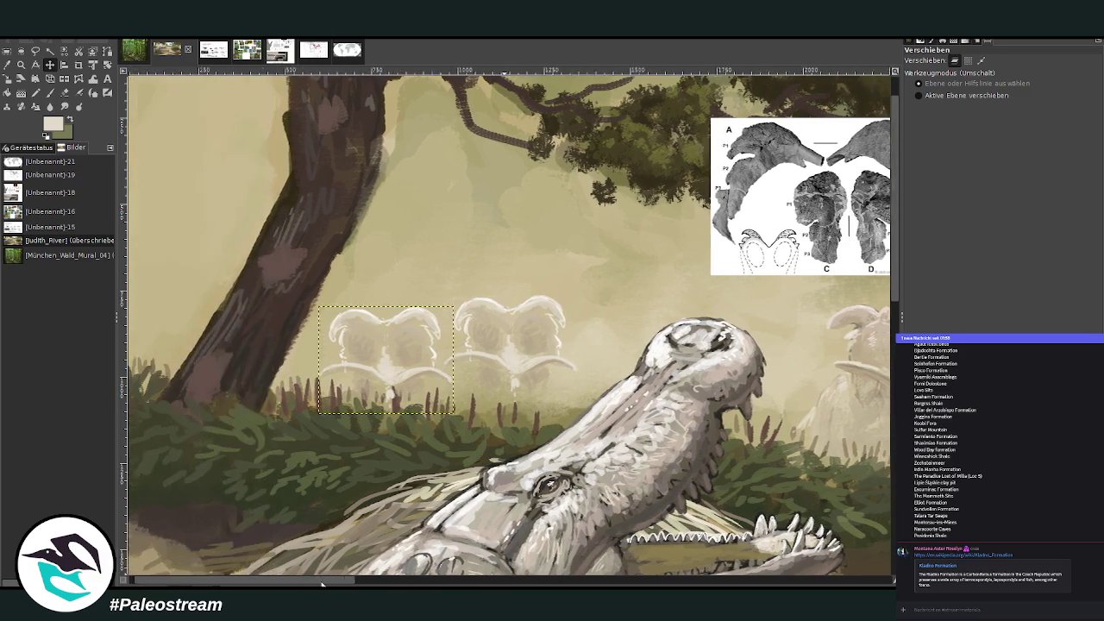
{"action": "left_click", "coordinate": [64, 91]}
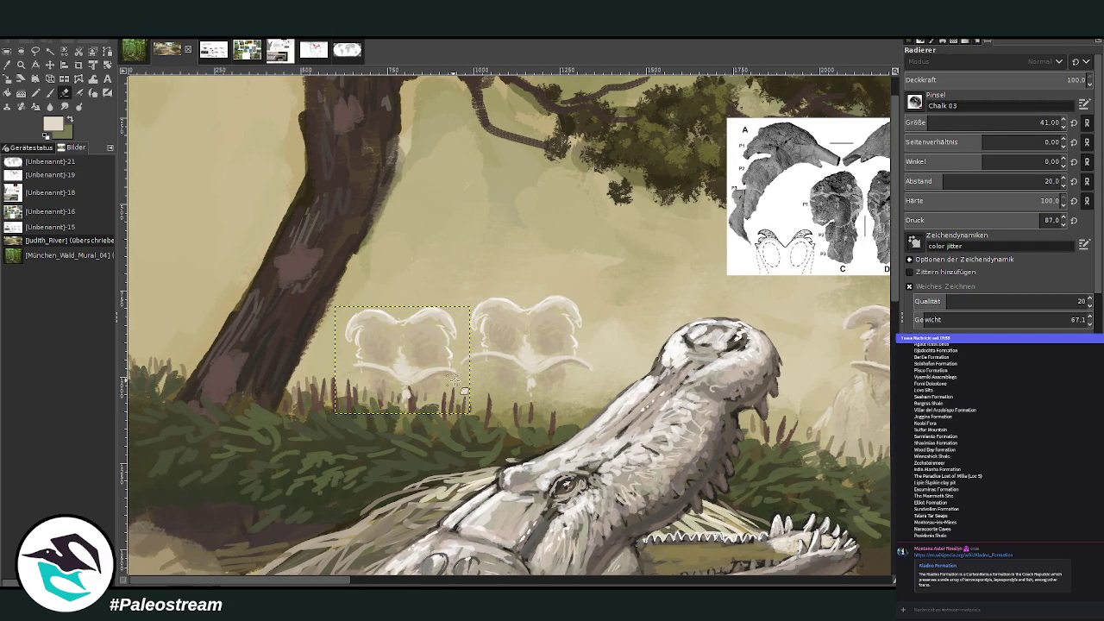
{"action": "left_click", "coordinate": [93, 79]}
{"action": "left_click", "coordinate": [63, 93]}
{"action": "key", "text": "o"}
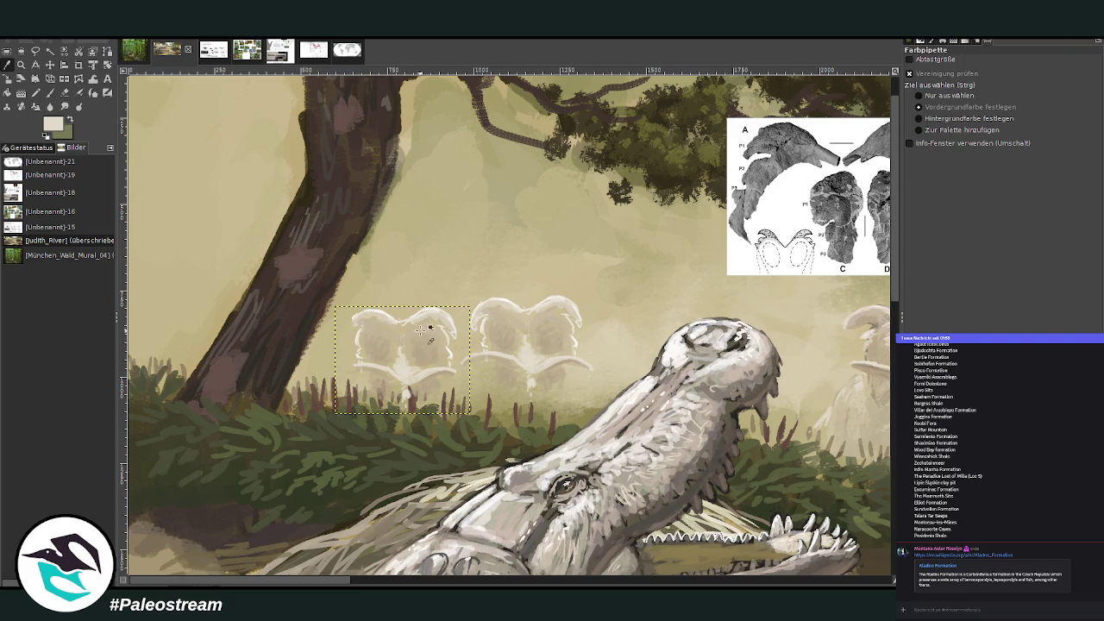
{"action": "key", "text": "p"}
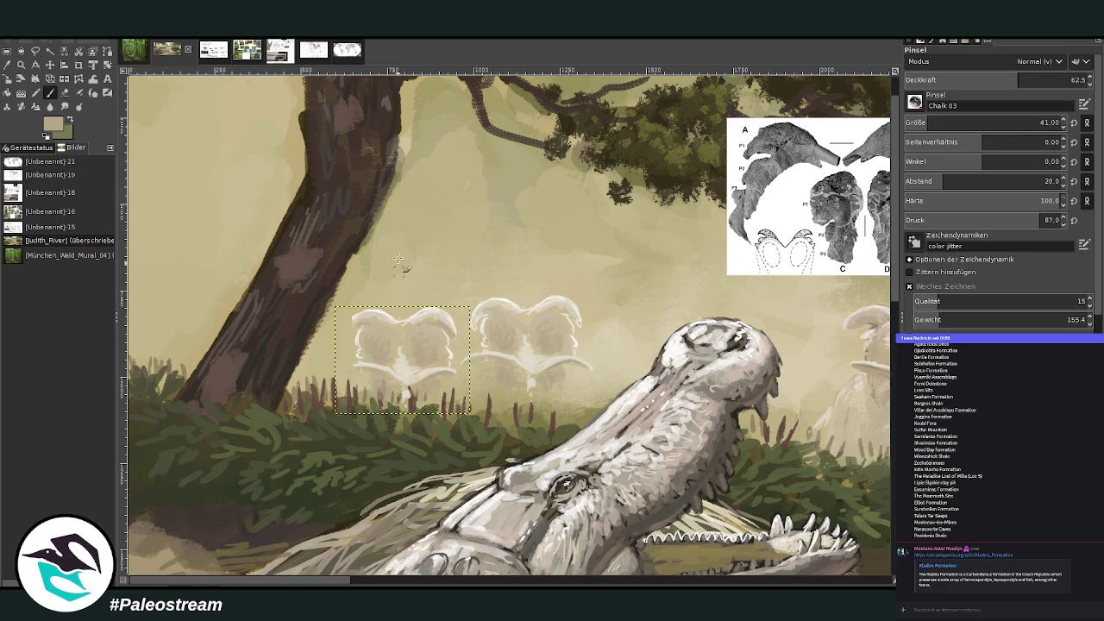
{"action": "key", "text": "o"}
{"action": "left_click", "coordinate": [417, 319]}
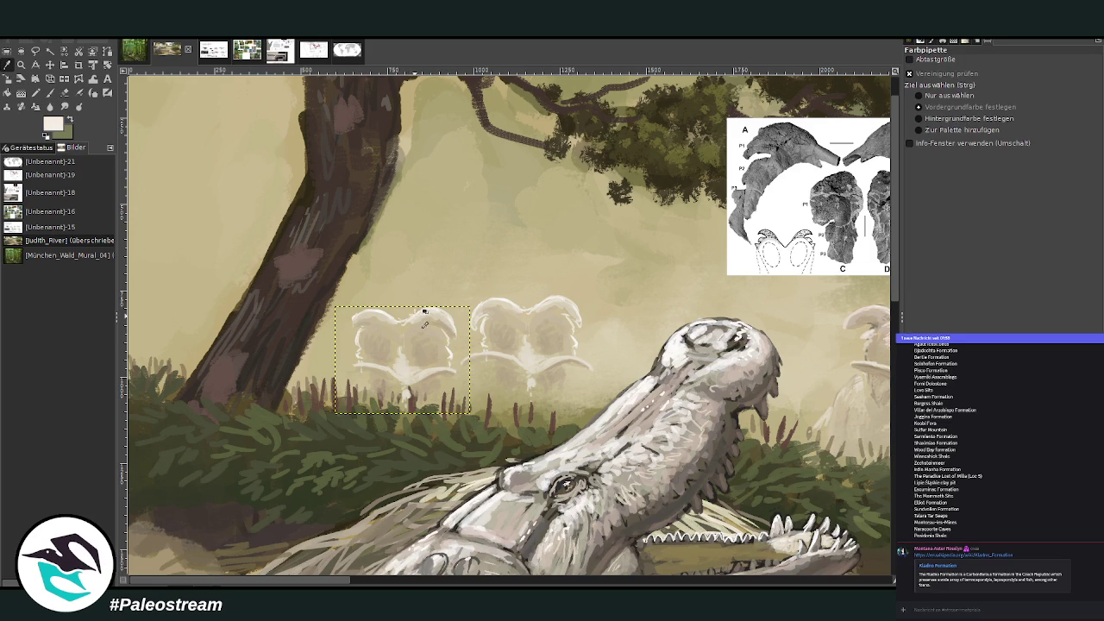
{"action": "key", "text": "p"}
{"action": "mouse_move", "coordinate": [357, 326]}
{"action": "left_mouse_down"}
{"action": "mouse_move", "coordinate": [349, 312]}
{"action": "mouse_move", "coordinate": [358, 327]}
{"action": "left_mouse_up"}
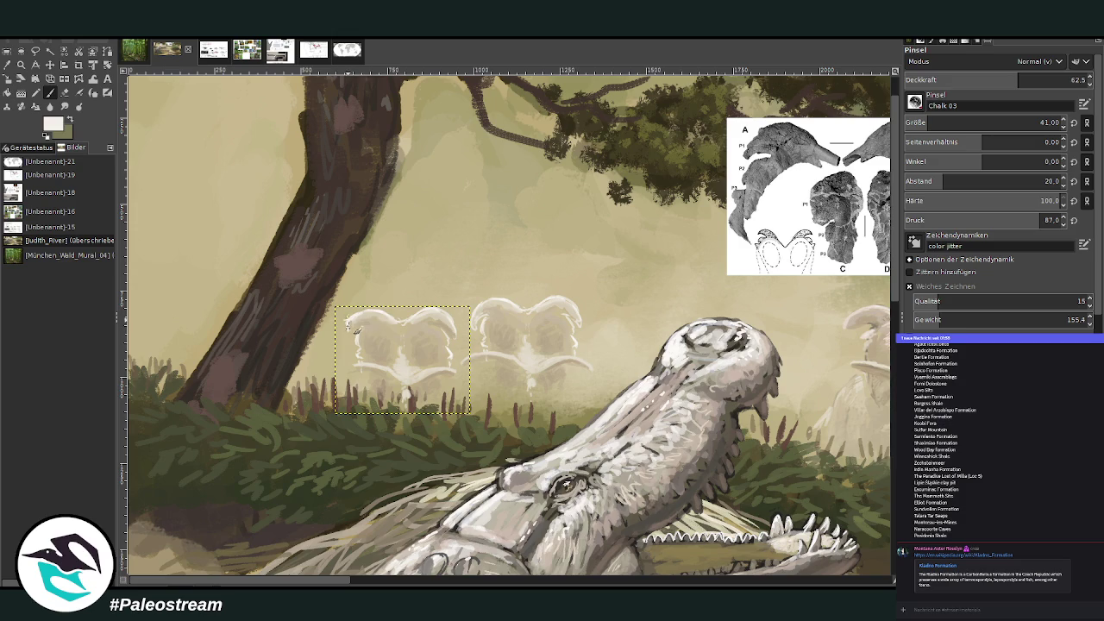
- Add a tan chalk mark inside the left silhouette, undoing an accidental selection move
{"action": "left_click", "coordinate": [7, 64]}
{"action": "left_click", "coordinate": [379, 316]}
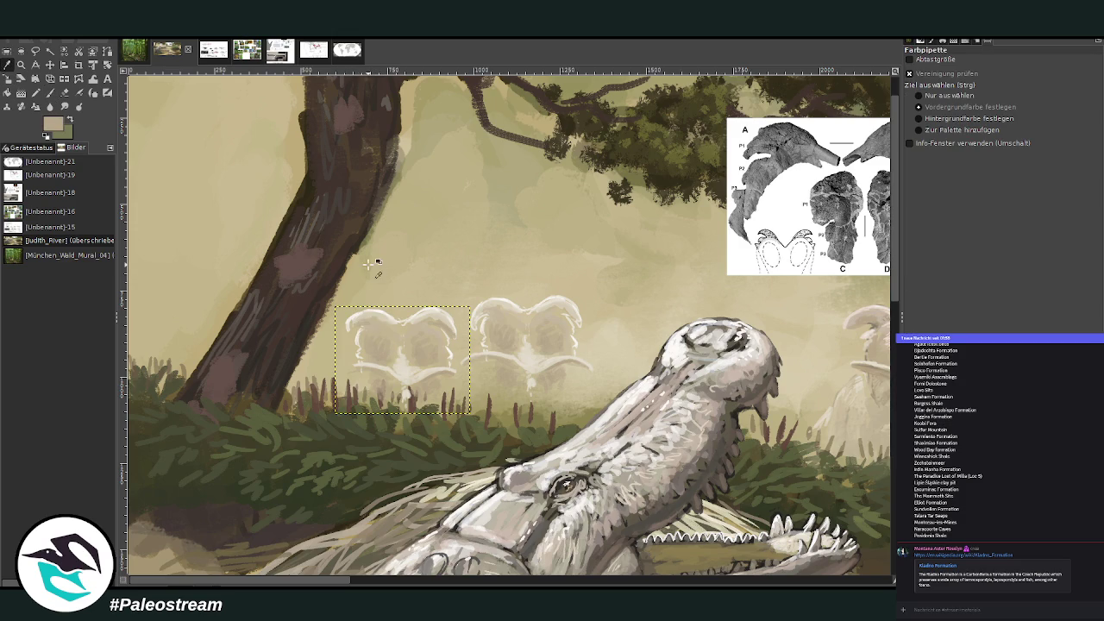
{"action": "left_click", "coordinate": [50, 92]}
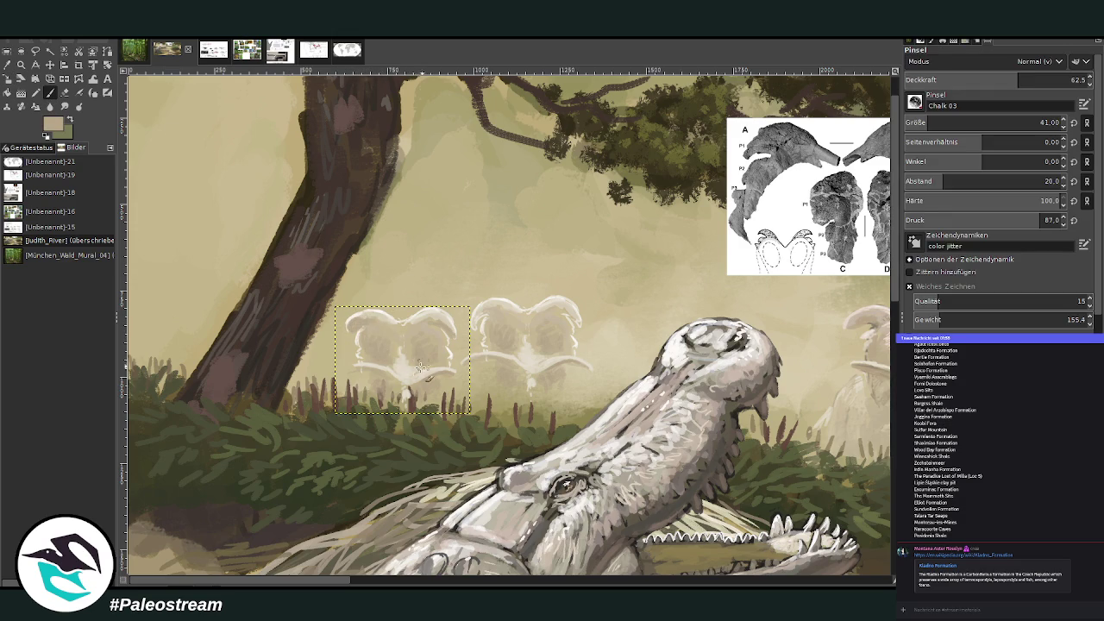
{"action": "left_click_drag", "start_coordinate": [413, 356], "coordinate": [427, 376]}
{"action": "left_click_drag", "start_coordinate": [403, 358], "coordinate": [527, 349]}
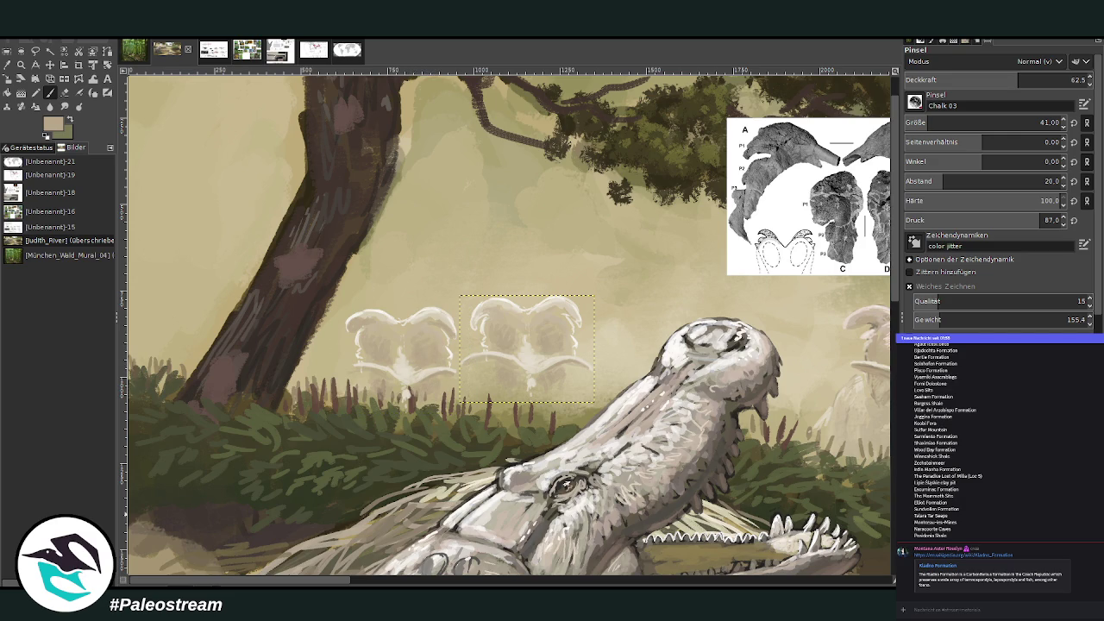
{"action": "key", "text": "ctrl+z"}
- Scale the left silhouette smaller and shift it slightly left
{"action": "left_click", "coordinate": [34, 80]}
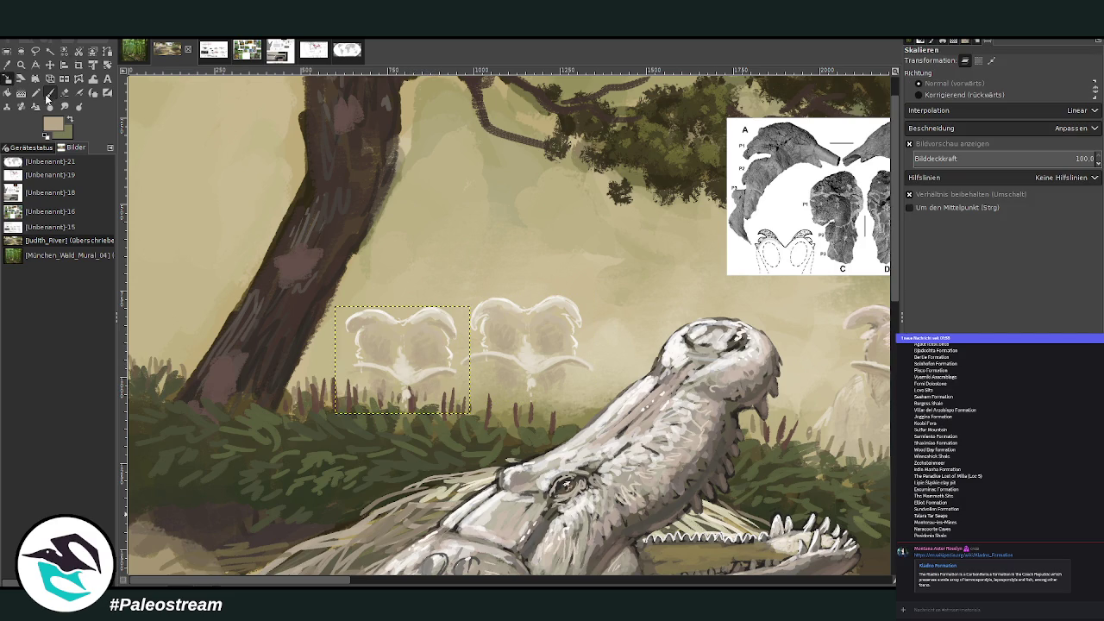
{"action": "left_click", "coordinate": [418, 360]}
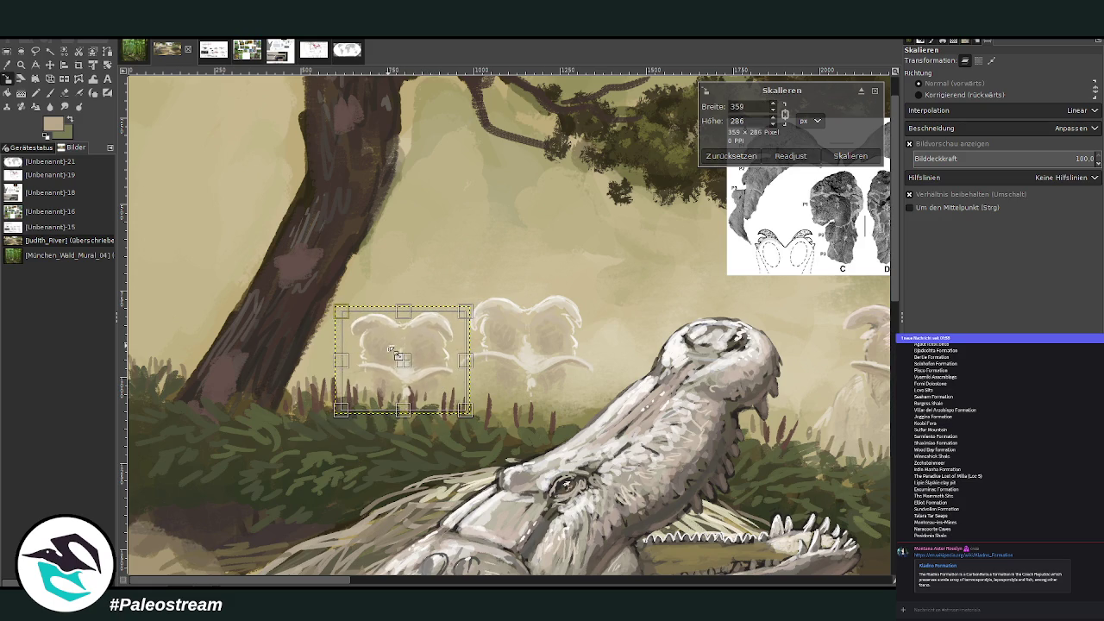
{"action": "mouse_move", "coordinate": [401, 361]}
{"action": "left_mouse_down"}
{"action": "mouse_move", "coordinate": [364, 363]}
{"action": "mouse_move", "coordinate": [412, 375]}
{"action": "left_mouse_up"}
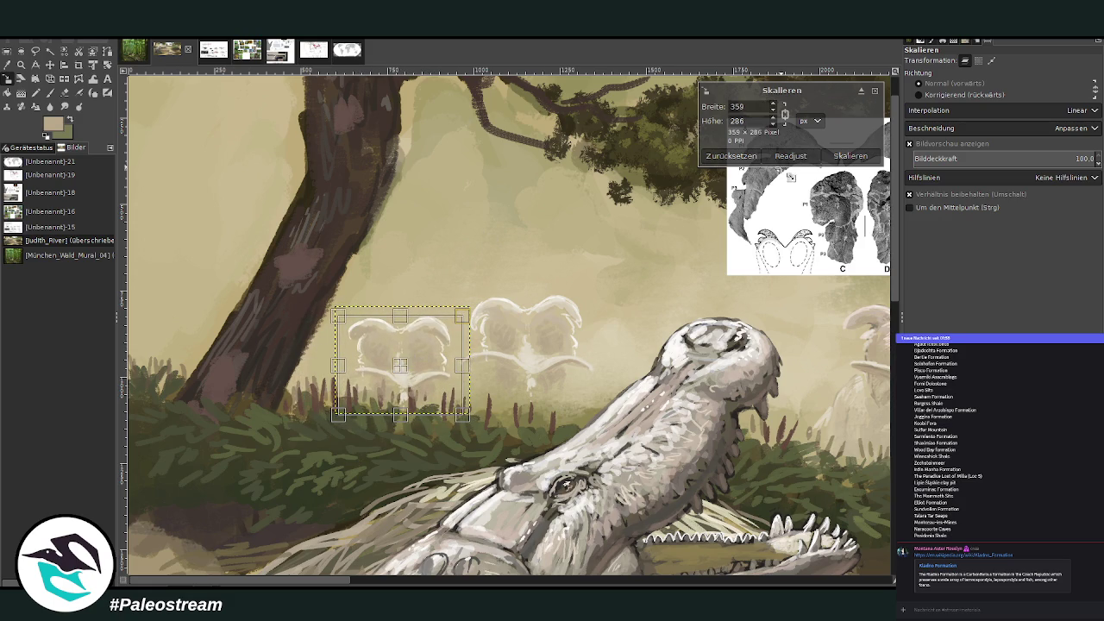
{"action": "left_click", "coordinate": [856, 156]}
- Brighten the left silhouette's outline with cream chalk strokes and merge both silhouettes
{"action": "key", "text": "shift+e"}
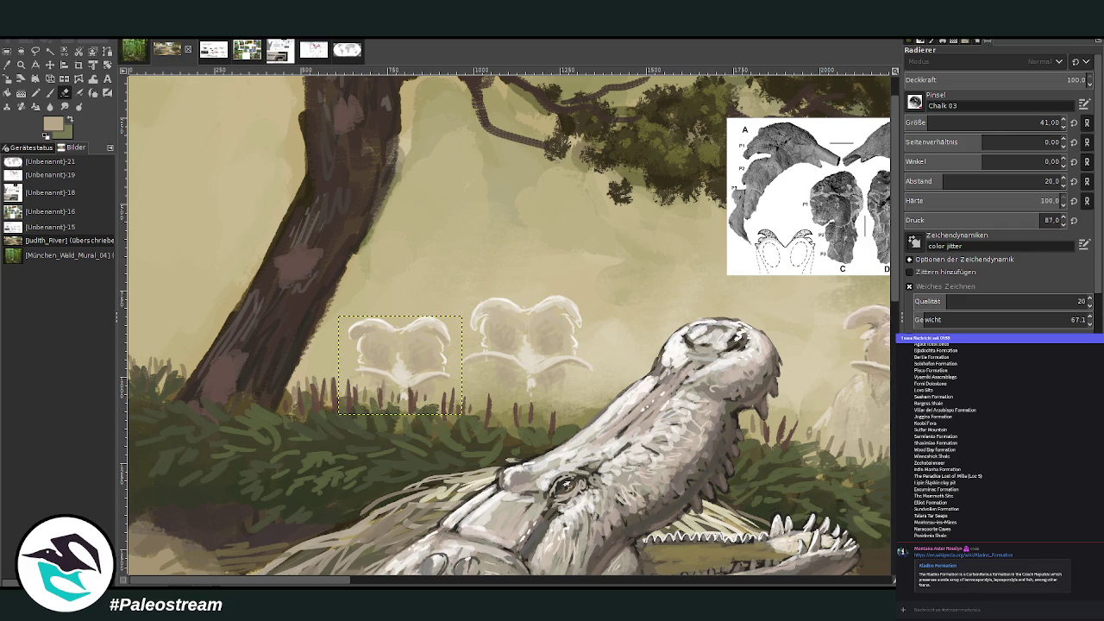
{"action": "key", "text": "o"}
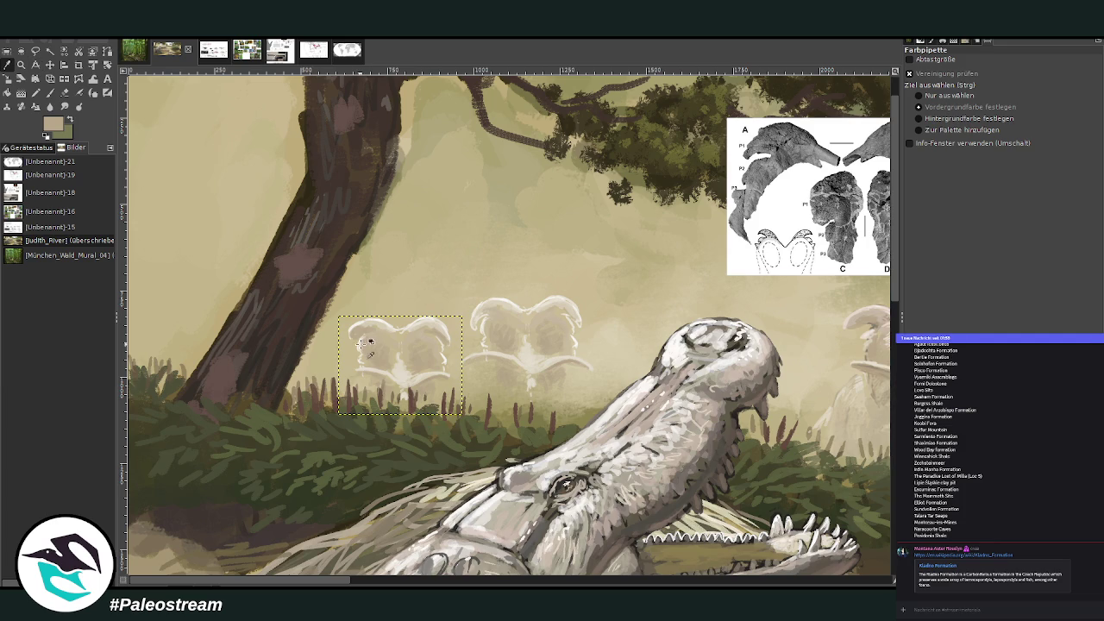
{"action": "left_click", "coordinate": [369, 356]}
{"action": "key", "text": "p"}
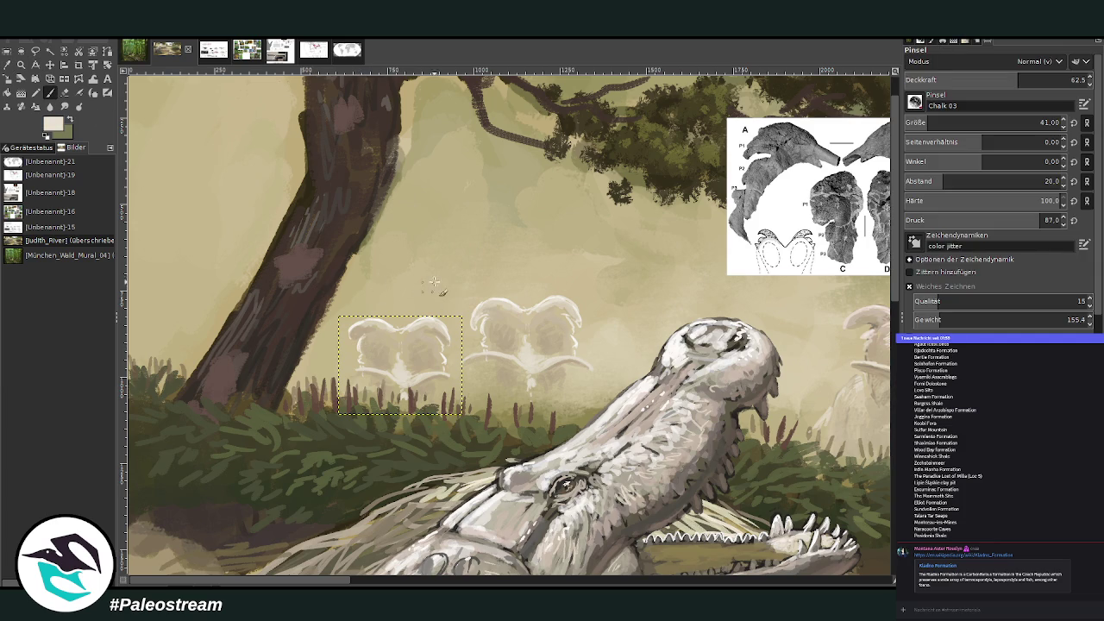
{"action": "left_click_drag", "start_coordinate": [366, 366], "coordinate": [443, 375]}
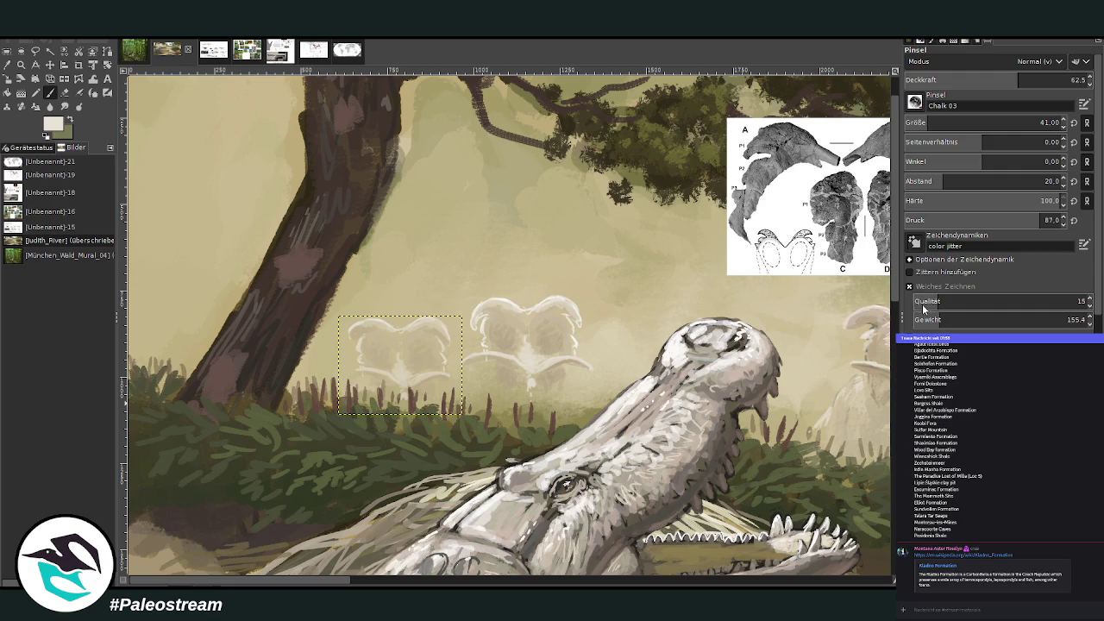
{"action": "key", "text": "z"}
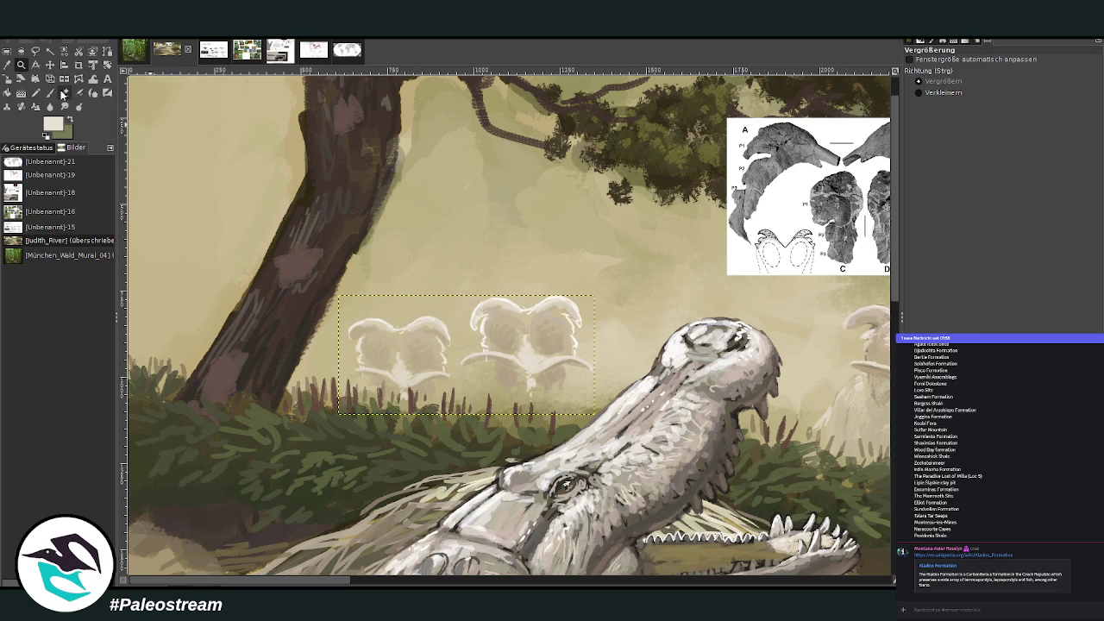
- Mirror the silhouette pair horizontally and tilt it slightly
{"action": "left_click", "coordinate": [63, 79]}
{"action": "left_click", "coordinate": [491, 326]}
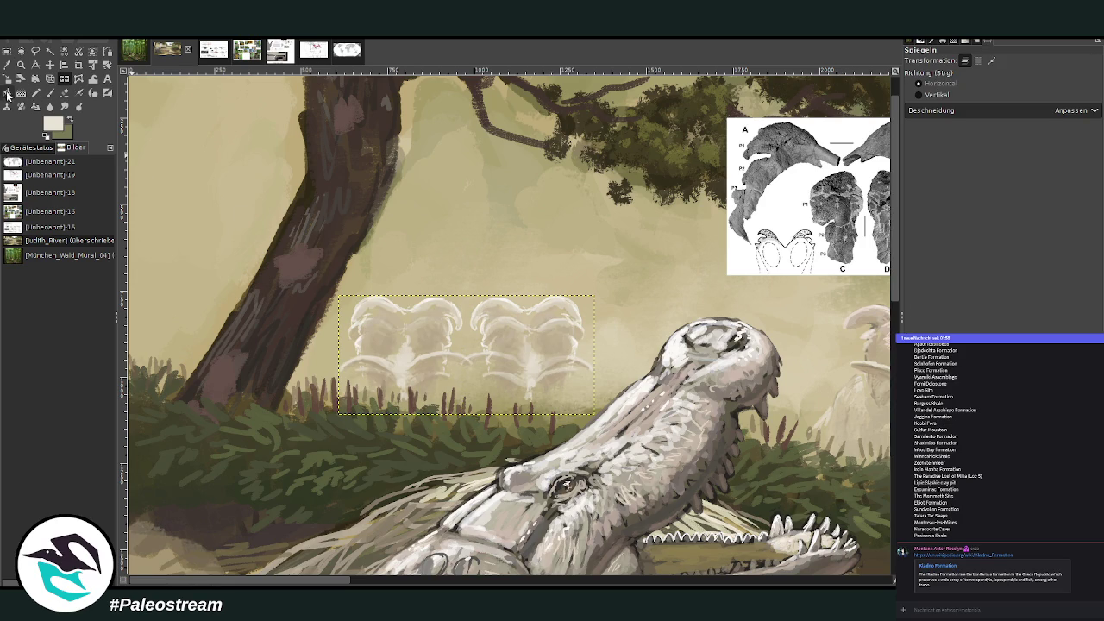
{"action": "left_click", "coordinate": [107, 65]}
{"action": "left_click", "coordinate": [364, 331]}
{"action": "left_click_drag", "start_coordinate": [364, 331], "coordinate": [347, 349]}
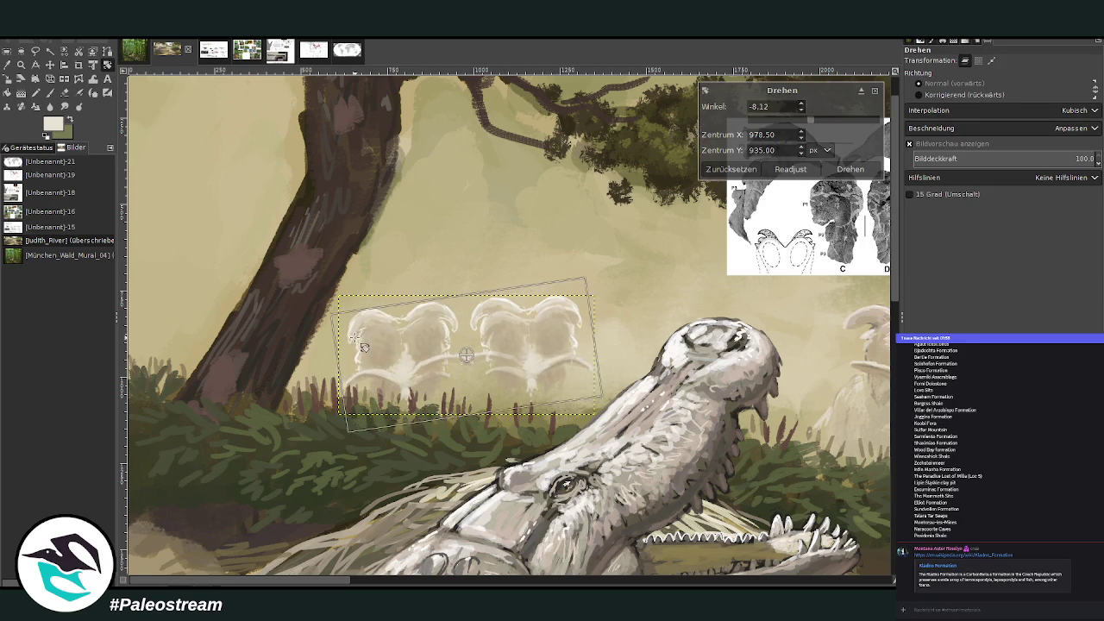
{"action": "left_click", "coordinate": [849, 169]}
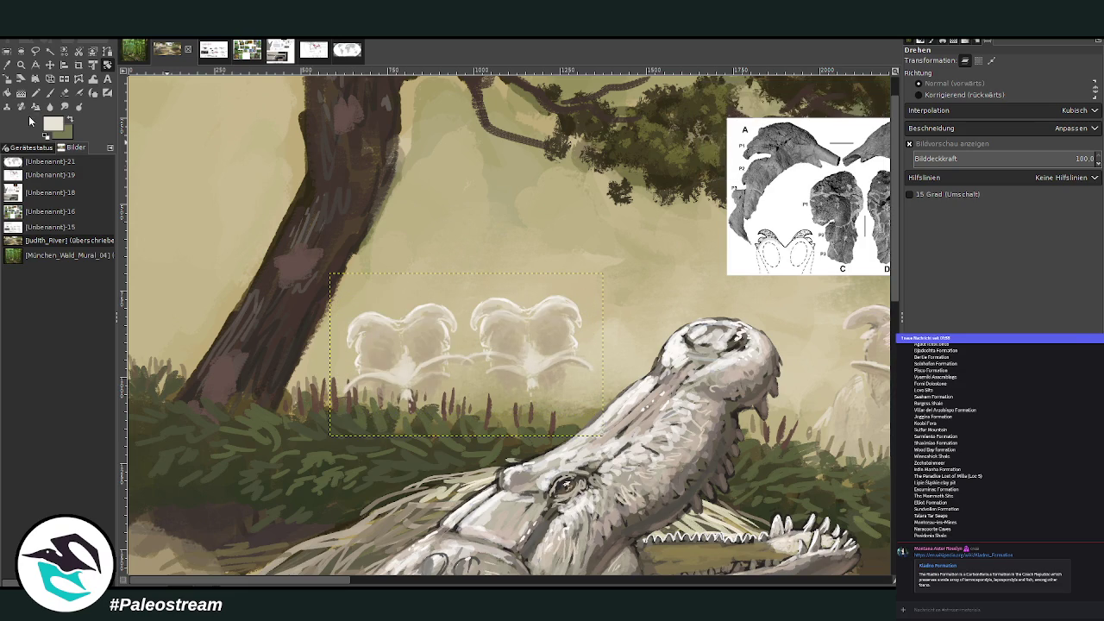
{"action": "left_click", "coordinate": [7, 78]}
{"action": "left_click", "coordinate": [307, 259]}
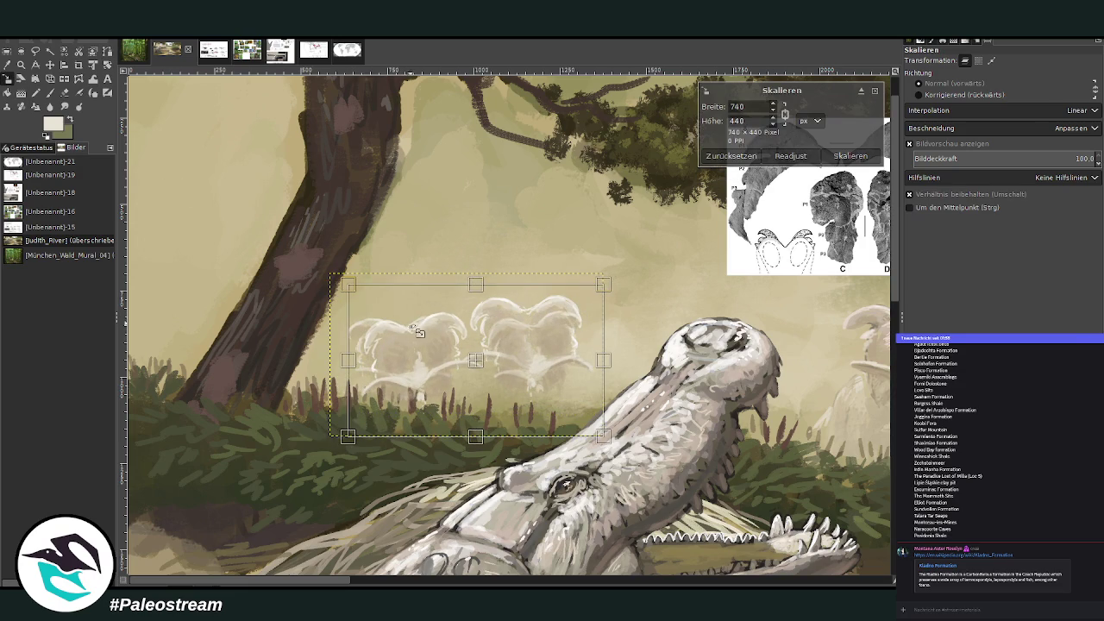
{"action": "left_click", "coordinate": [850, 156]}
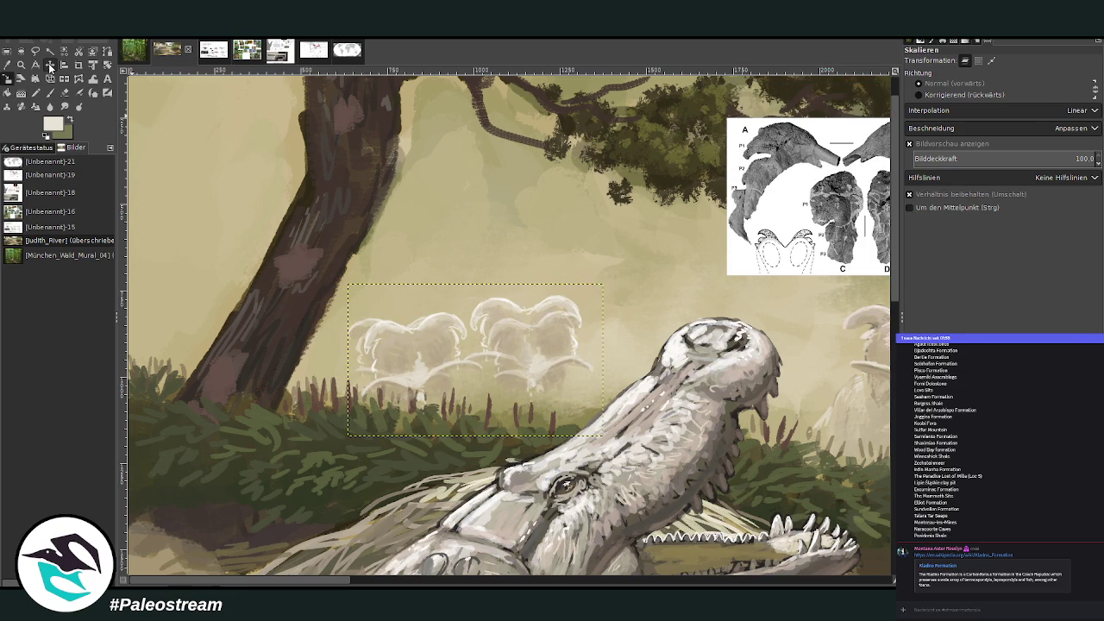
- Shift the frill patch slightly right and up over the hazy herd
{"action": "left_click", "coordinate": [50, 65]}
{"action": "left_click_drag", "start_coordinate": [417, 371], "coordinate": [759, 383]}
{"action": "scroll", "coordinate": [440, 354], "scroll_direction": "right", "scroll_amount": 5}
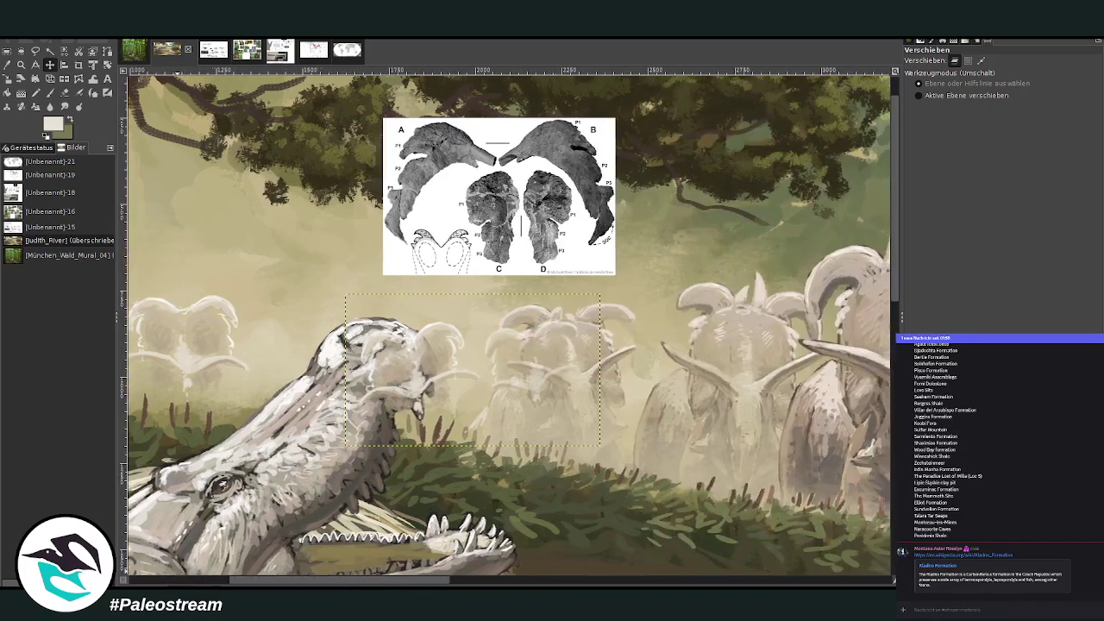
{"action": "left_click_drag", "start_coordinate": [440, 354], "coordinate": [461, 357]}
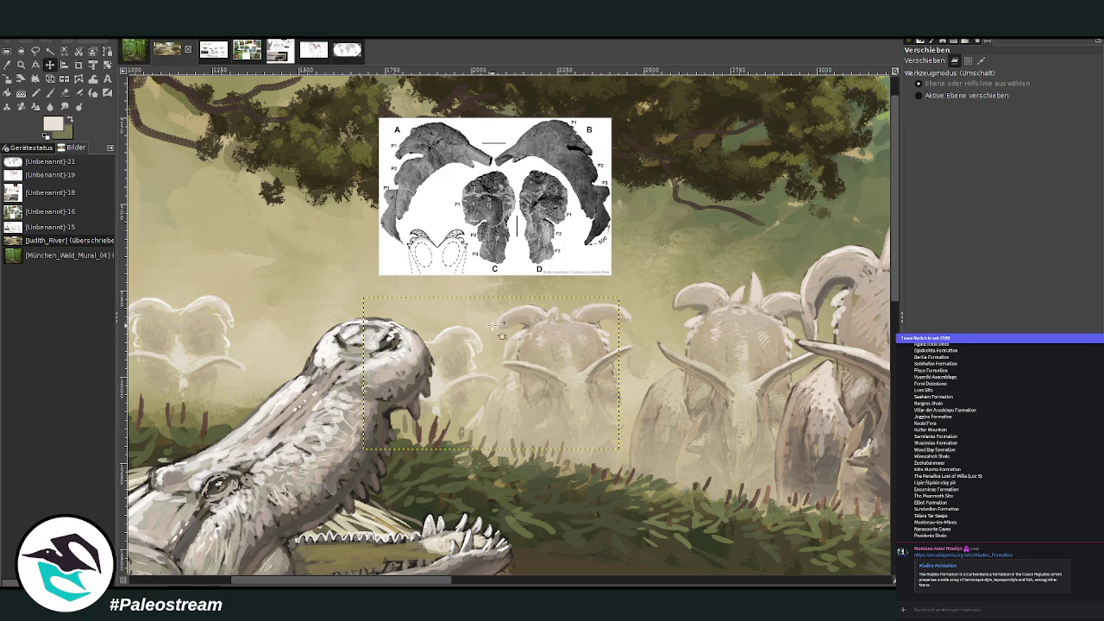
{"action": "left_click_drag", "start_coordinate": [450, 370], "coordinate": [466, 363]}
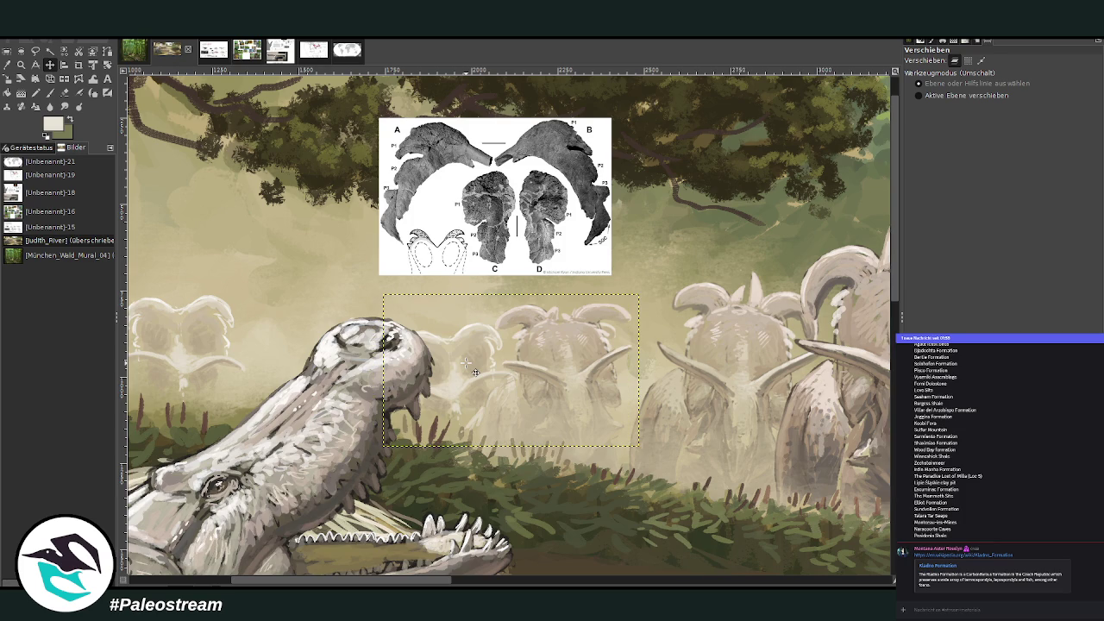
- Set the eraser size to 234 and zoom out
{"action": "key", "text": "shift+e"}
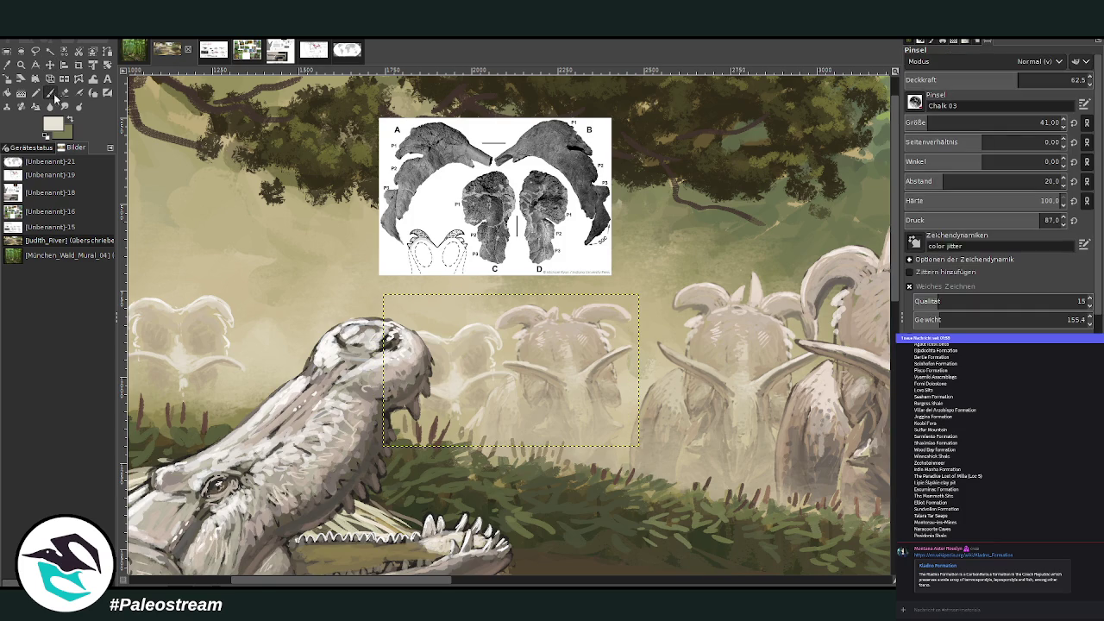
{"action": "left_click_drag", "start_coordinate": [934, 121], "coordinate": [968, 123]}
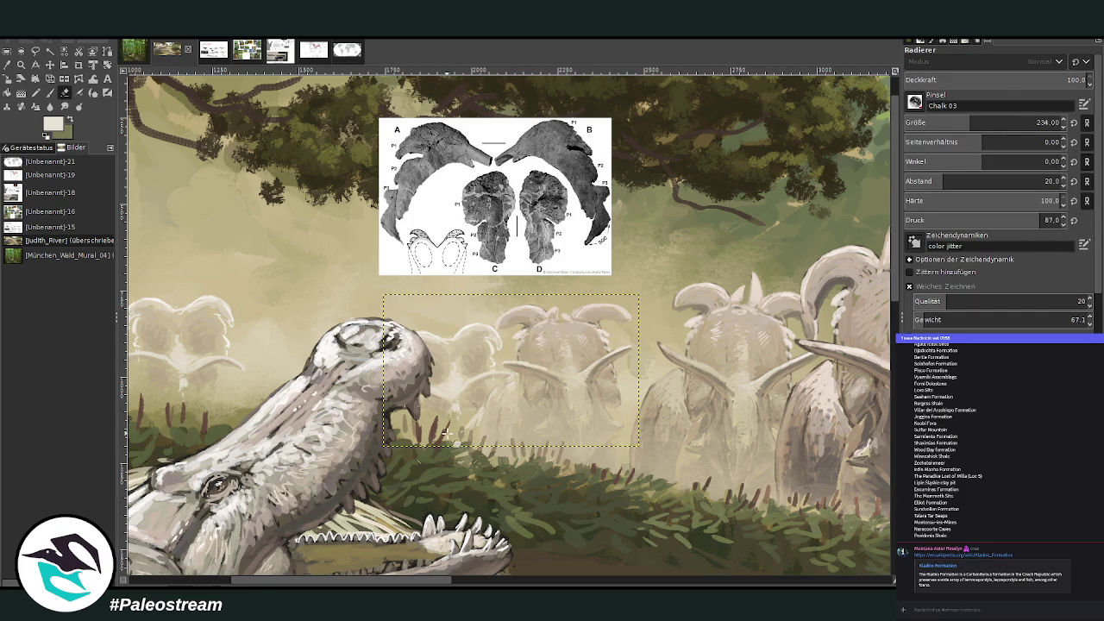
{"action": "scroll", "coordinate": [446, 431], "scroll_direction": "down", "scroll_amount": 2}
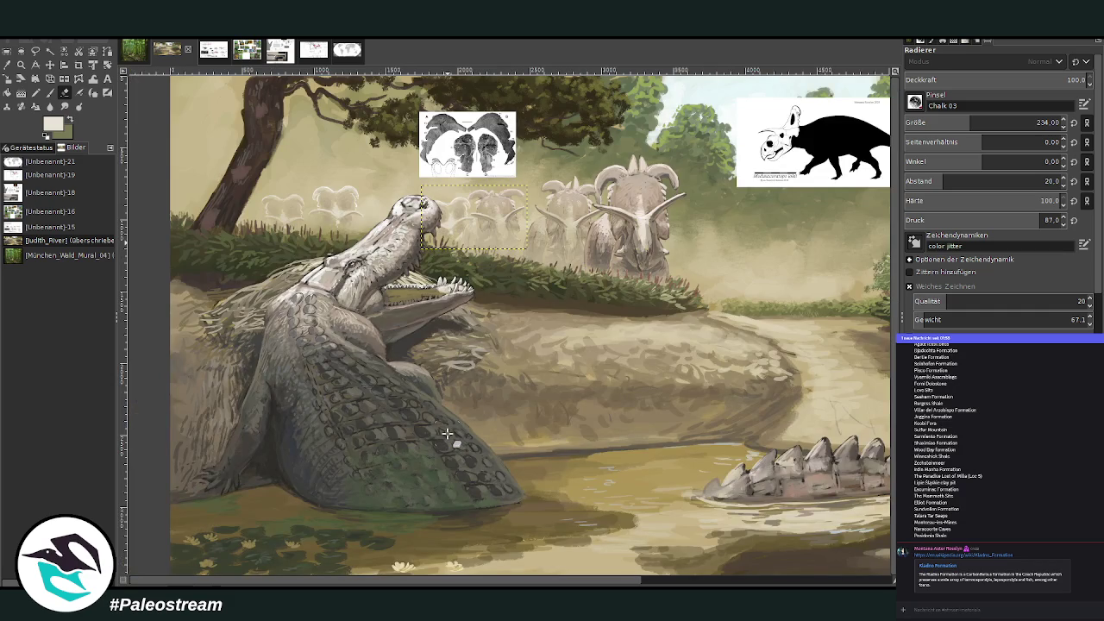
{"action": "scroll", "coordinate": [446, 431], "scroll_direction": "down", "scroll_amount": 1}
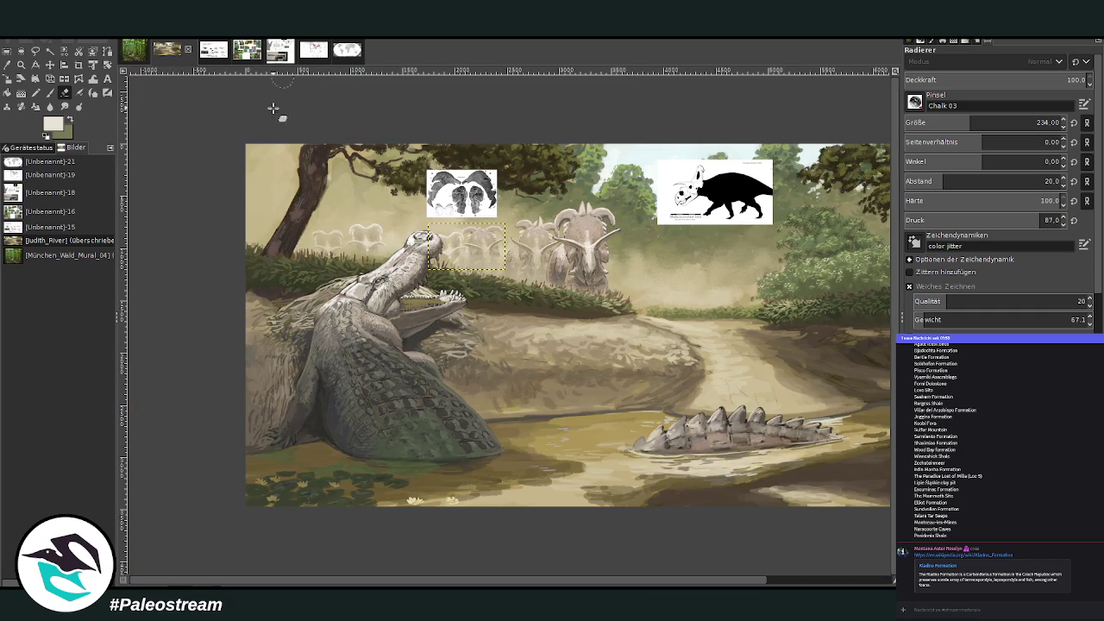
{"action": "left_click", "coordinate": [213, 52]}
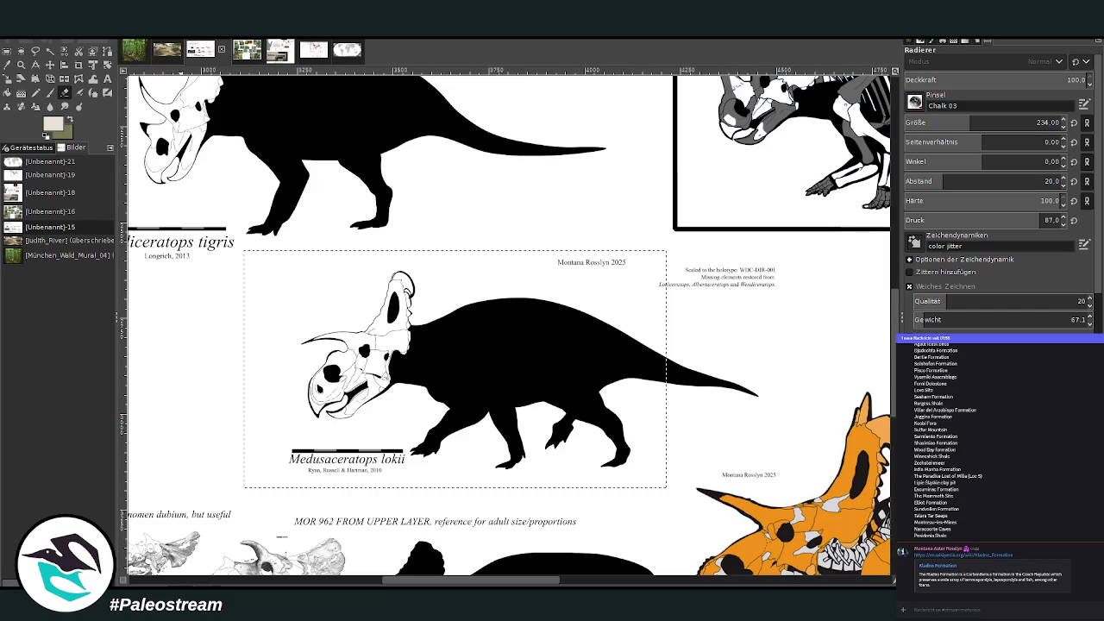
{"action": "key", "text": "r"}
{"action": "left_click", "coordinate": [236, 358]}
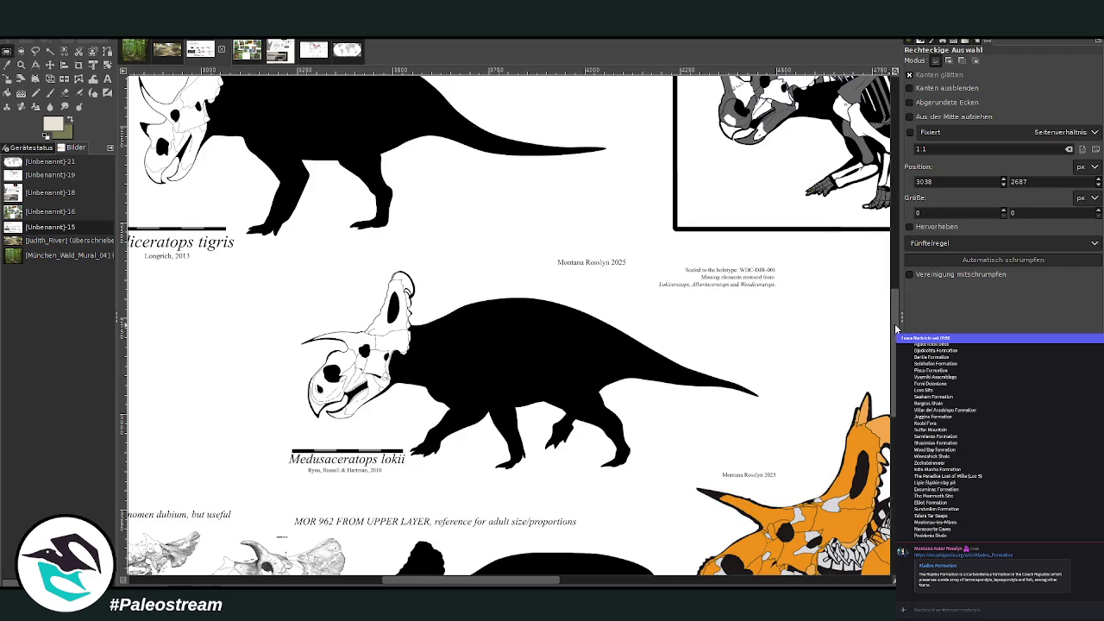
{"action": "left_click_drag", "start_coordinate": [897, 330], "coordinate": [886, 222]}
{"action": "left_click_drag", "start_coordinate": [374, 584], "coordinate": [513, 556]}
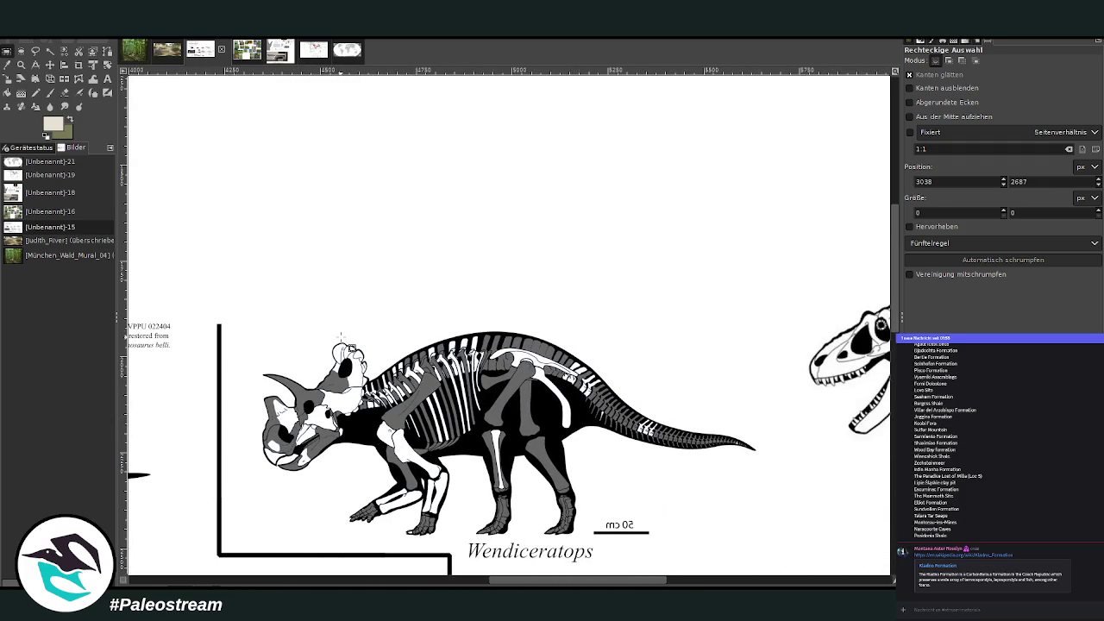
{"action": "scroll", "coordinate": [351, 348], "scroll_direction": "down", "scroll_amount": 5}
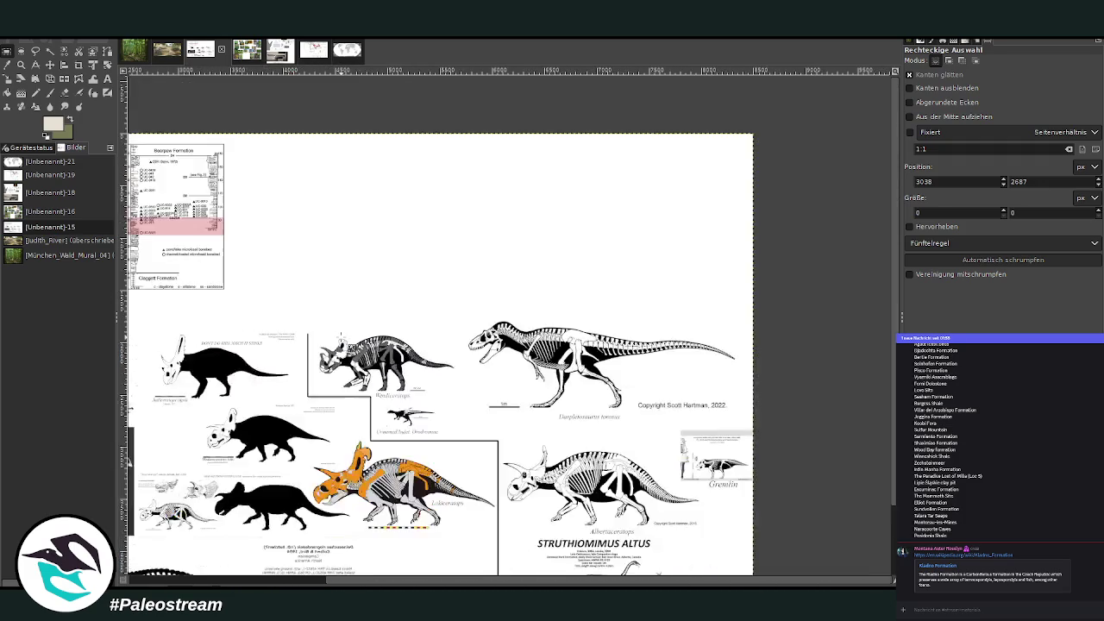
{"action": "left_click", "coordinate": [21, 65]}
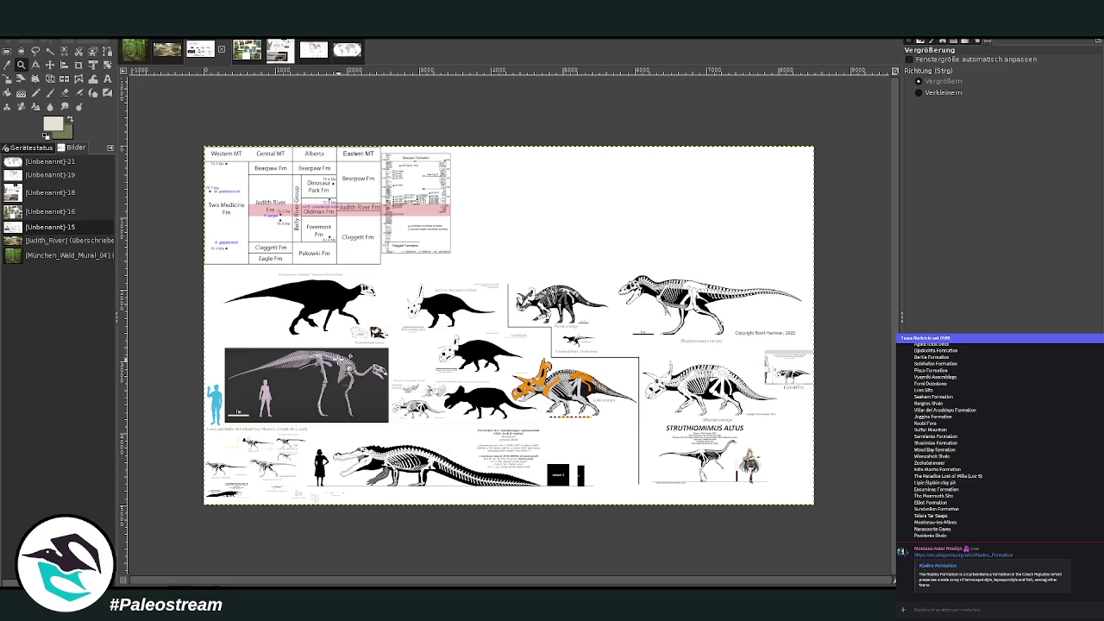
{"action": "left_click_drag", "start_coordinate": [409, 252], "coordinate": [692, 447]}
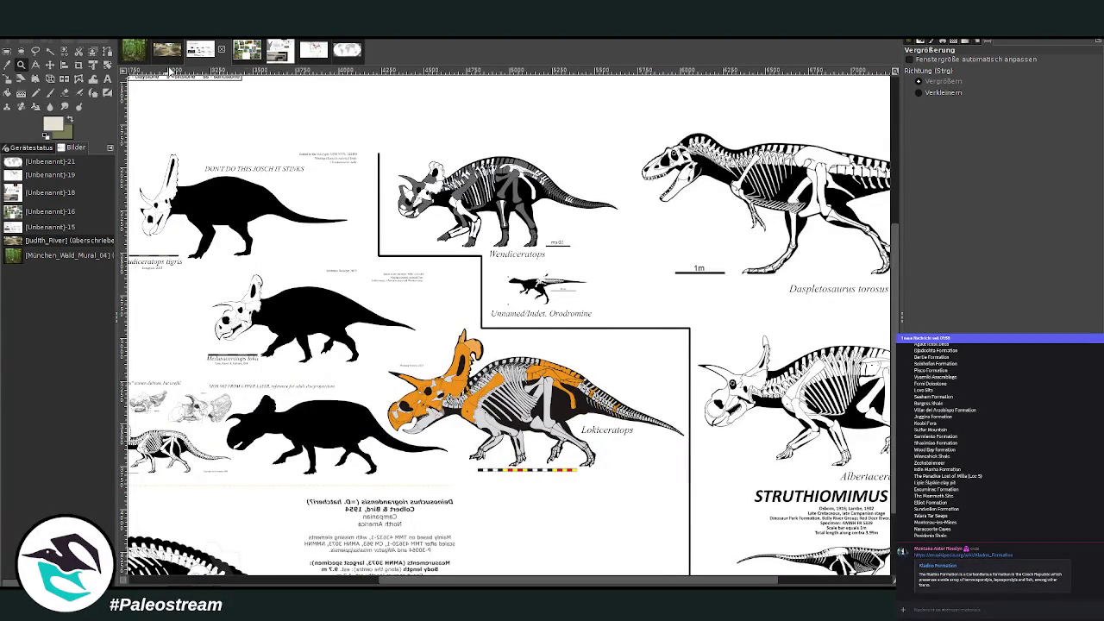
{"action": "left_click", "coordinate": [169, 52]}
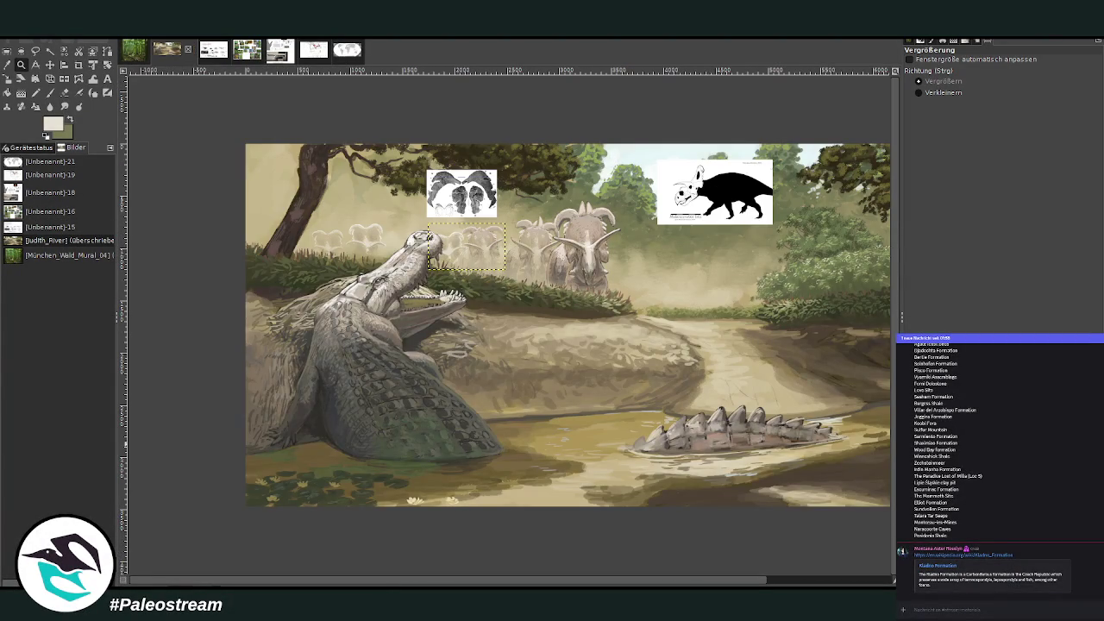
- Remove the skull and silhouette references, comparing the old brown sketch via undo and redo
{"action": "key", "text": "ctrl+h"}
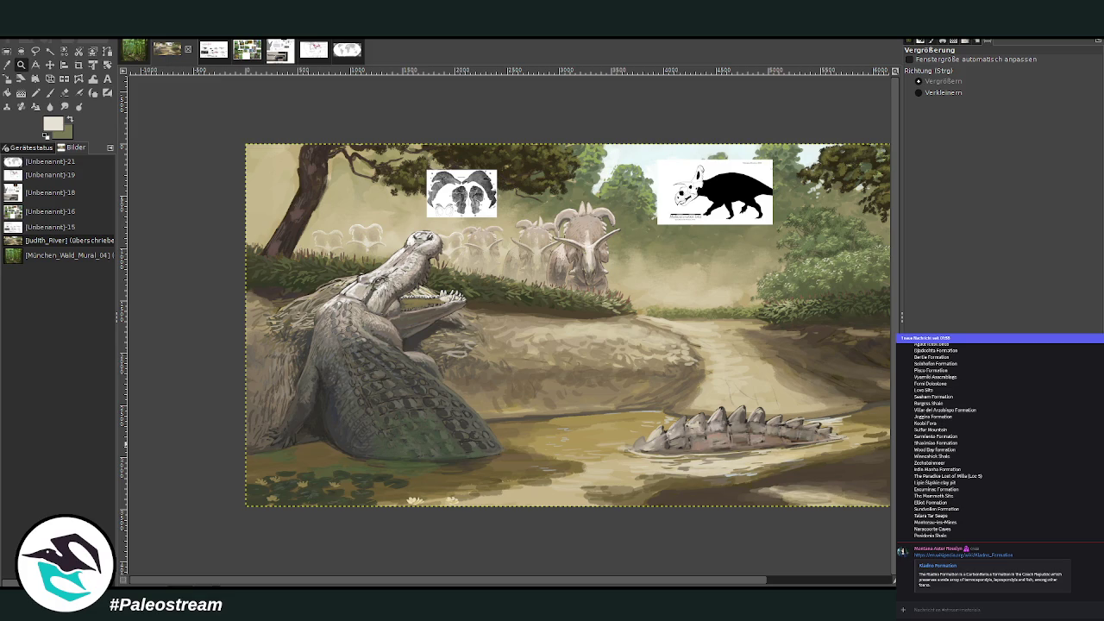
{"action": "key", "text": "ctrl+z"}
{"action": "key", "text": "ctrl+z"}
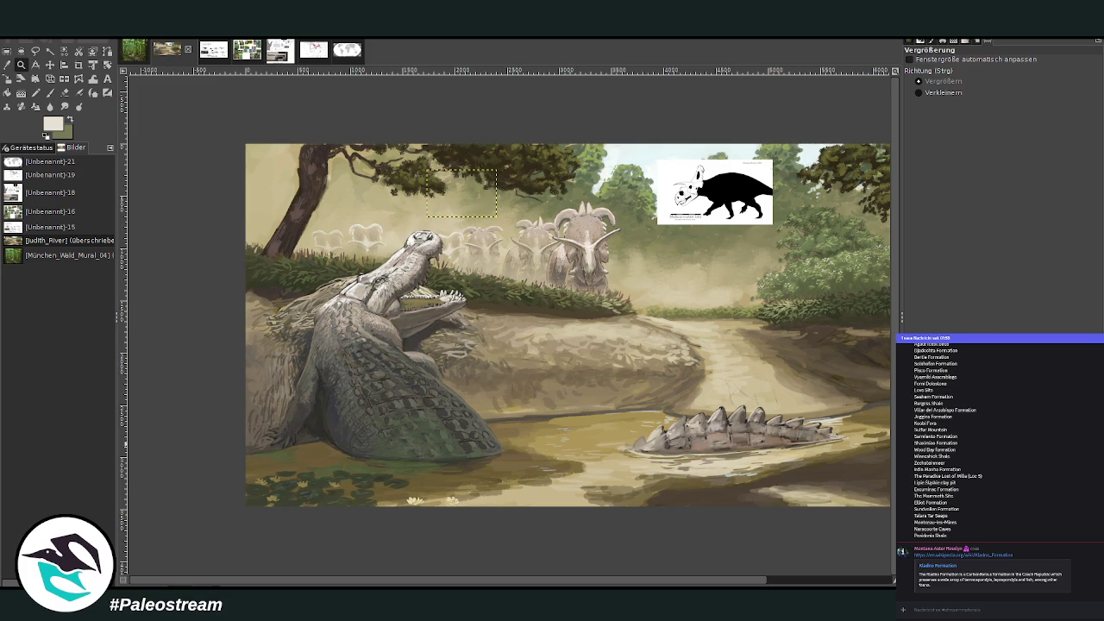
{"action": "key", "text": "ctrl+z"}
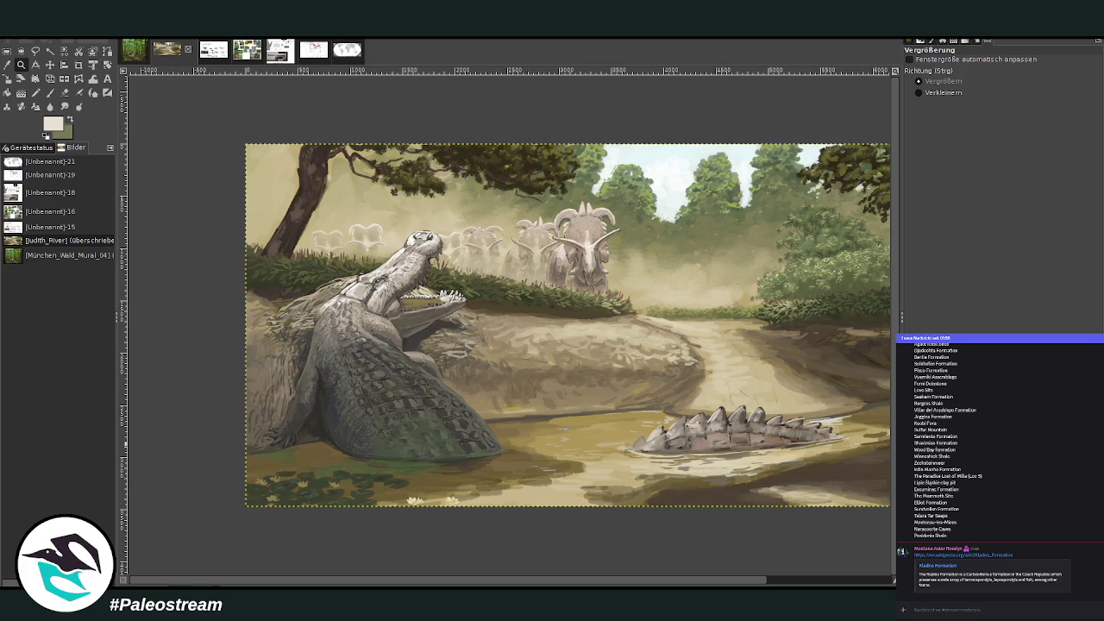
{"action": "scroll", "coordinate": [509, 325], "scroll_direction": "right", "scroll_amount": 3}
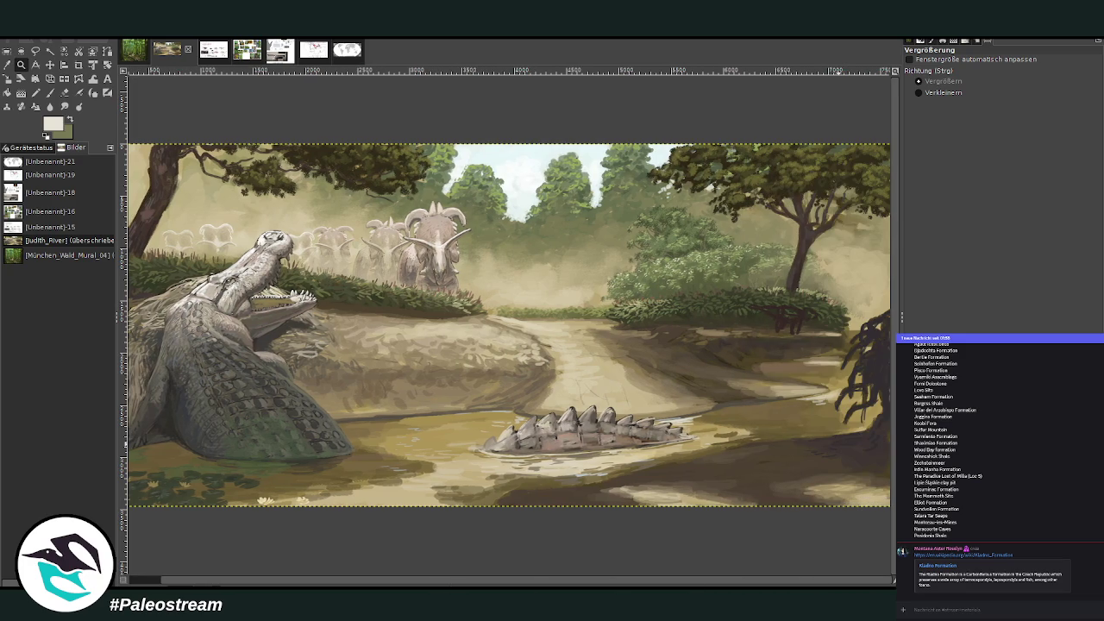
{"action": "key", "text": "ctrl+z"}
{"action": "key", "text": "ctrl+z"}
{"action": "key", "text": "ctrl+z"}
{"action": "key", "text": "ctrl+z"}
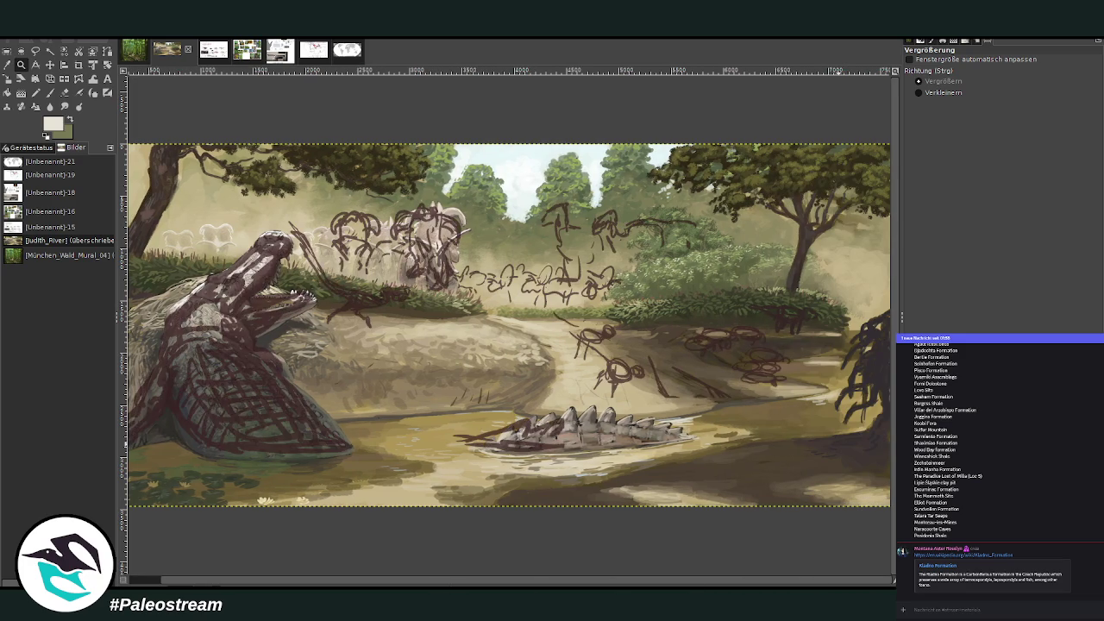
{"action": "key", "text": "ctrl+z"}
{"action": "key", "text": "ctrl+z"}
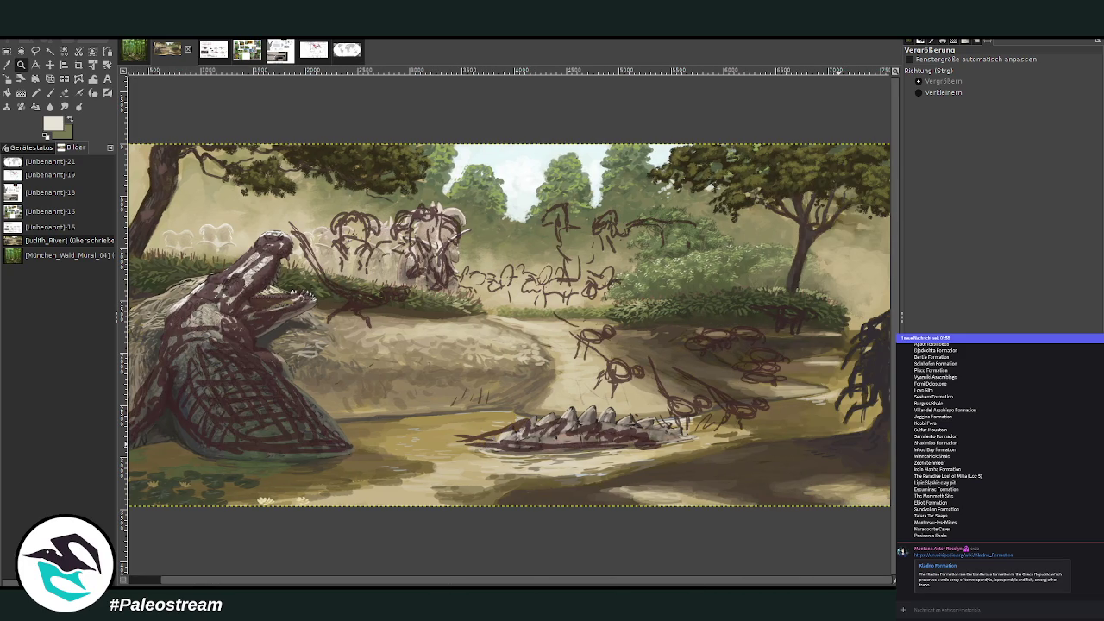
{"action": "key", "text": "ctrl+y"}
{"action": "key", "text": "ctrl+y"}
{"action": "key", "text": "ctrl+y"}
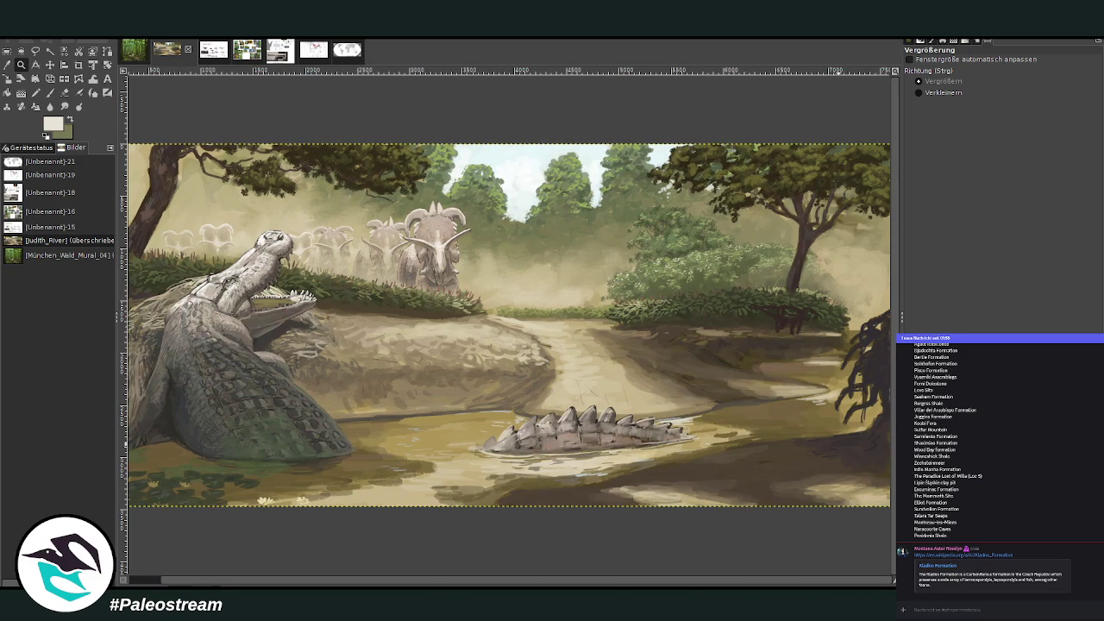
- Bring up the skeletal reference sheet and zoom in on the Brachylophosaurus skeleton panel
{"action": "left_click", "coordinate": [213, 50]}
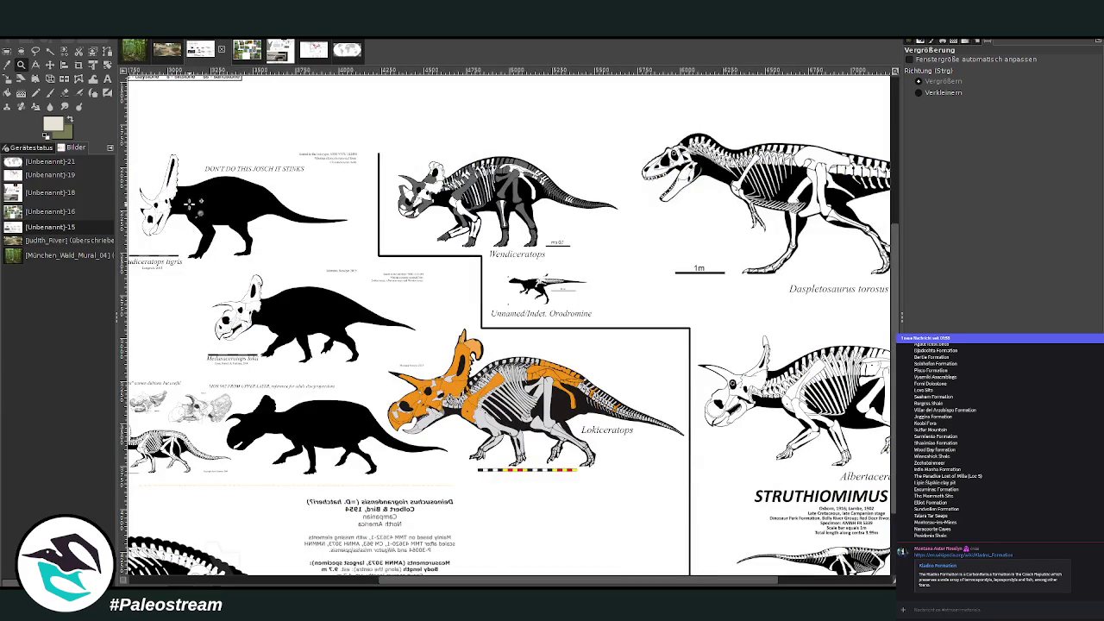
{"action": "scroll", "coordinate": [369, 576], "scroll_direction": "down", "scroll_amount": 3}
{"action": "scroll", "coordinate": [369, 576], "scroll_direction": "left", "scroll_amount": 1}
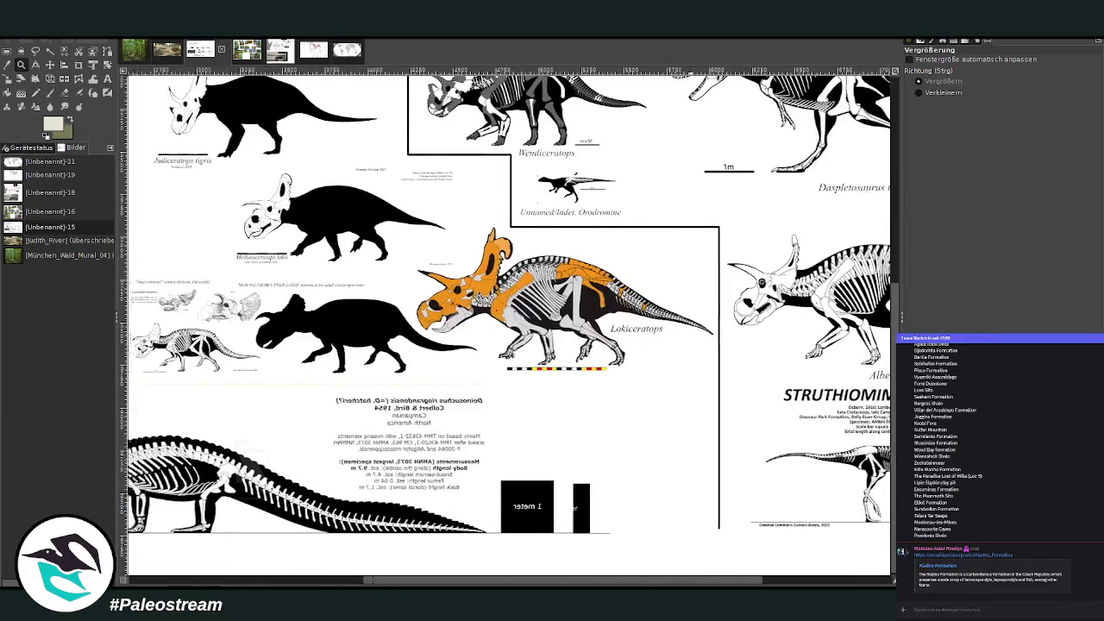
{"action": "scroll", "coordinate": [369, 576], "scroll_direction": "left", "scroll_amount": 10}
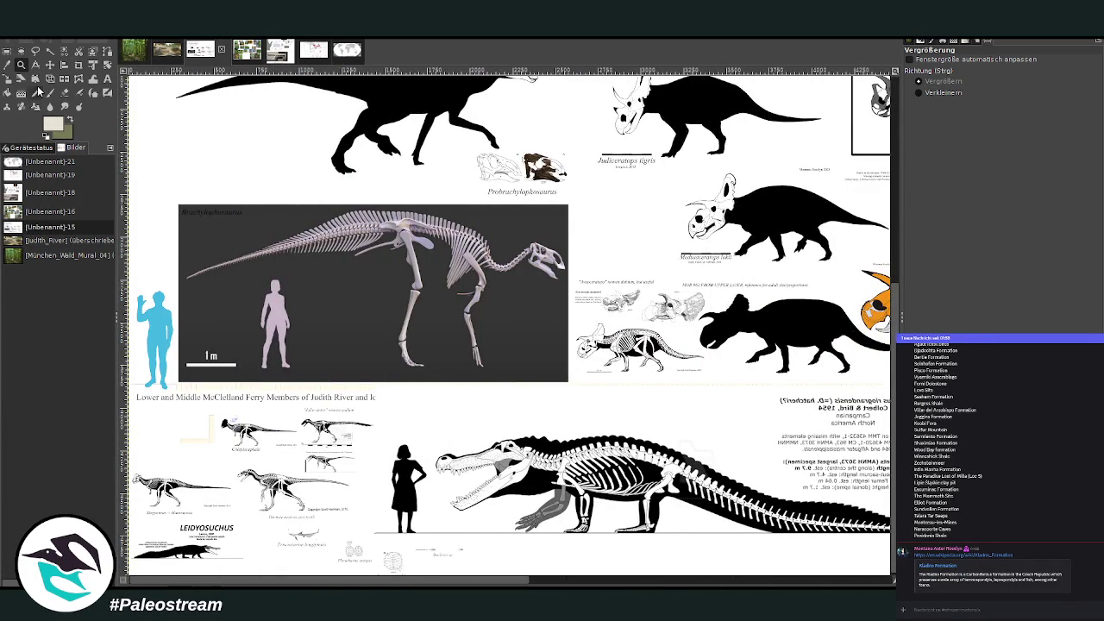
{"action": "left_click_drag", "start_coordinate": [201, 200], "coordinate": [470, 304]}
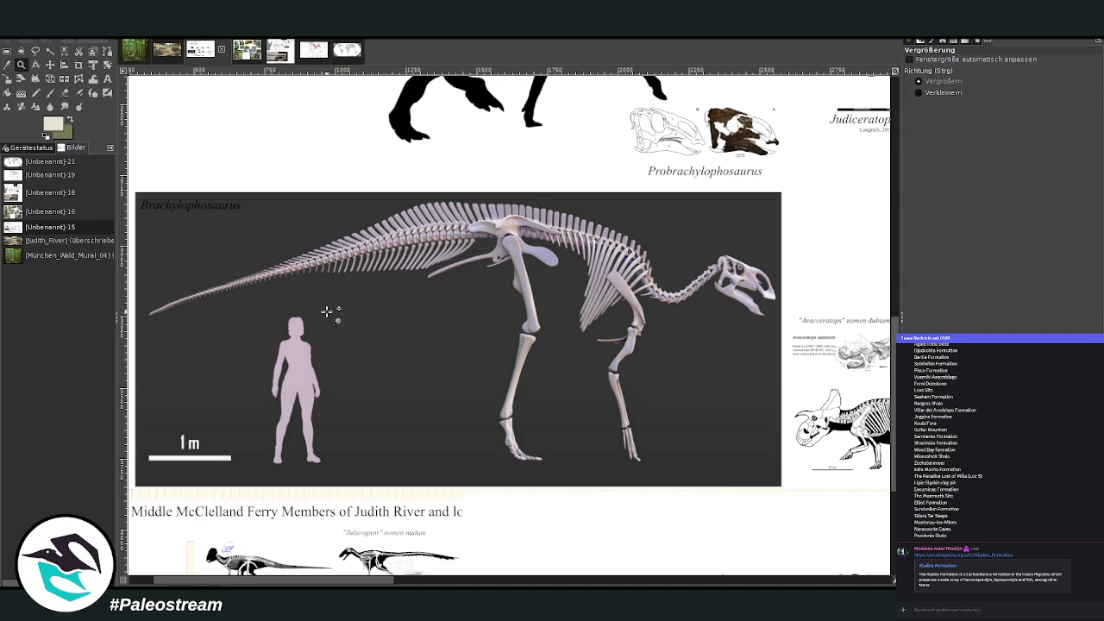
{"action": "key", "text": "m"}
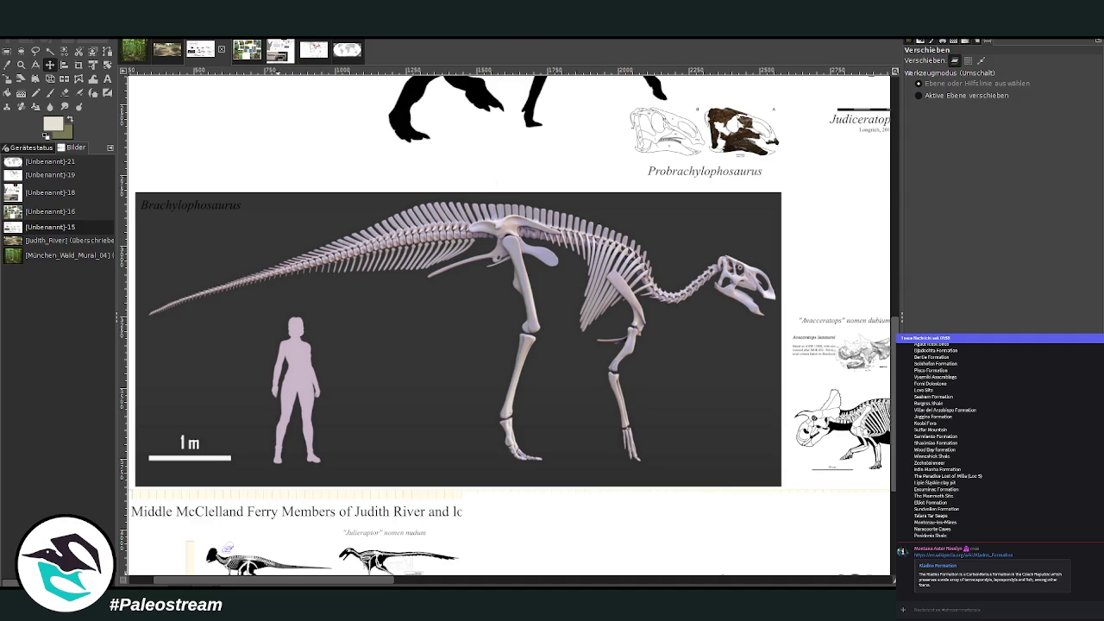
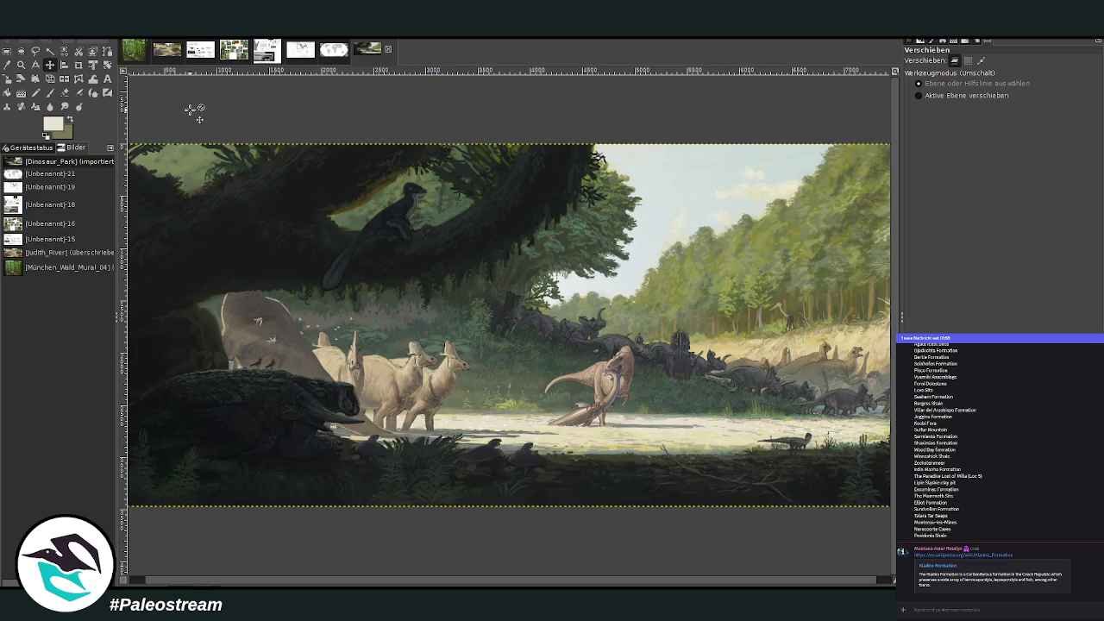
- Zoom the forest scene so the painting fills the window
{"action": "left_click", "coordinate": [21, 64]}
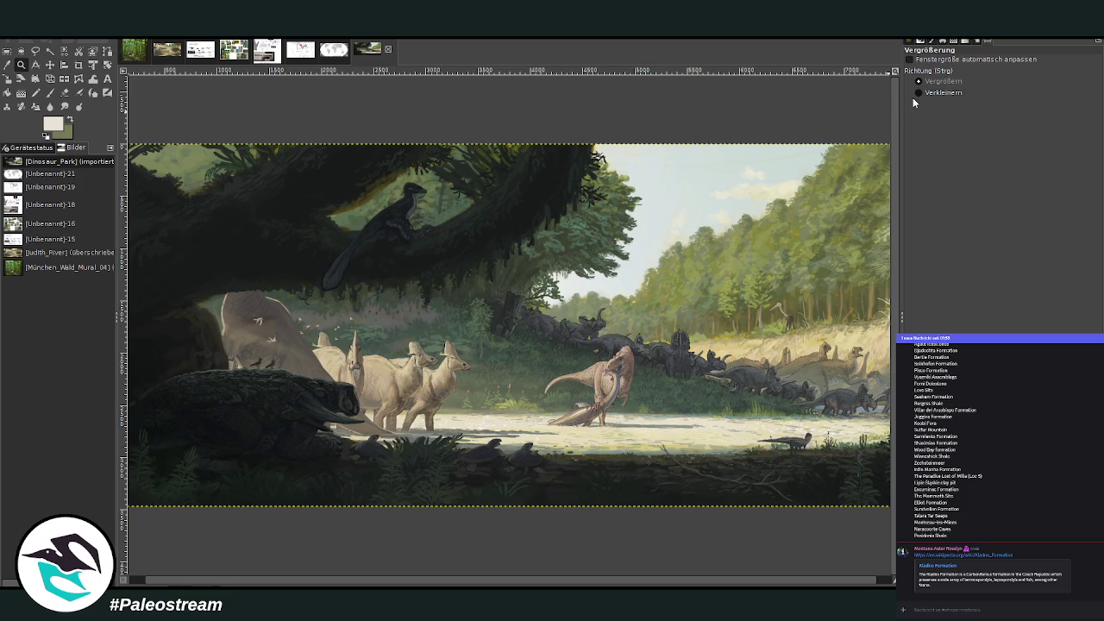
{"action": "left_click", "coordinate": [557, 276]}
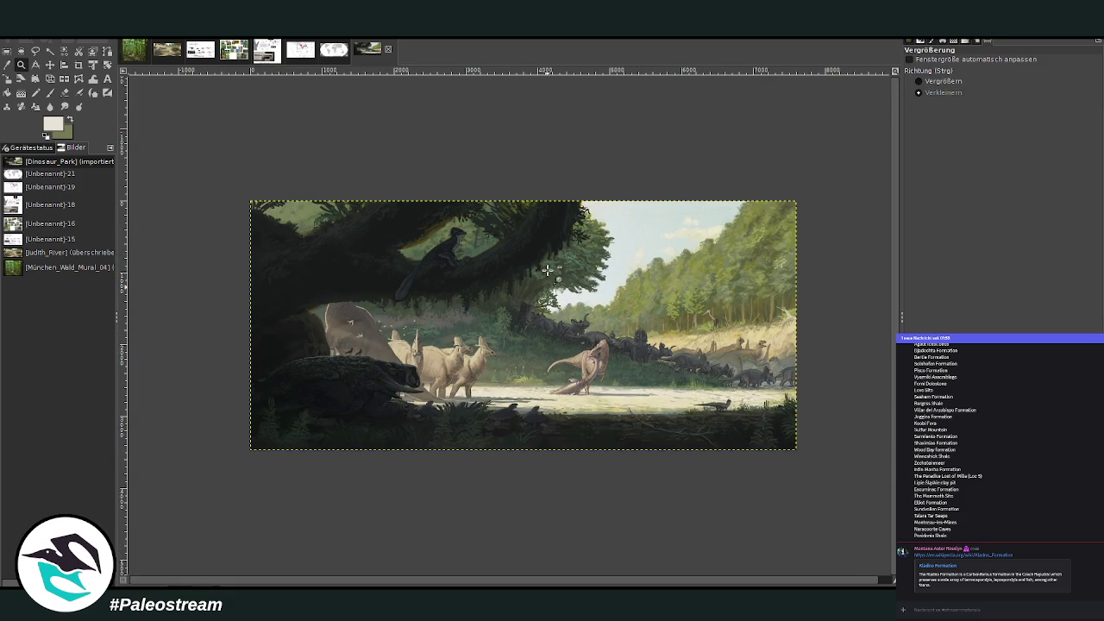
{"action": "left_click", "coordinate": [918, 81]}
{"action": "mouse_move", "coordinate": [245, 193]}
{"action": "left_mouse_down"}
{"action": "mouse_move", "coordinate": [725, 443]}
{"action": "mouse_move", "coordinate": [802, 462]}
{"action": "left_mouse_up"}
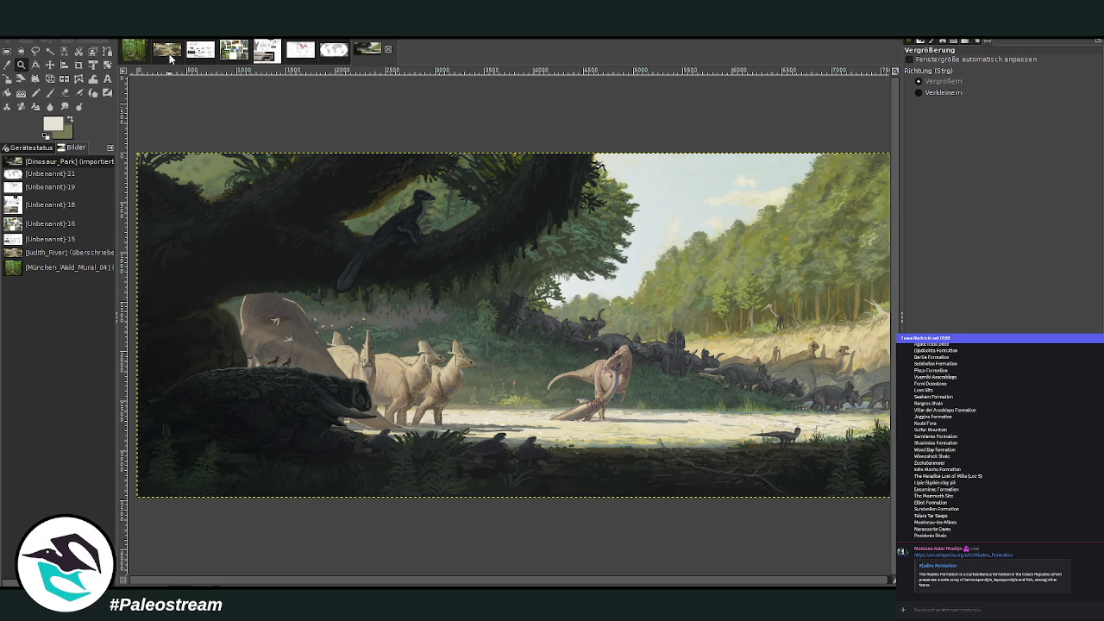
- Switch to the crocodile river scene and zoom it to fill the window
{"action": "left_click", "coordinate": [170, 56]}
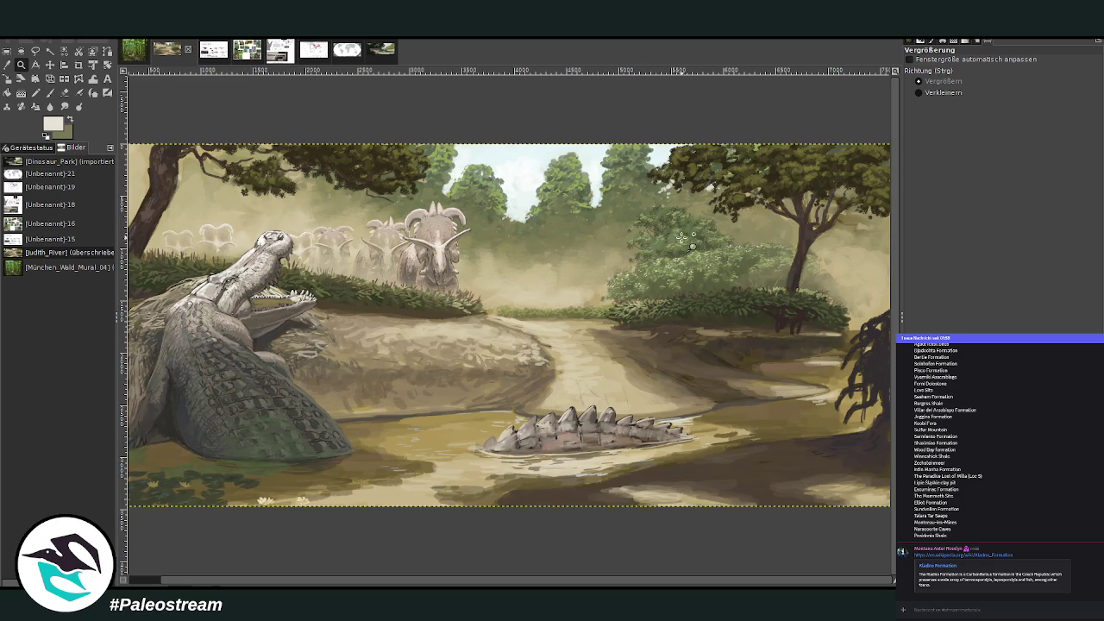
{"action": "left_click", "coordinate": [919, 92]}
{"action": "left_click", "coordinate": [645, 247]}
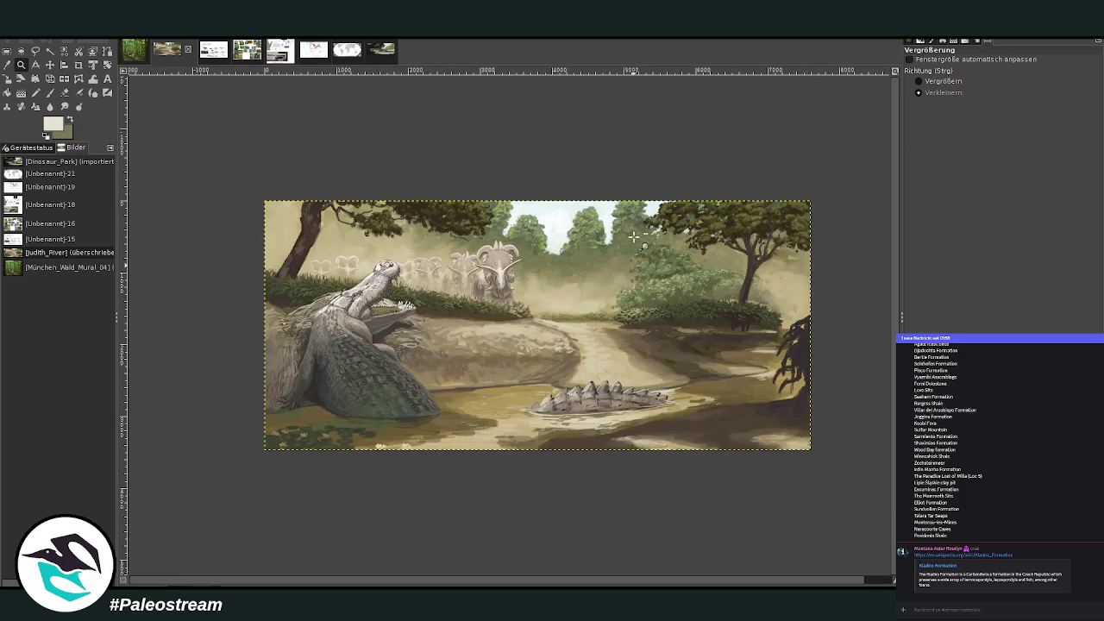
{"action": "left_click", "coordinate": [940, 81]}
{"action": "left_click_drag", "start_coordinate": [263, 197], "coordinate": [817, 452]}
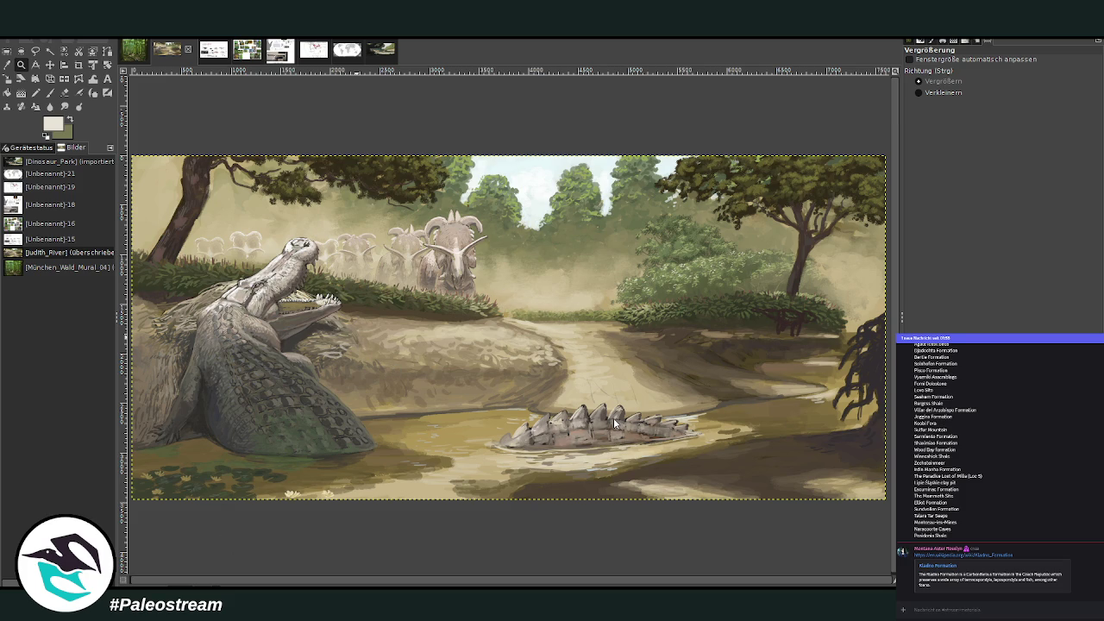
- Paste the copied sketch and move it above the horned dinosaurs
{"action": "key", "text": "ctrl+v"}
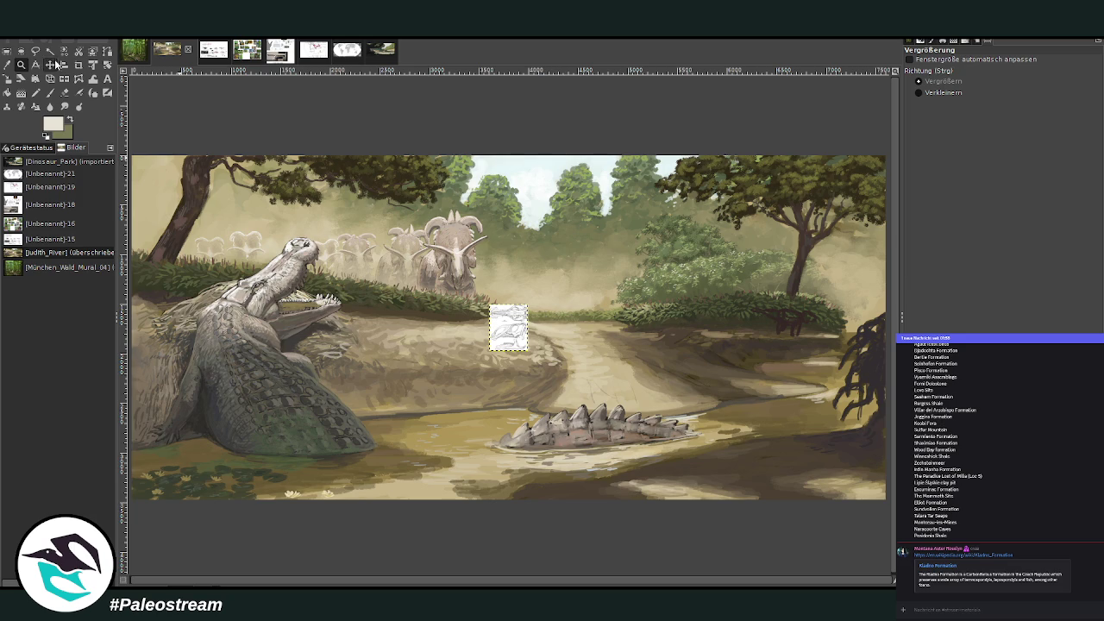
{"action": "left_click", "coordinate": [50, 64]}
{"action": "left_click_drag", "start_coordinate": [506, 333], "coordinate": [424, 206]}
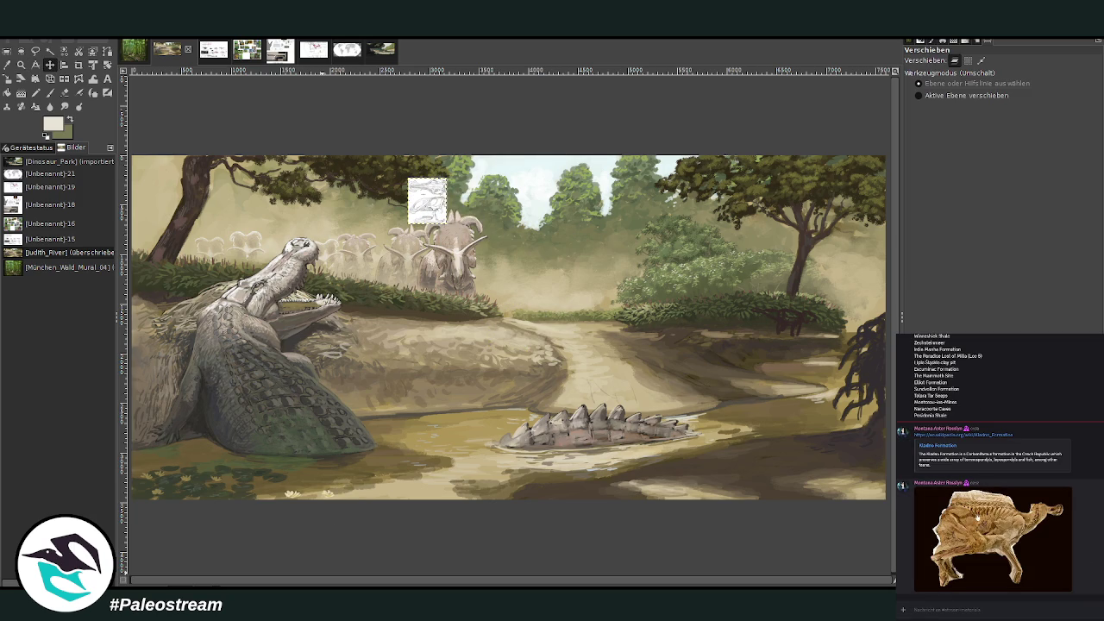
- Copy the fossil photo shared in the chat
{"action": "left_click", "coordinate": [979, 518]}
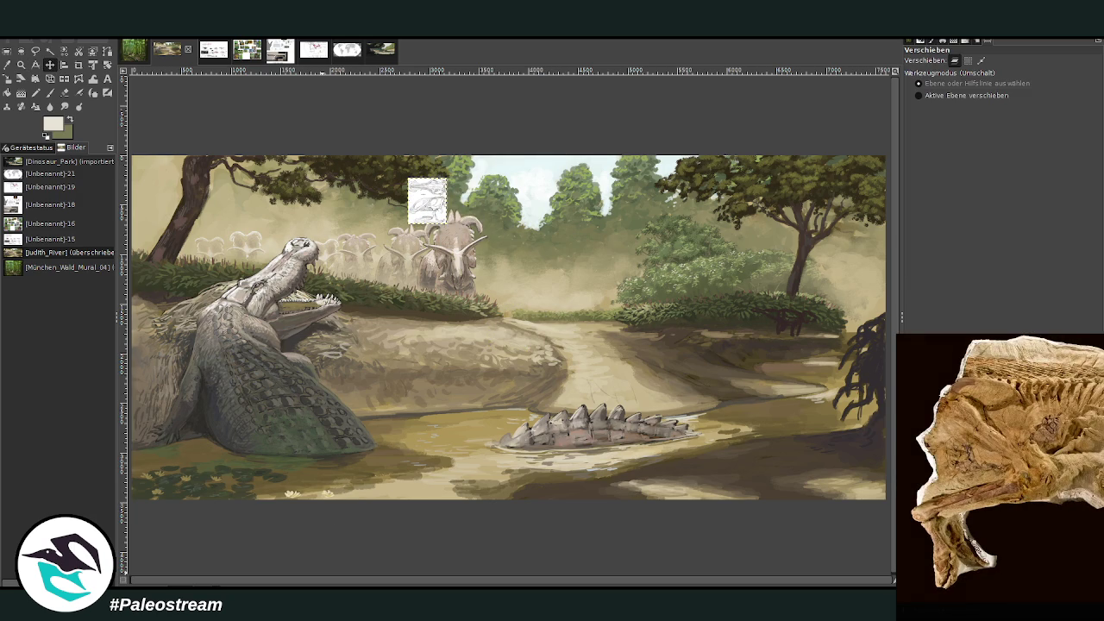
{"action": "key", "text": "Escape"}
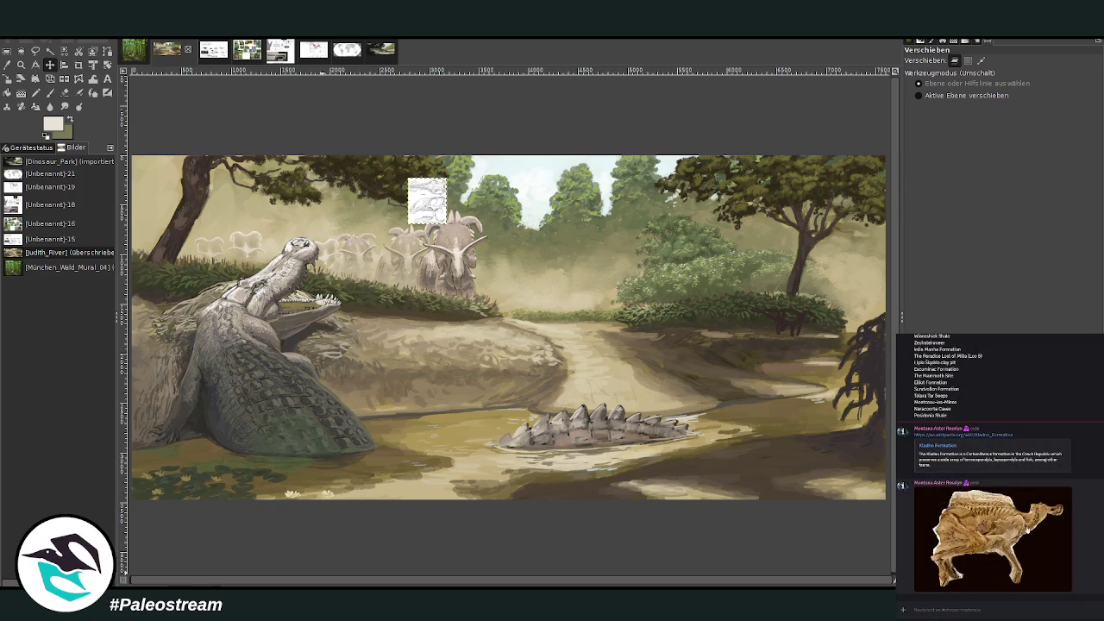
{"action": "left_click", "coordinate": [1031, 519]}
{"action": "left_click", "coordinate": [1062, 446]}
{"action": "right_click", "coordinate": [1075, 456]}
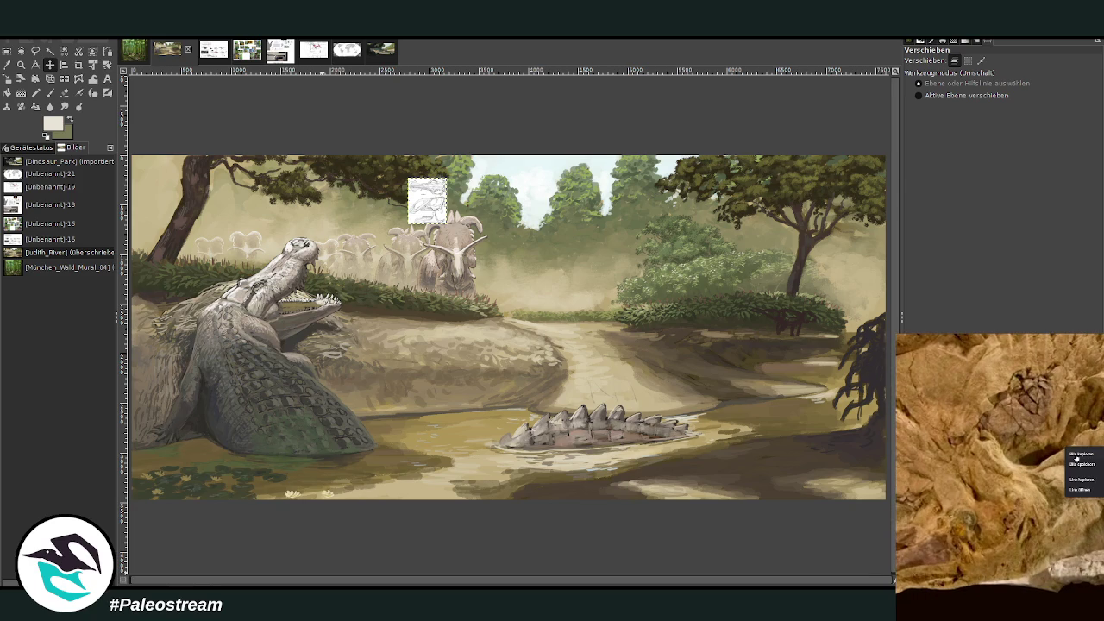
{"action": "left_click", "coordinate": [1077, 455]}
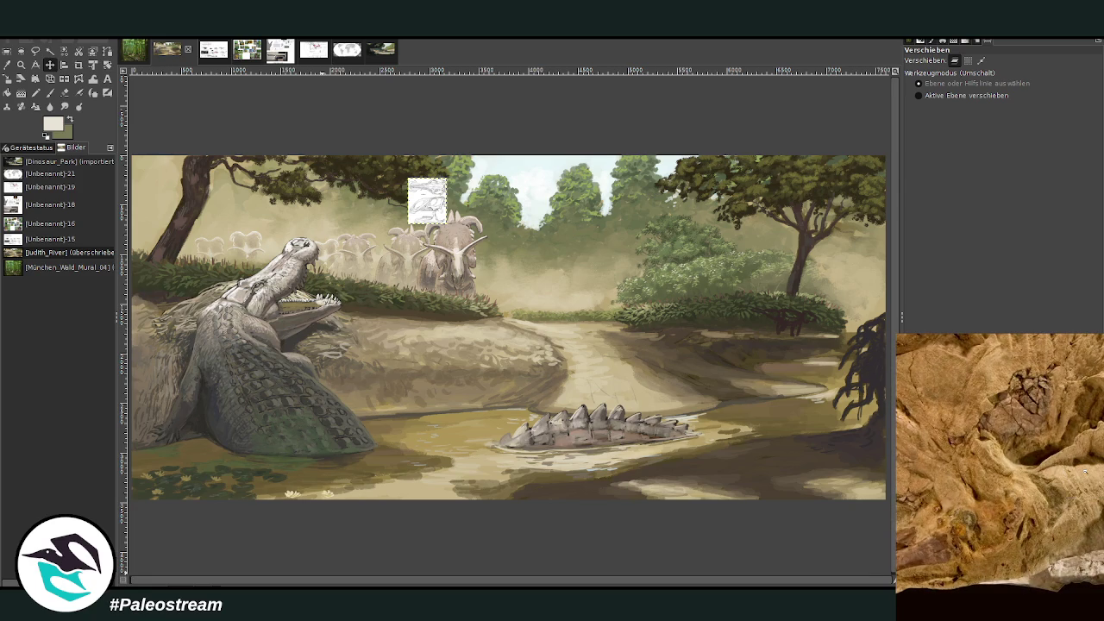
{"action": "left_click", "coordinate": [1084, 473]}
{"action": "key", "text": "Escape"}
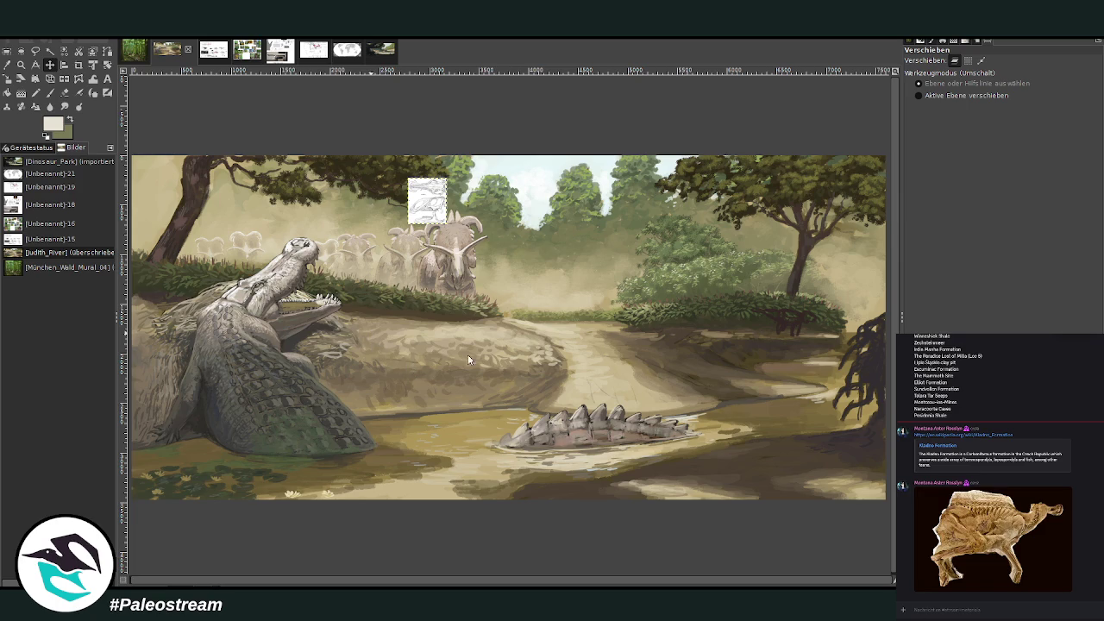
- Paste the fossil photo as a new image and zoom in on its body and neck
{"action": "key", "text": "ctrl+shift+v"}
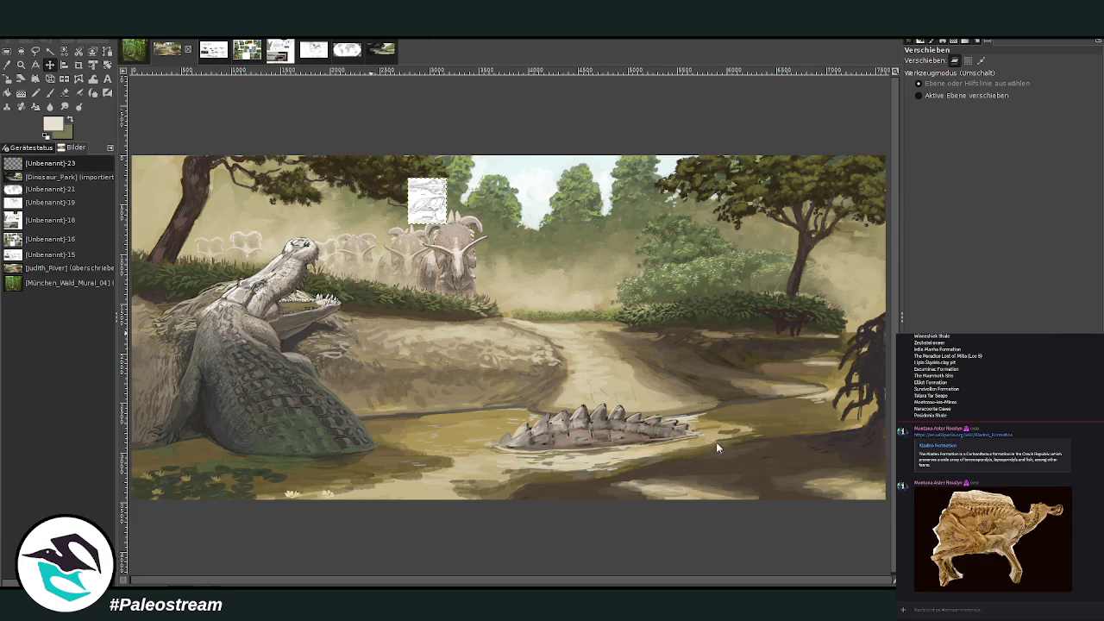
{"action": "left_click", "coordinate": [22, 66]}
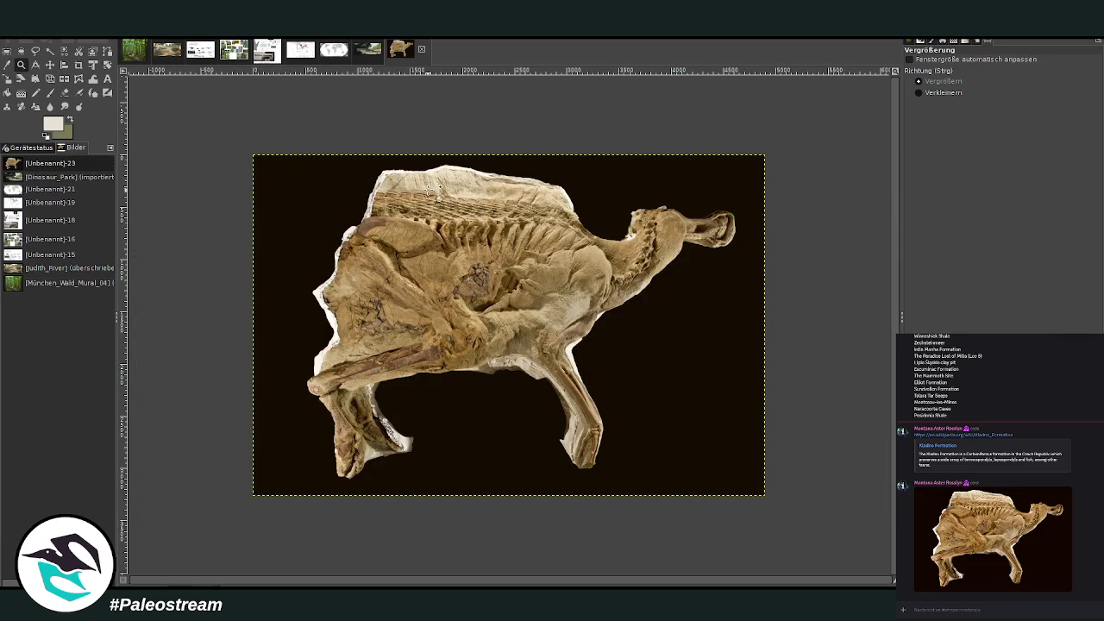
{"action": "left_click_drag", "start_coordinate": [357, 167], "coordinate": [704, 365]}
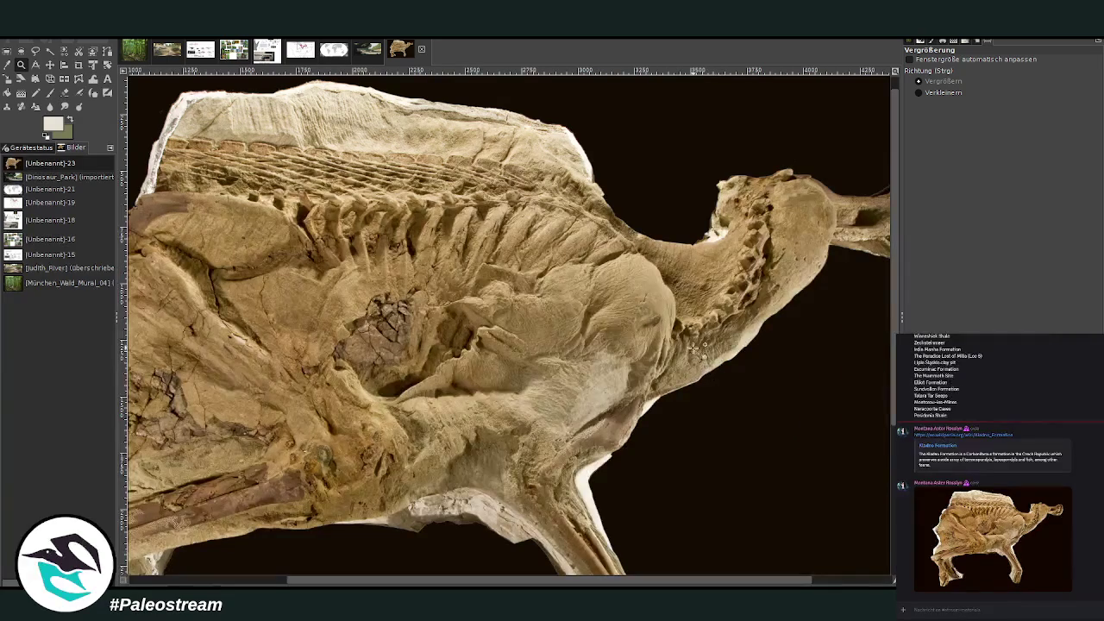
{"action": "left_click_drag", "start_coordinate": [226, 250], "coordinate": [740, 439]}
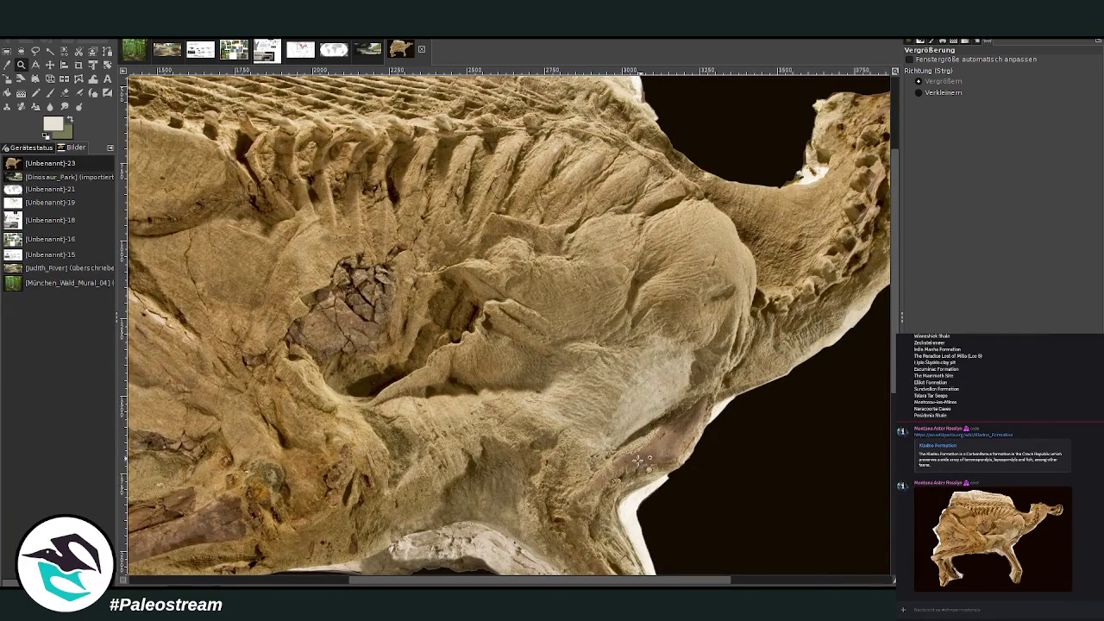
{"action": "scroll", "coordinate": [640, 580], "scroll_direction": "left", "scroll_amount": 2}
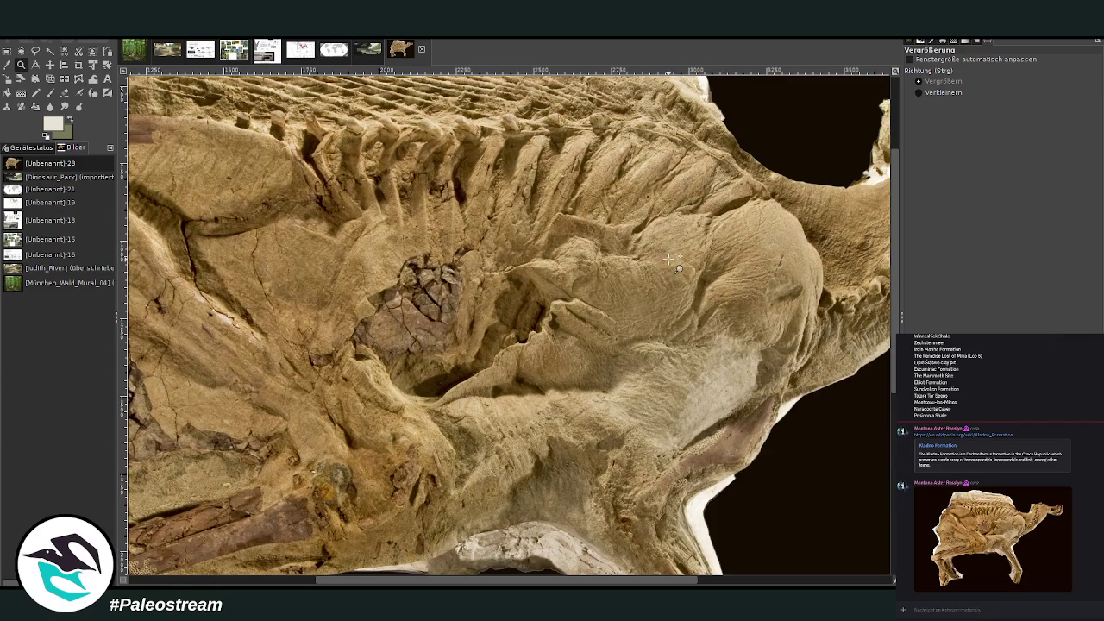
{"action": "key", "text": "minus"}
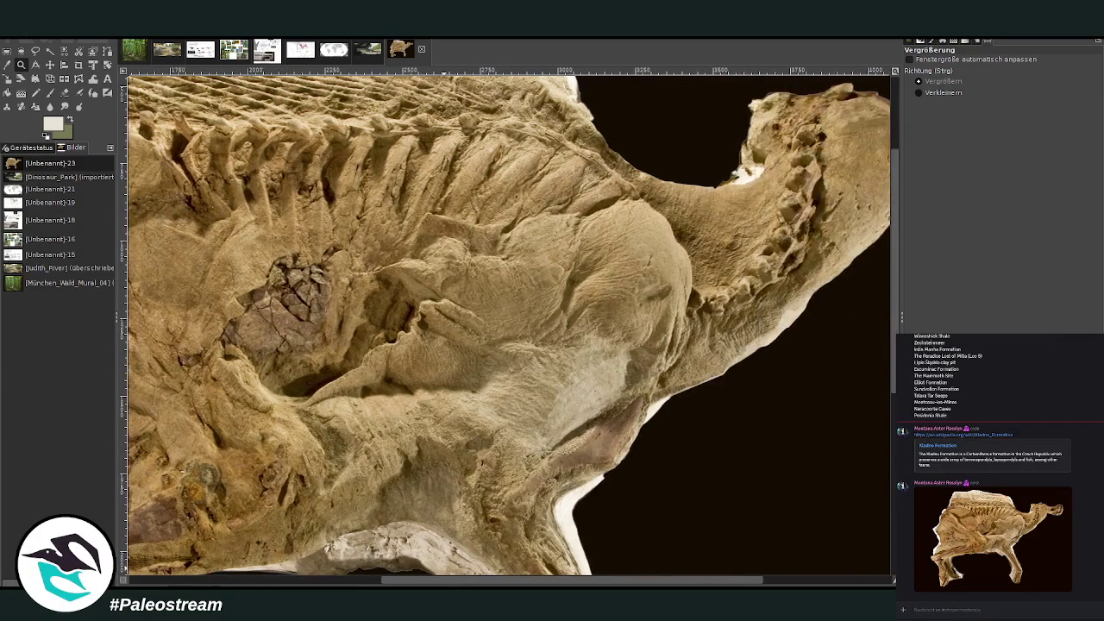
{"action": "left_click_drag", "start_coordinate": [303, 172], "coordinate": [786, 474]}
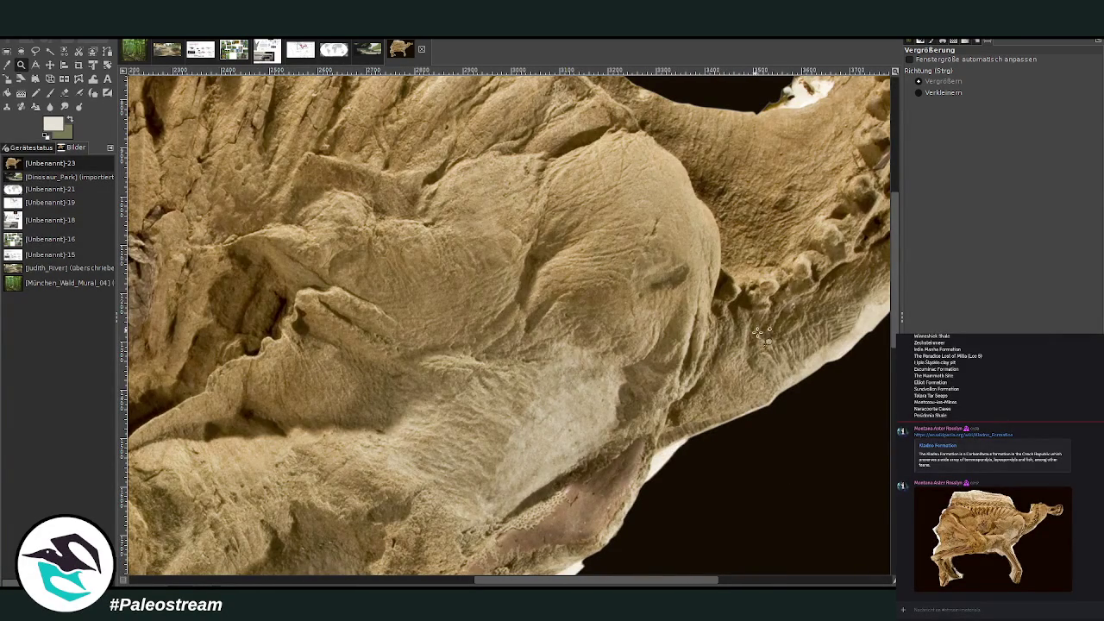
{"action": "scroll", "coordinate": [704, 187], "scroll_direction": "up", "scroll_amount": 5}
{"action": "left_click", "coordinate": [703, 187]}
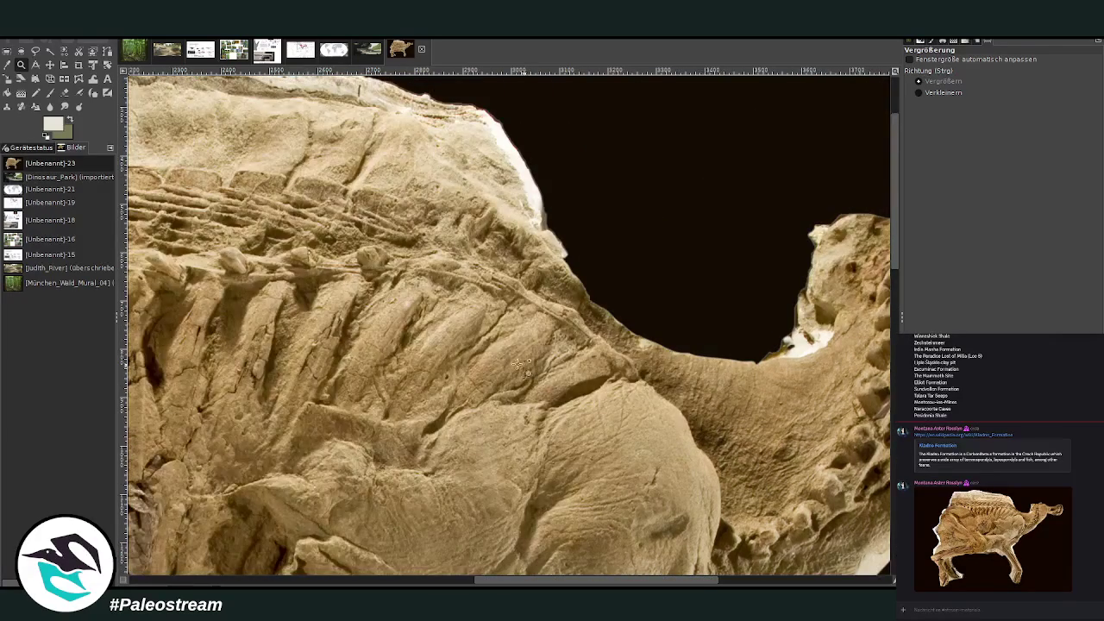
- Pan across the fossil's jaw, ribs and skull, then zoom out to the whole photo
{"action": "left_click_drag", "start_coordinate": [523, 581], "coordinate": [444, 584]}
{"action": "scroll", "coordinate": [543, 456], "scroll_direction": "left", "scroll_amount": 10}
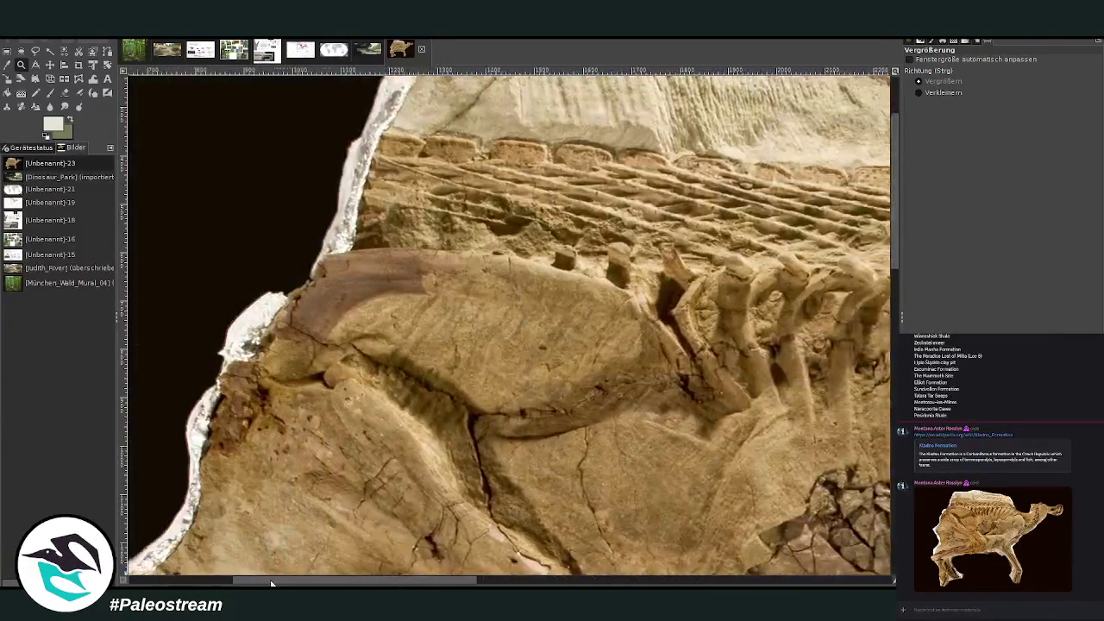
{"action": "scroll", "coordinate": [535, 453], "scroll_direction": "left", "scroll_amount": 1}
{"action": "scroll", "coordinate": [535, 450], "scroll_direction": "down", "scroll_amount": 3}
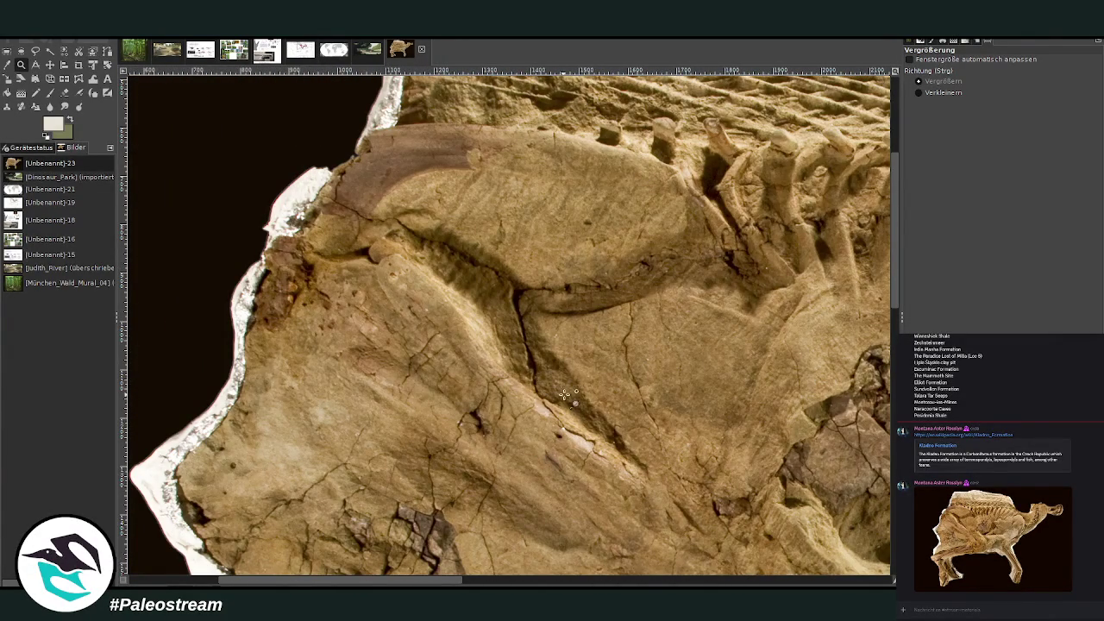
{"action": "scroll", "coordinate": [500, 362], "scroll_direction": "down", "scroll_amount": 5}
{"action": "scroll", "coordinate": [498, 367], "scroll_direction": "down", "scroll_amount": 2}
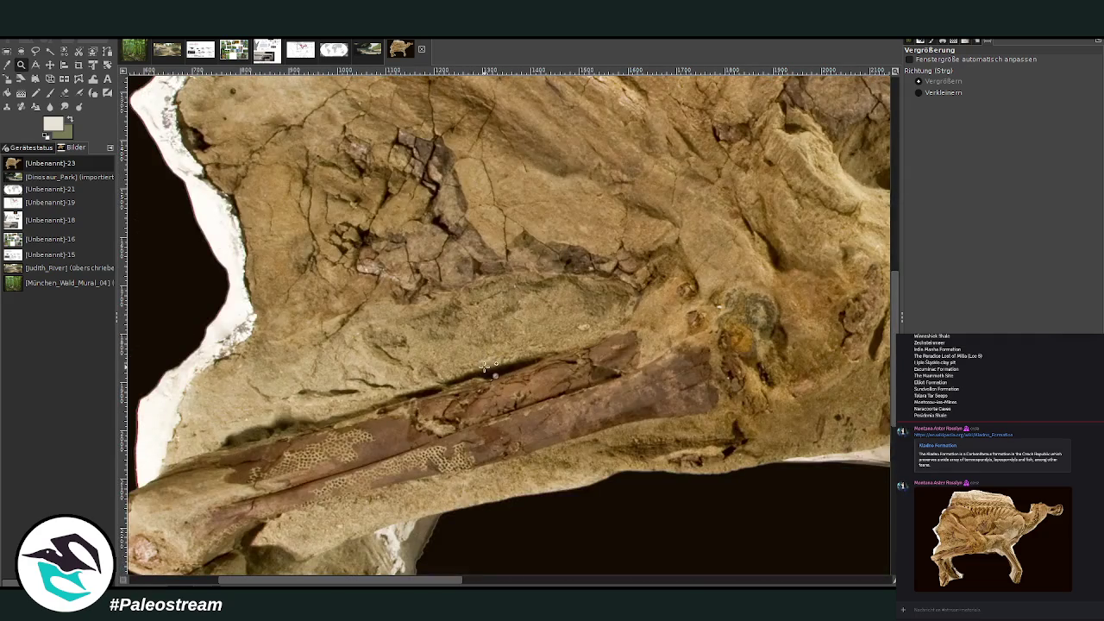
{"action": "scroll", "coordinate": [487, 366], "scroll_direction": "down", "scroll_amount": 3}
{"action": "scroll", "coordinate": [401, 336], "scroll_direction": "down", "scroll_amount": 3}
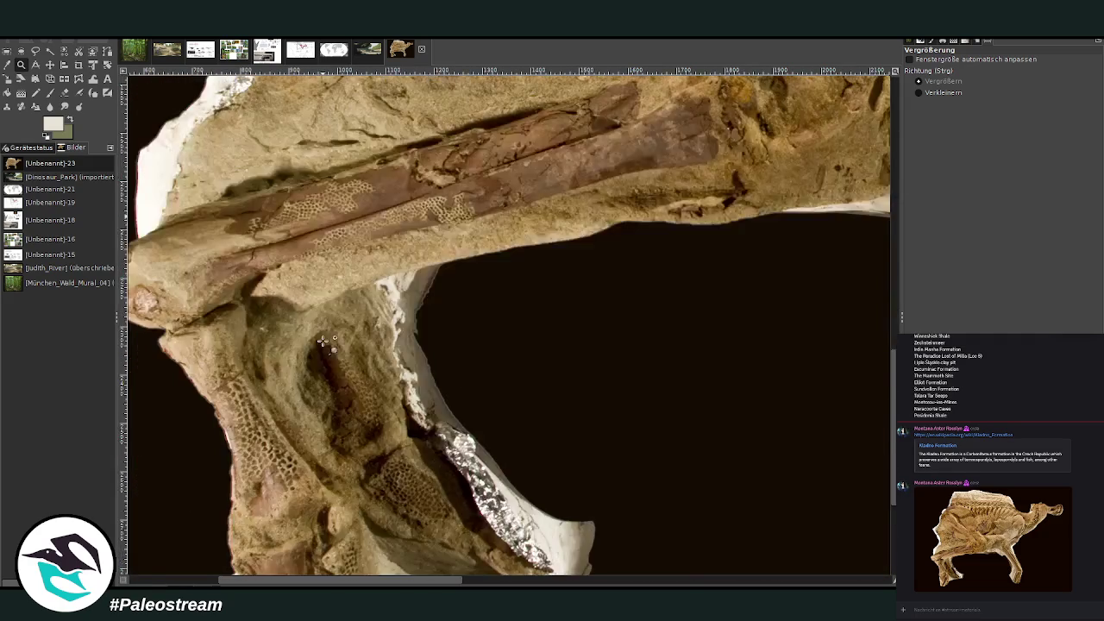
{"action": "scroll", "coordinate": [371, 341], "scroll_direction": "down", "scroll_amount": 6}
{"action": "scroll", "coordinate": [259, 205], "scroll_direction": "up", "scroll_amount": 3}
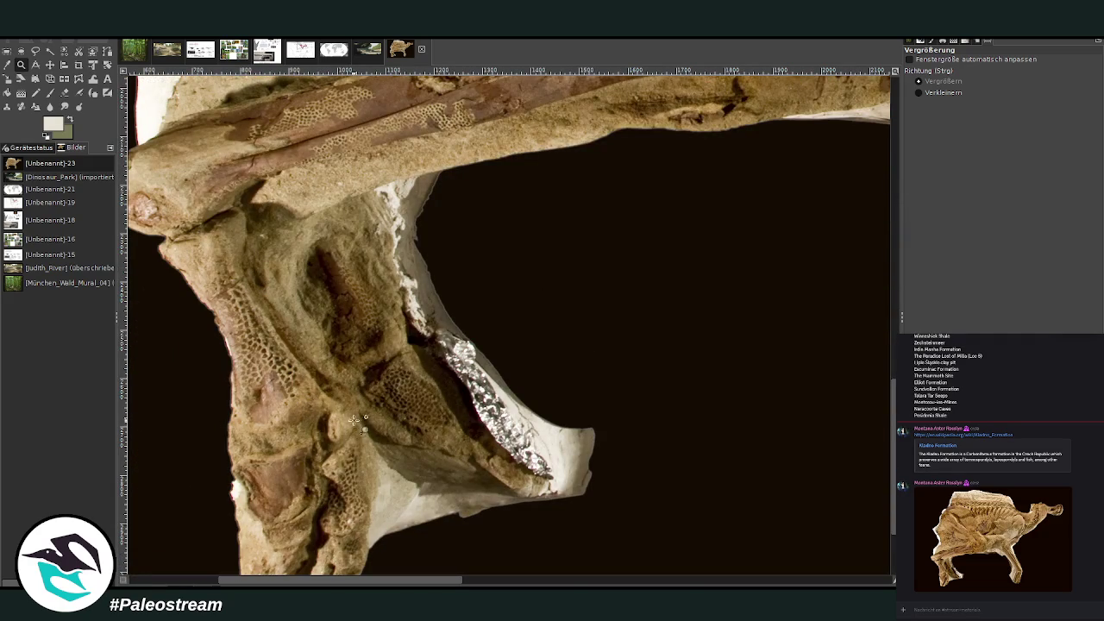
{"action": "scroll", "coordinate": [342, 330], "scroll_direction": "up", "scroll_amount": 10}
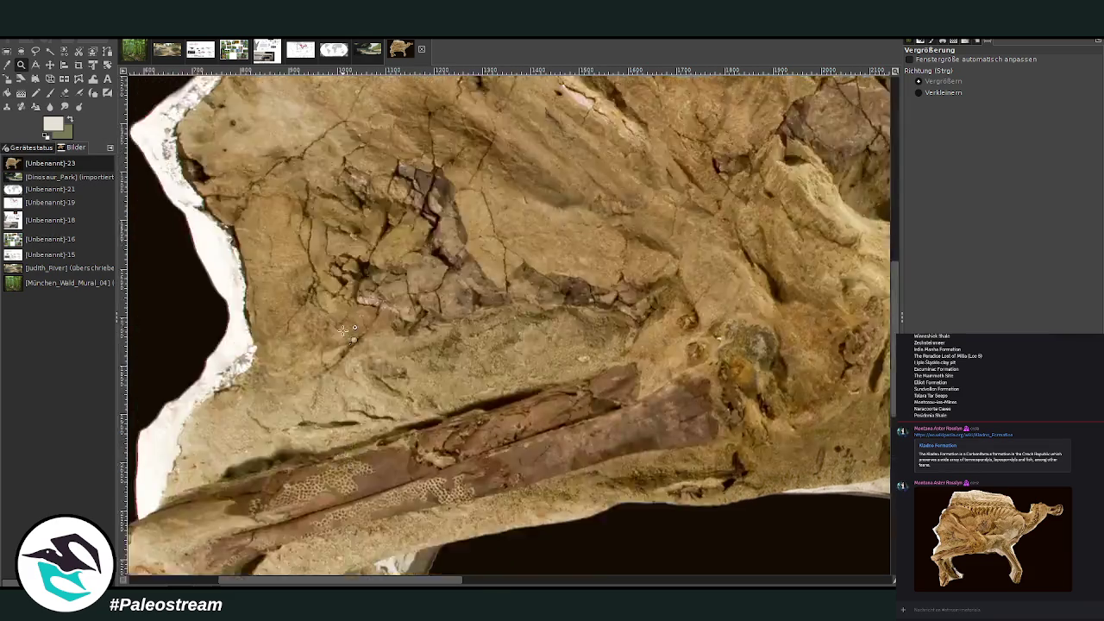
{"action": "scroll", "coordinate": [343, 330], "scroll_direction": "right", "scroll_amount": 5}
{"action": "scroll", "coordinate": [509, 325], "scroll_direction": "right", "scroll_amount": 10}
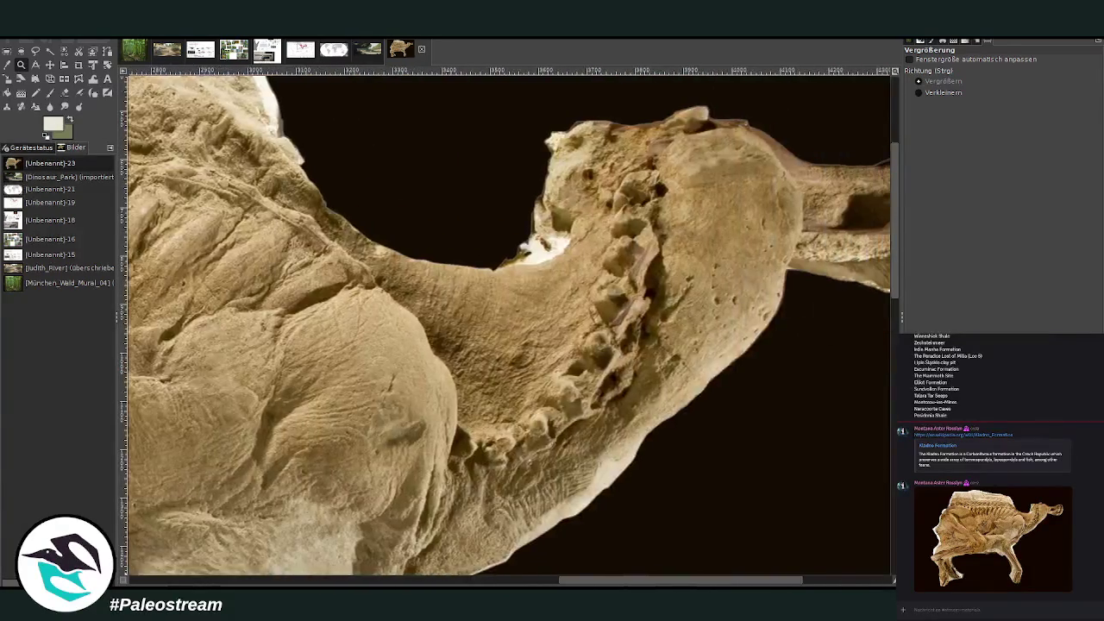
{"action": "scroll", "coordinate": [509, 325], "scroll_direction": "right", "scroll_amount": 2}
{"action": "scroll", "coordinate": [629, 465], "scroll_direction": "left", "scroll_amount": 2}
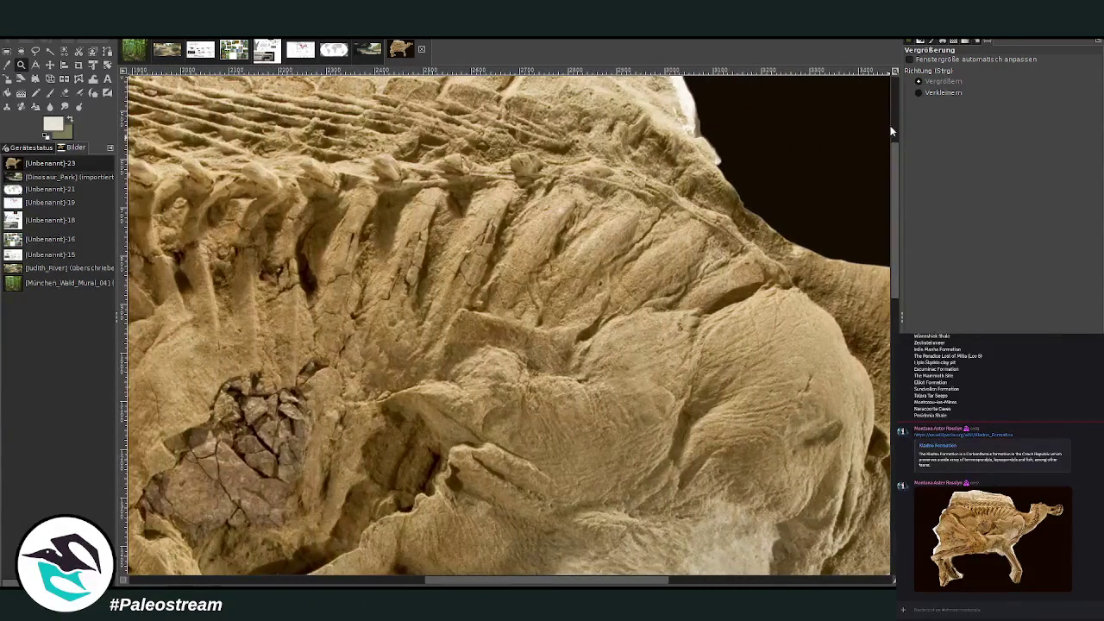
{"action": "left_click", "coordinate": [942, 92]}
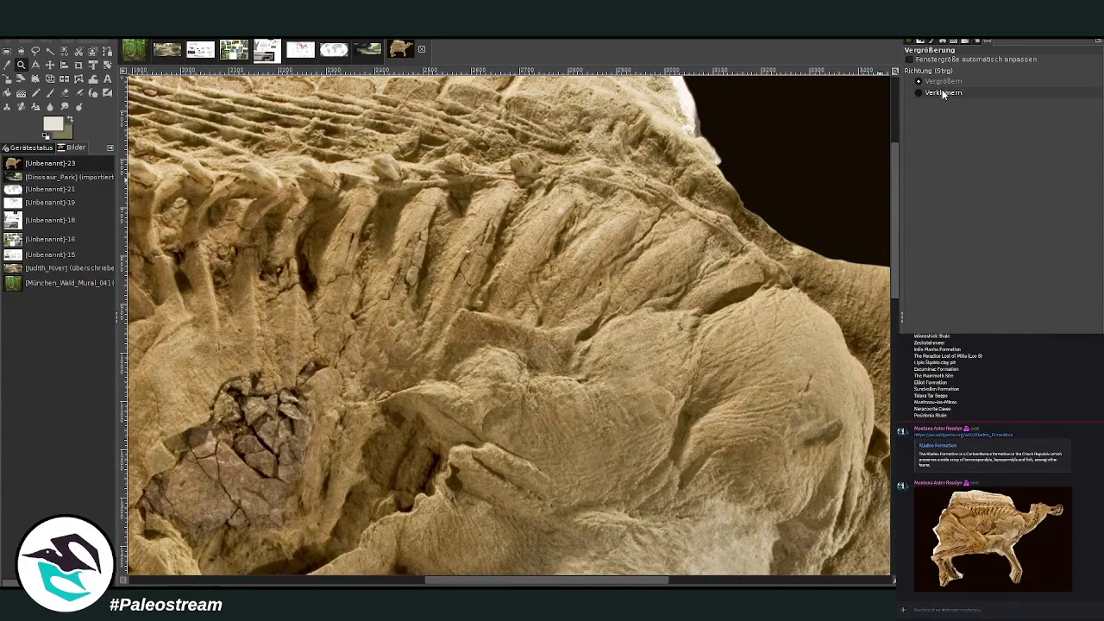
{"action": "left_click", "coordinate": [621, 343]}
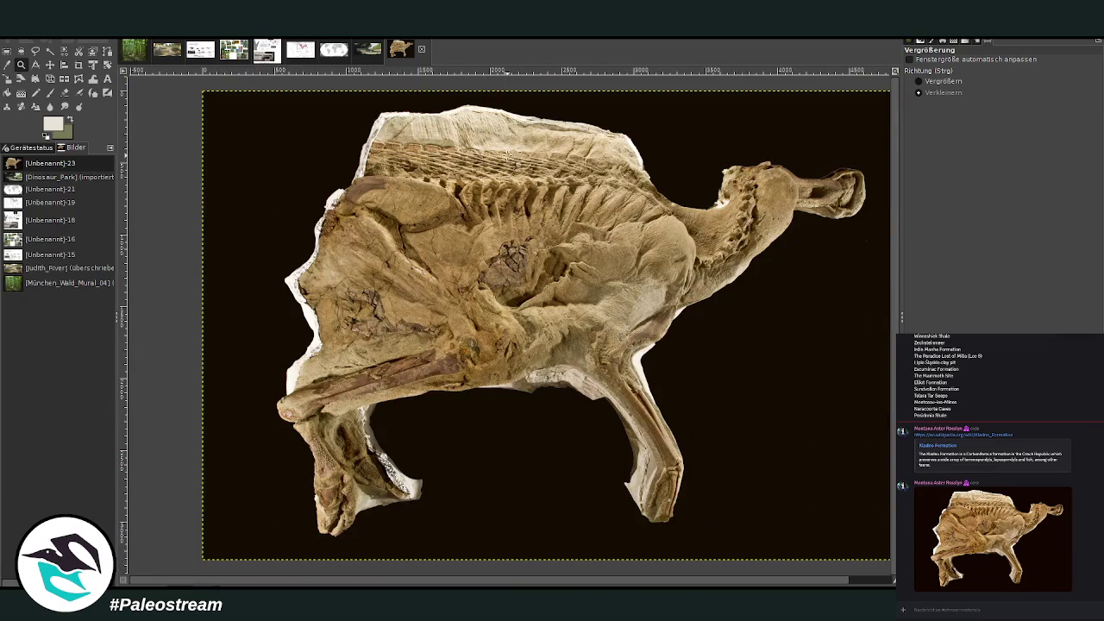
- Select the skeleton chart on the Brachylophosaurus reference sheet
{"action": "left_click", "coordinate": [295, 53]}
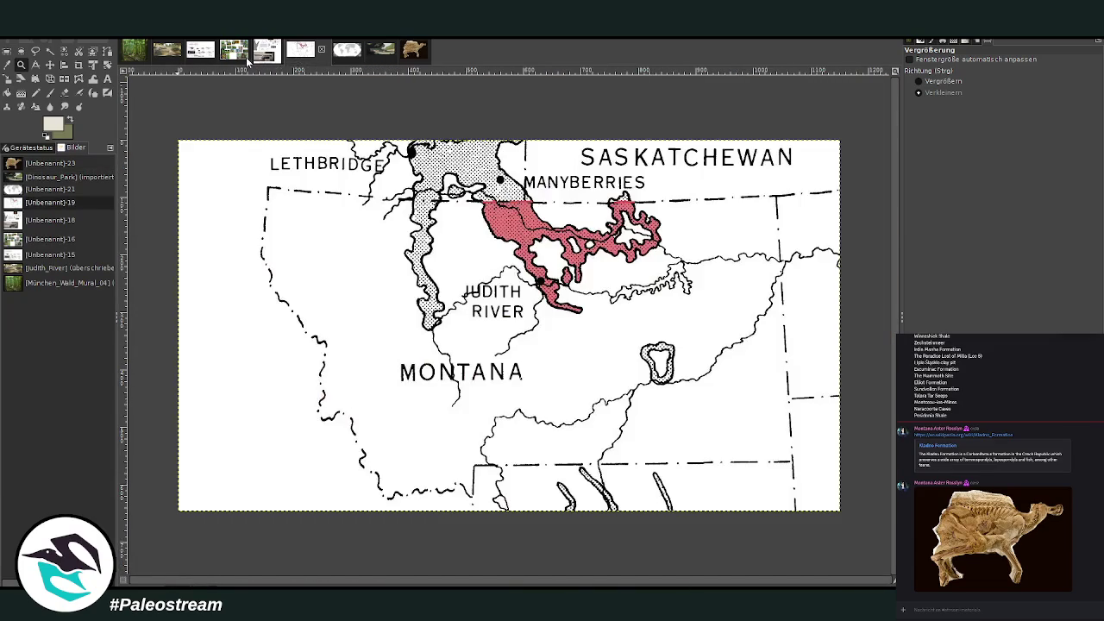
{"action": "left_click", "coordinate": [265, 55]}
{"action": "left_click", "coordinate": [234, 54]}
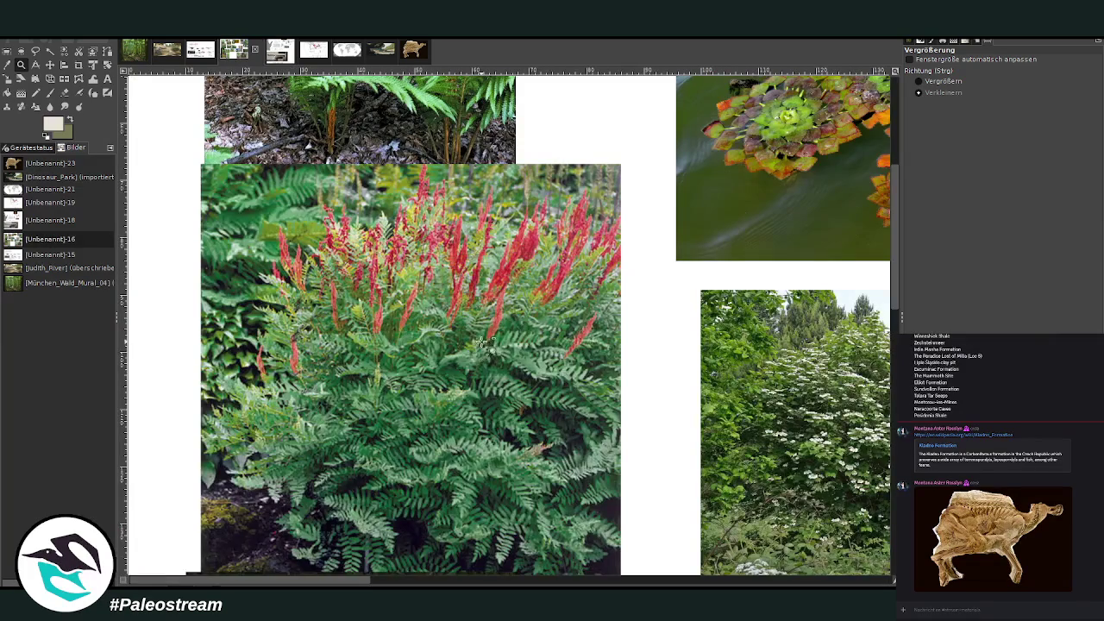
{"action": "left_click", "coordinate": [200, 50]}
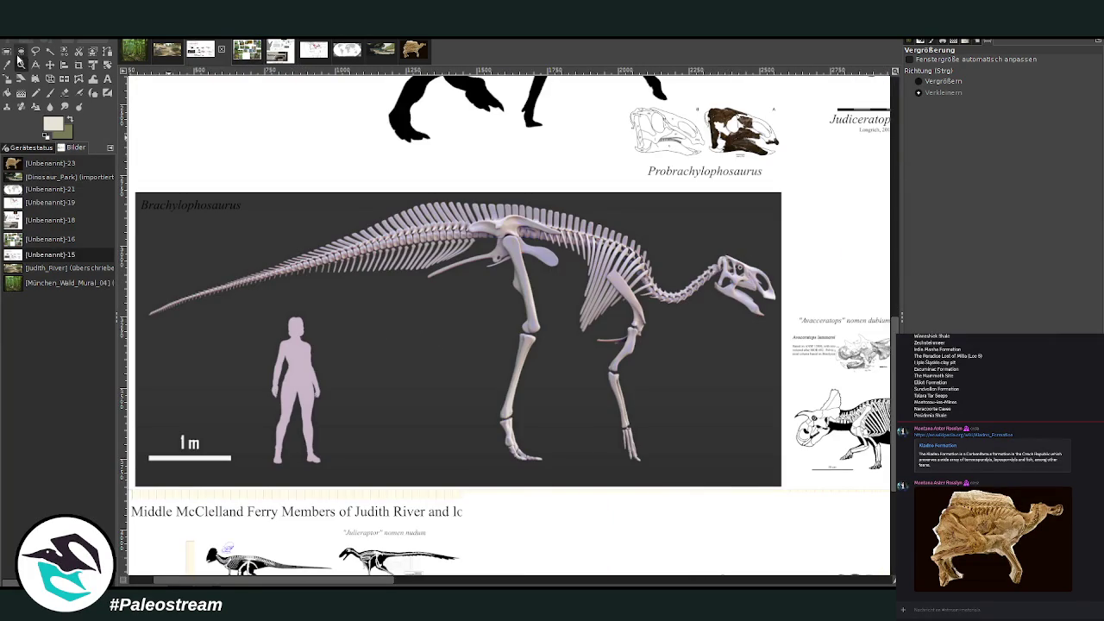
{"action": "left_click", "coordinate": [7, 51]}
{"action": "left_click_drag", "start_coordinate": [137, 185], "coordinate": [789, 489]}
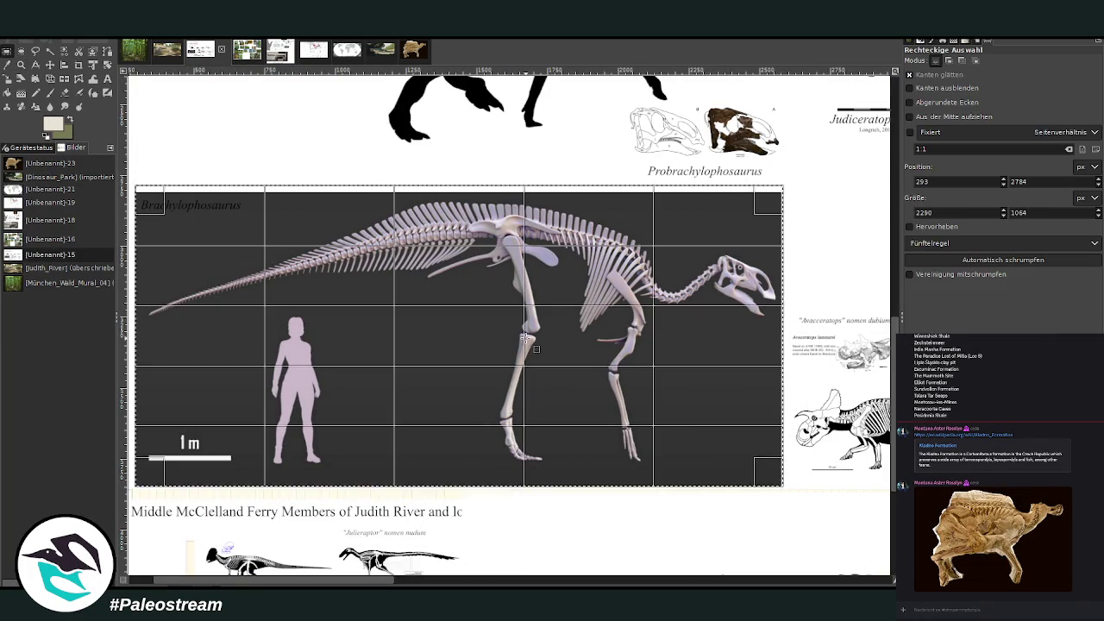
{"action": "left_click_drag", "start_coordinate": [789, 489], "coordinate": [783, 485]}
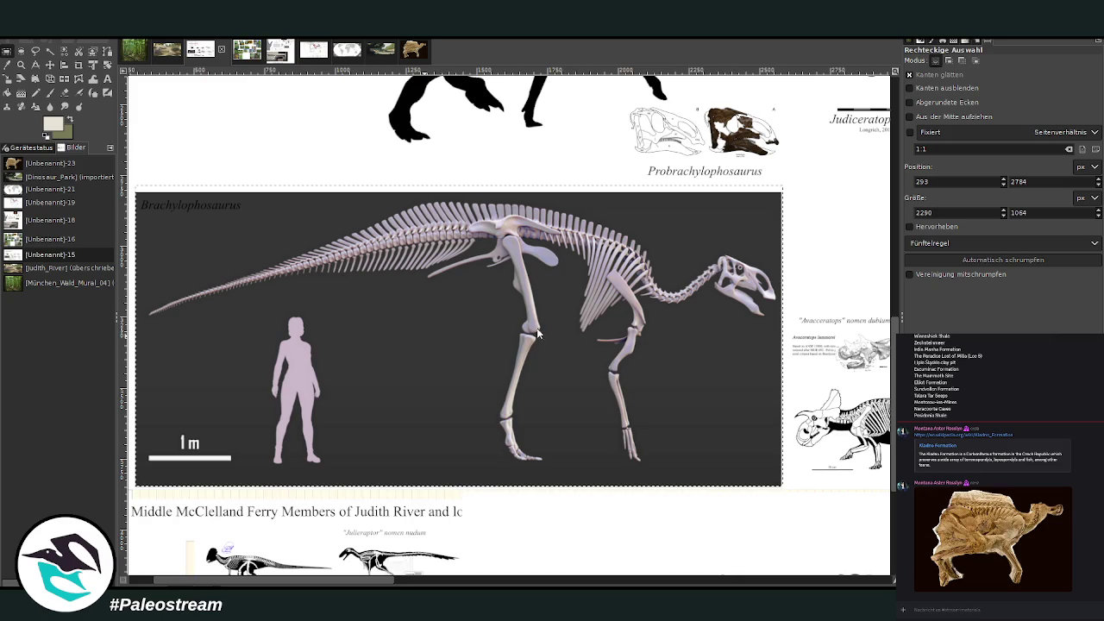
- Paste the skeleton chart into the river painting, flip it horizontally, and scale it to 1587x737
{"action": "left_click", "coordinate": [168, 52]}
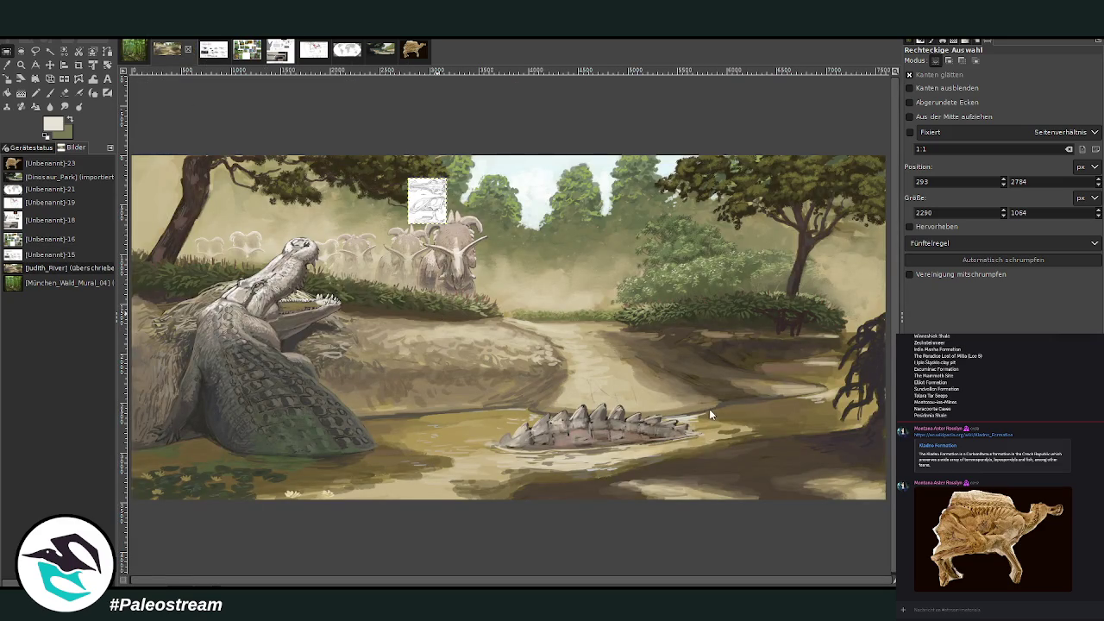
{"action": "key", "text": "ctrl+v"}
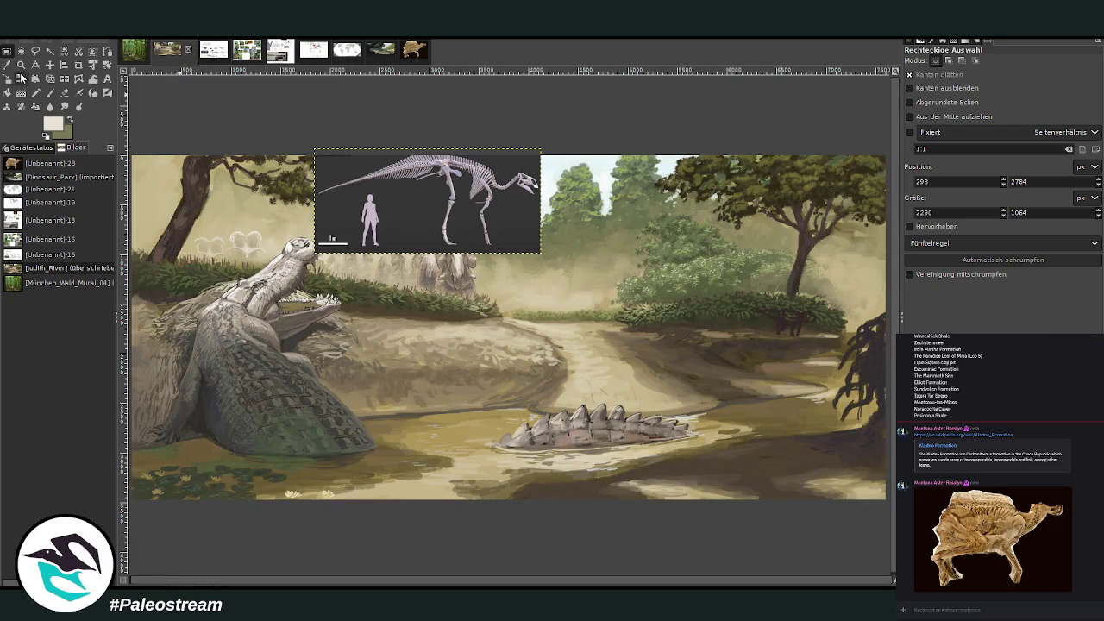
{"action": "left_click", "coordinate": [65, 80]}
{"action": "left_click", "coordinate": [443, 211]}
{"action": "key", "text": "shift+s"}
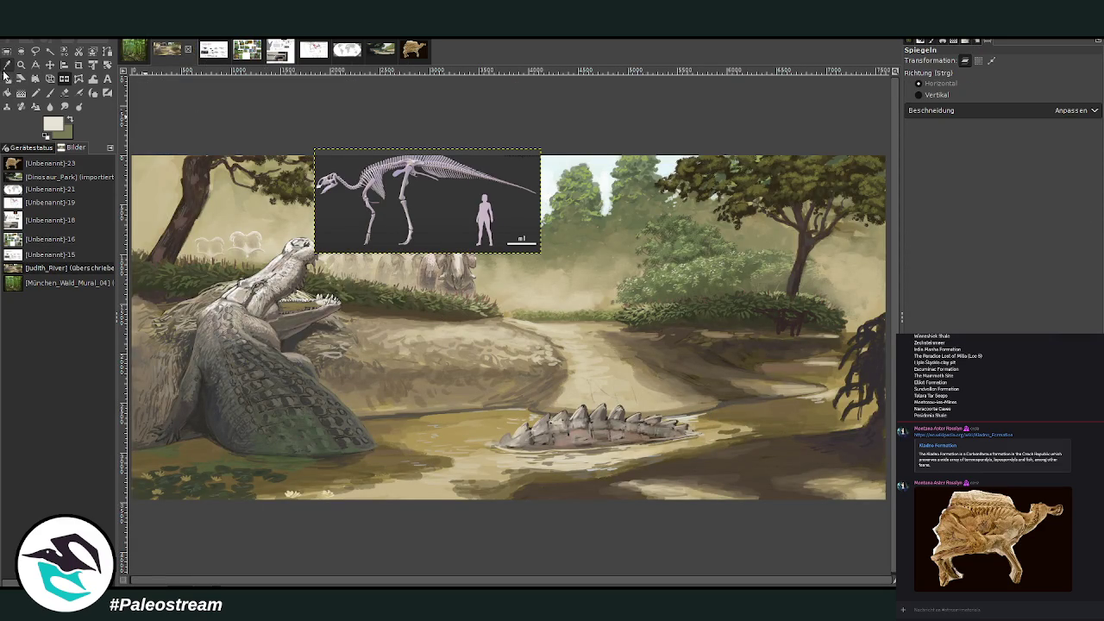
{"action": "left_click", "coordinate": [428, 205]}
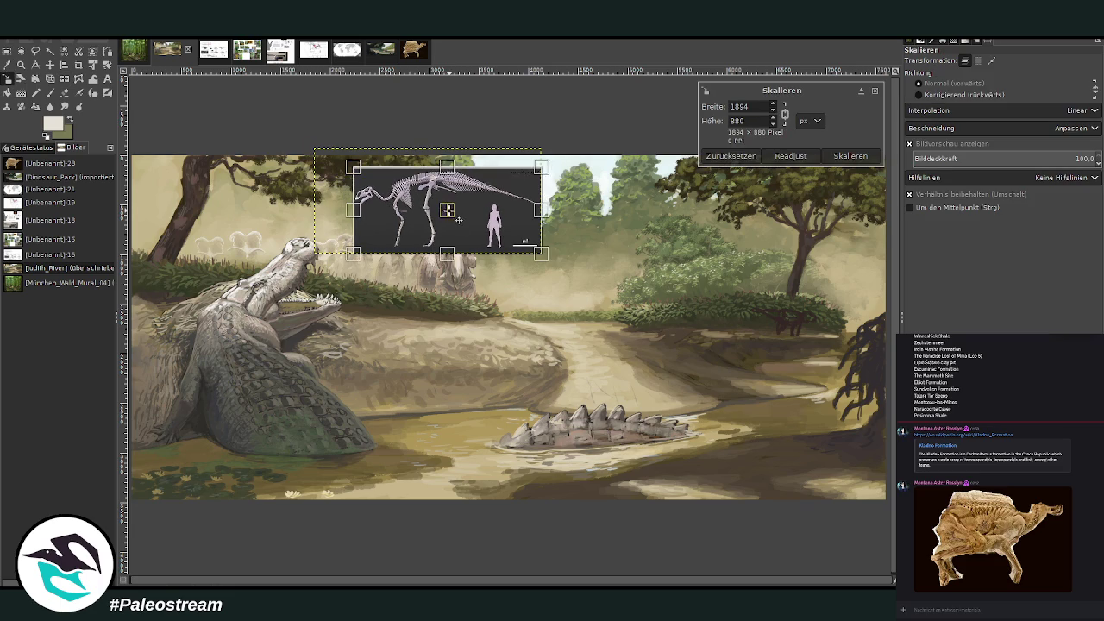
{"action": "left_click_drag", "start_coordinate": [428, 204], "coordinate": [711, 309]}
{"action": "left_click", "coordinate": [839, 156]}
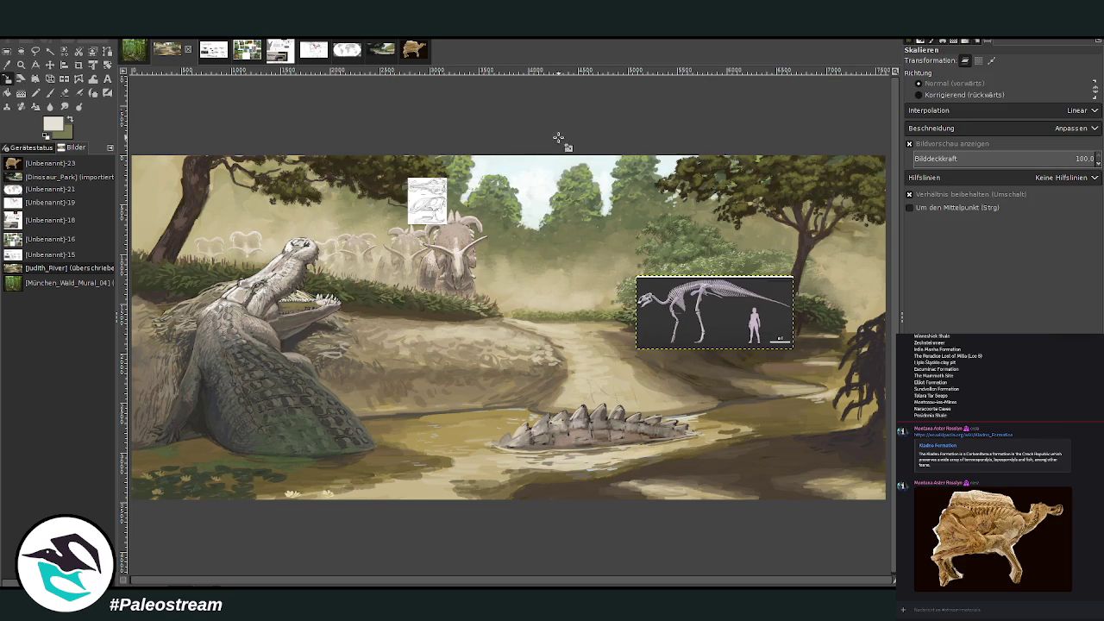
- Place the skeleton chart over the right-hand bushes with the skull sketch beside it, zoomed in
{"action": "left_click", "coordinate": [49, 65]}
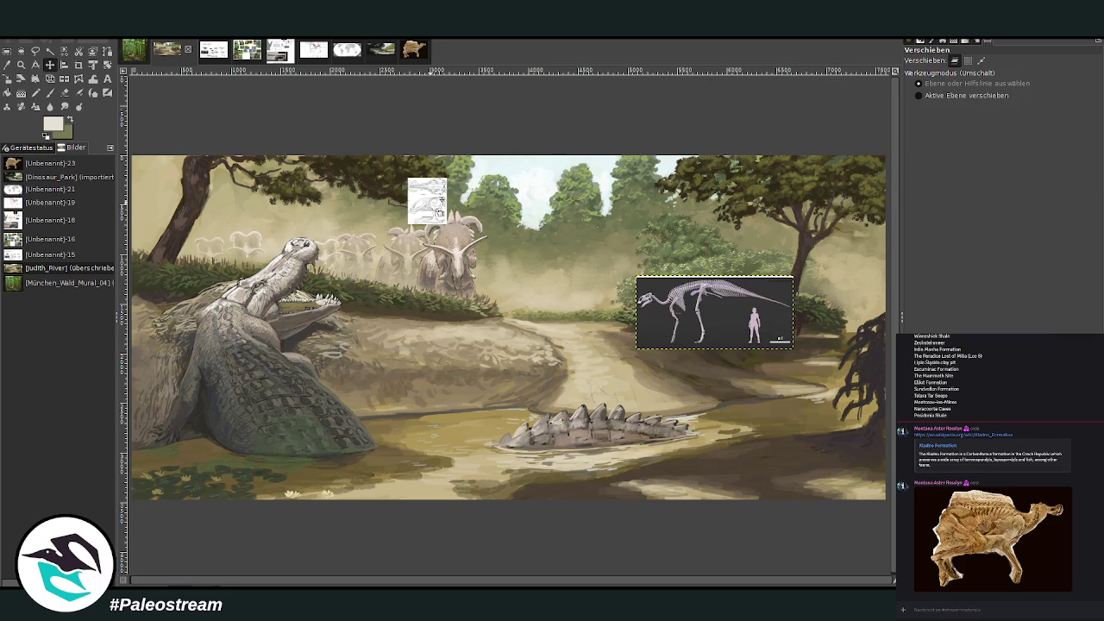
{"action": "left_click_drag", "start_coordinate": [441, 199], "coordinate": [636, 352]}
{"action": "left_click_drag", "start_coordinate": [682, 323], "coordinate": [736, 320]}
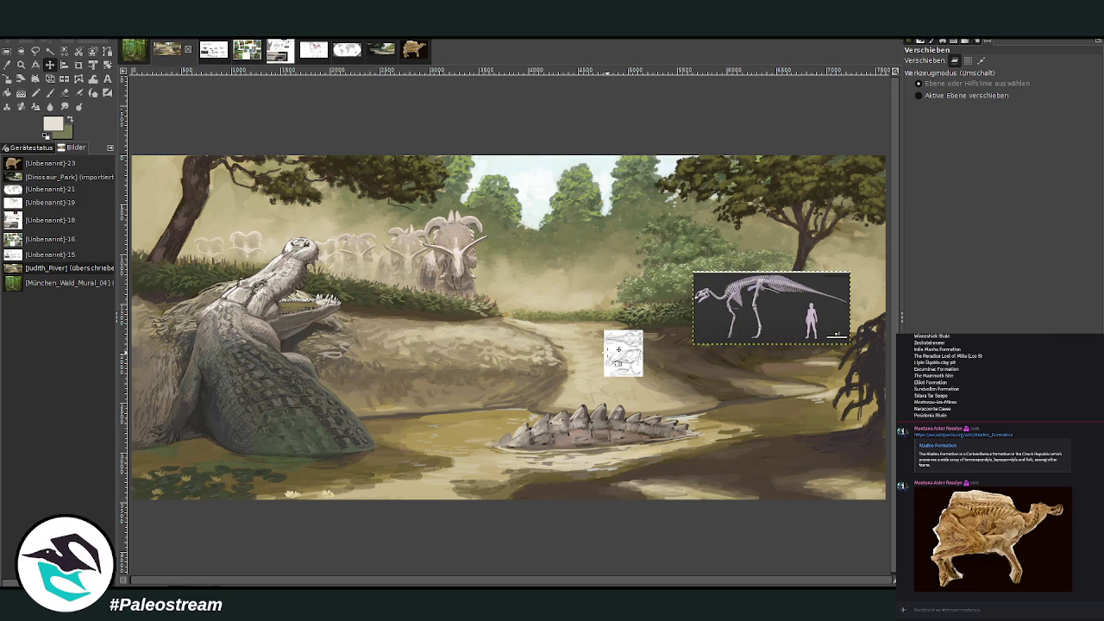
{"action": "left_click_drag", "start_coordinate": [619, 354], "coordinate": [668, 341]}
{"action": "left_click", "coordinate": [21, 65]}
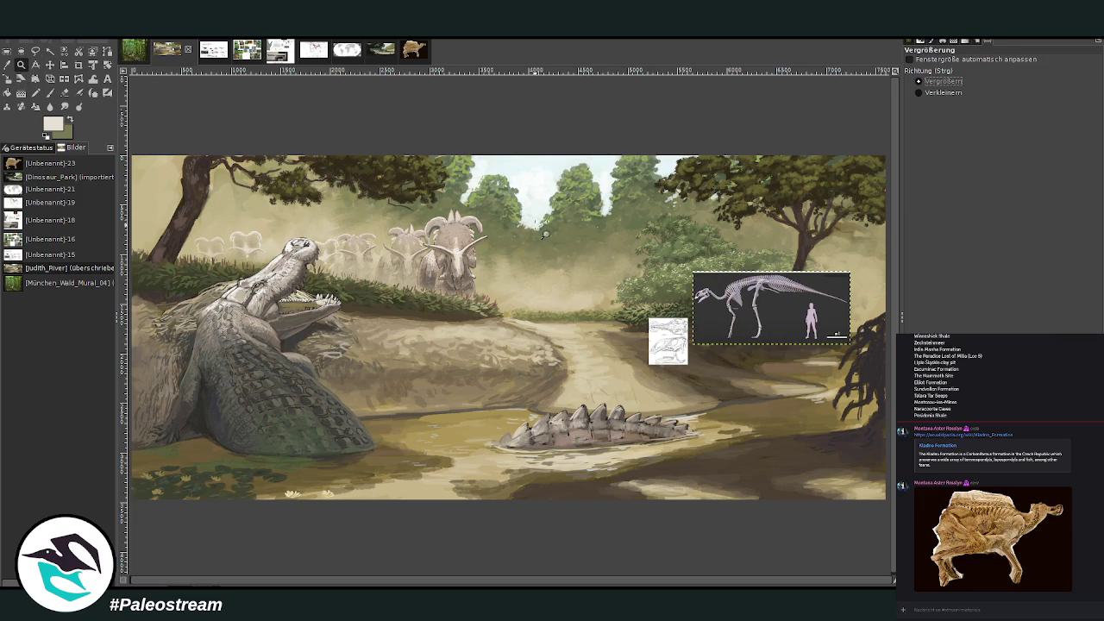
{"action": "left_click_drag", "start_coordinate": [502, 169], "coordinate": [852, 369]}
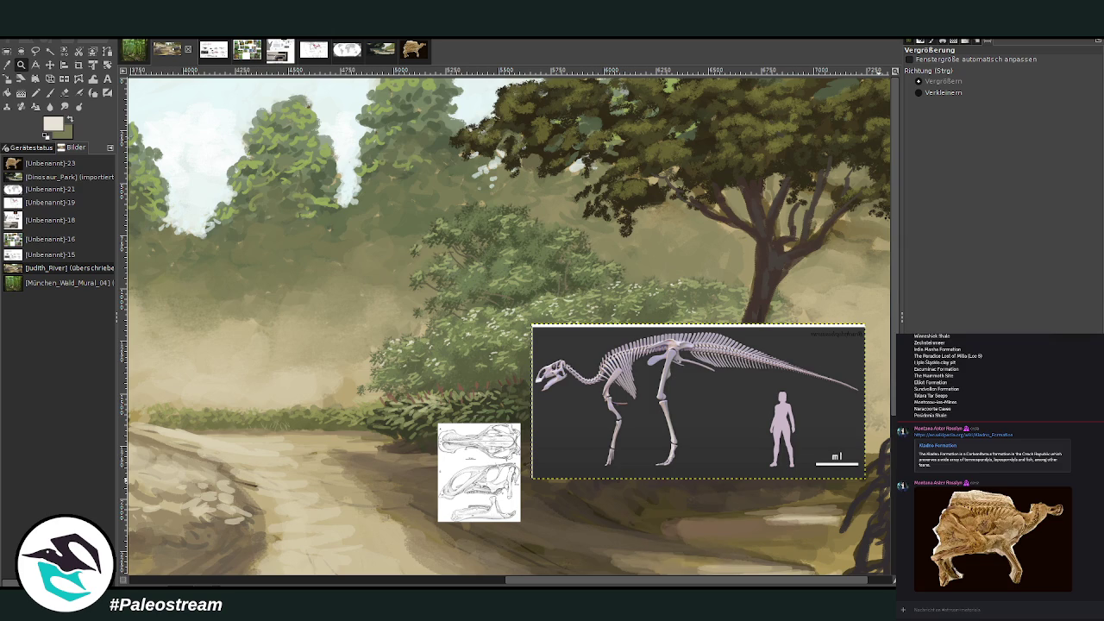
- Zoom in on the bushes and set a black paintbrush at opacity 79.8, size 92
{"action": "left_click_drag", "start_coordinate": [208, 114], "coordinate": [828, 542]}
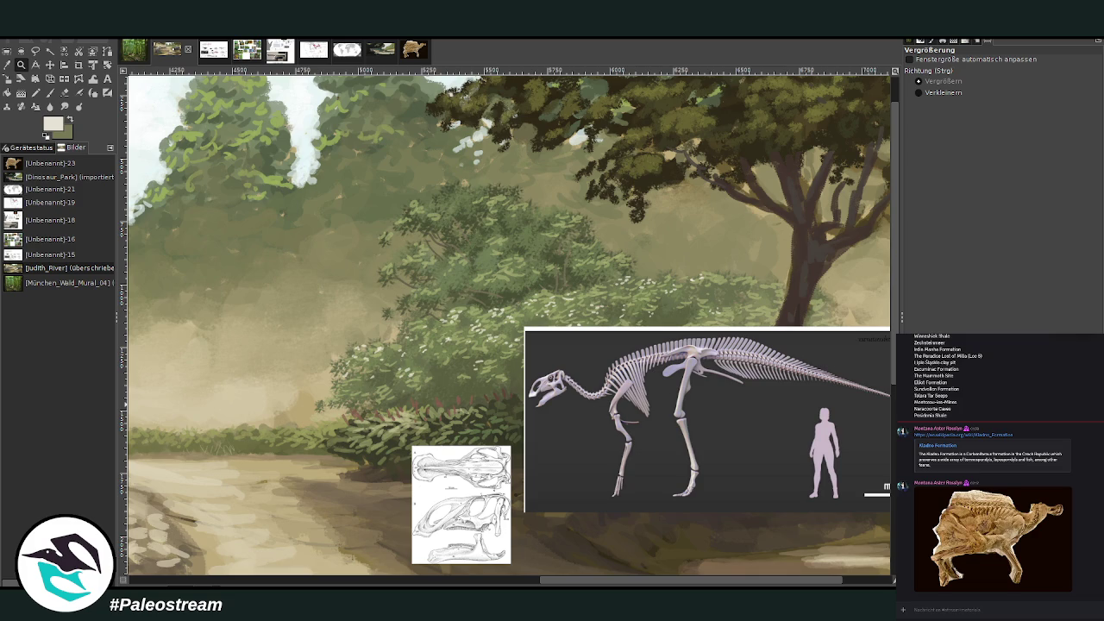
{"action": "left_click", "coordinate": [70, 122]}
{"action": "key", "text": "d"}
{"action": "left_click", "coordinate": [49, 92]}
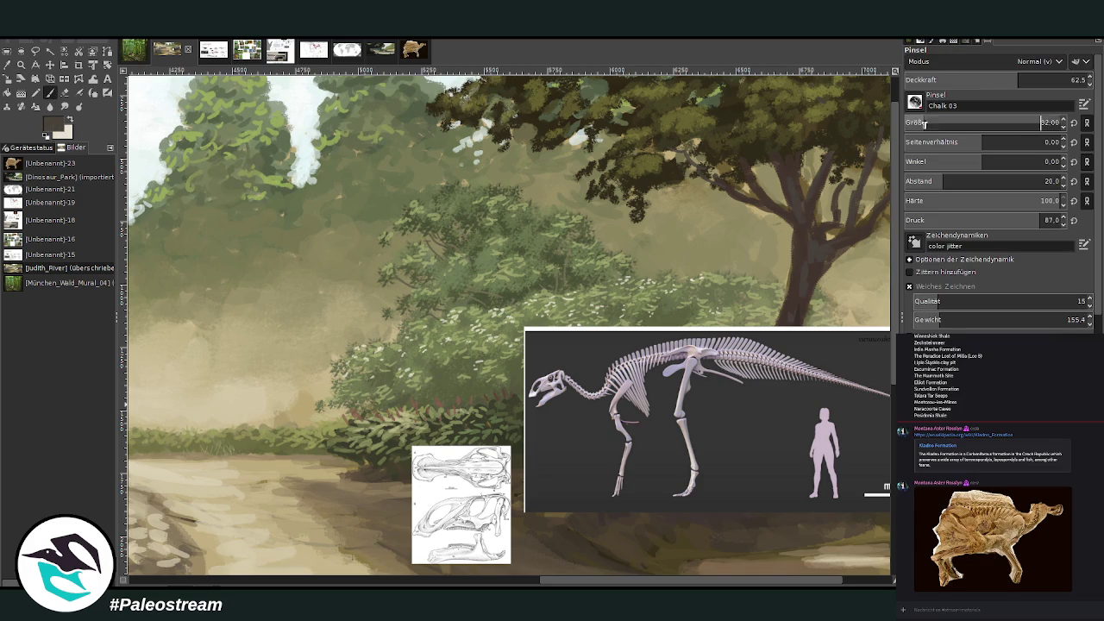
{"action": "left_click_drag", "start_coordinate": [991, 86], "coordinate": [1026, 86]}
{"action": "left_click_drag", "start_coordinate": [992, 124], "coordinate": [1013, 124]}
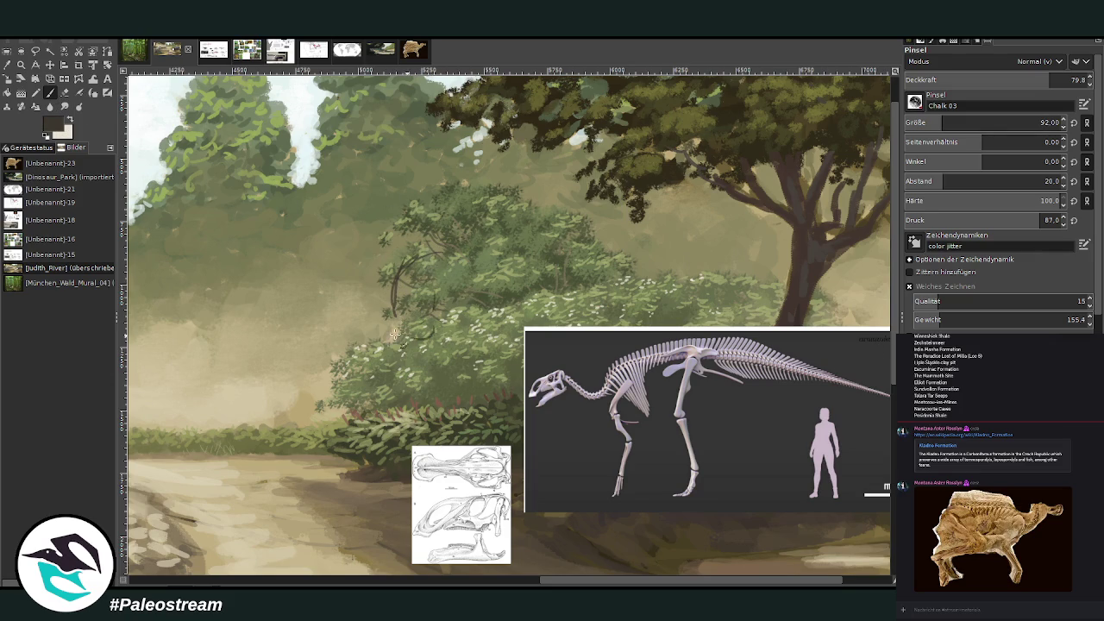
- Sketch a loop with lines down from it and an arched back curve
{"action": "mouse_move", "coordinate": [394, 287]}
{"action": "left_mouse_down"}
{"action": "mouse_move", "coordinate": [438, 320]}
{"action": "mouse_move", "coordinate": [397, 374]}
{"action": "left_mouse_up"}
{"action": "mouse_move", "coordinate": [440, 317]}
{"action": "left_mouse_down"}
{"action": "mouse_move", "coordinate": [464, 355]}
{"action": "mouse_move", "coordinate": [473, 406]}
{"action": "left_mouse_up"}
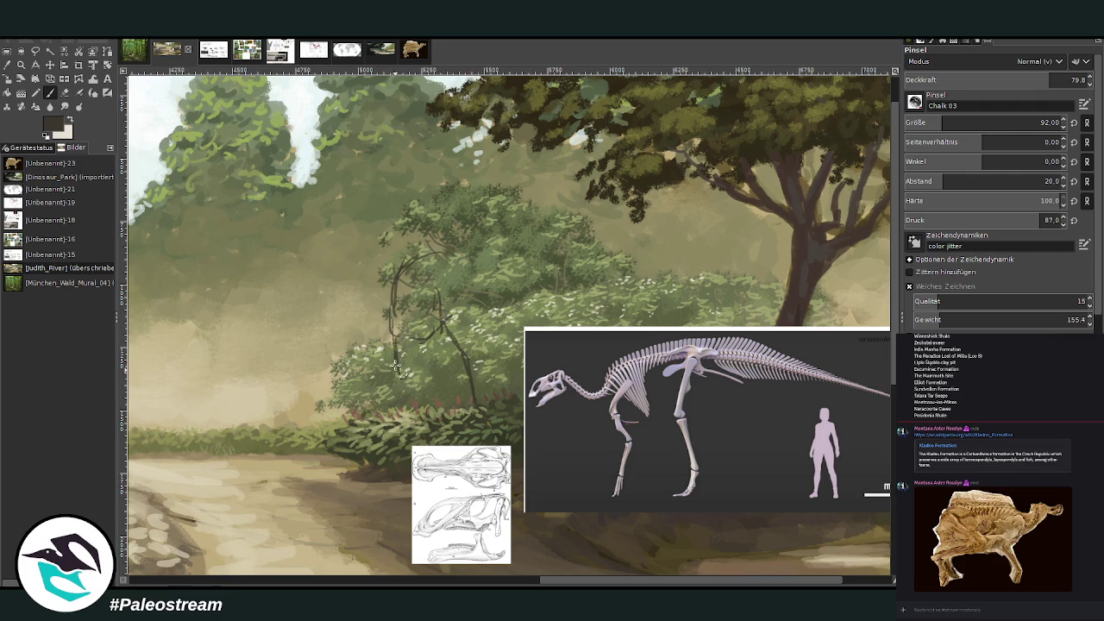
{"action": "left_click_drag", "start_coordinate": [394, 365], "coordinate": [385, 411]}
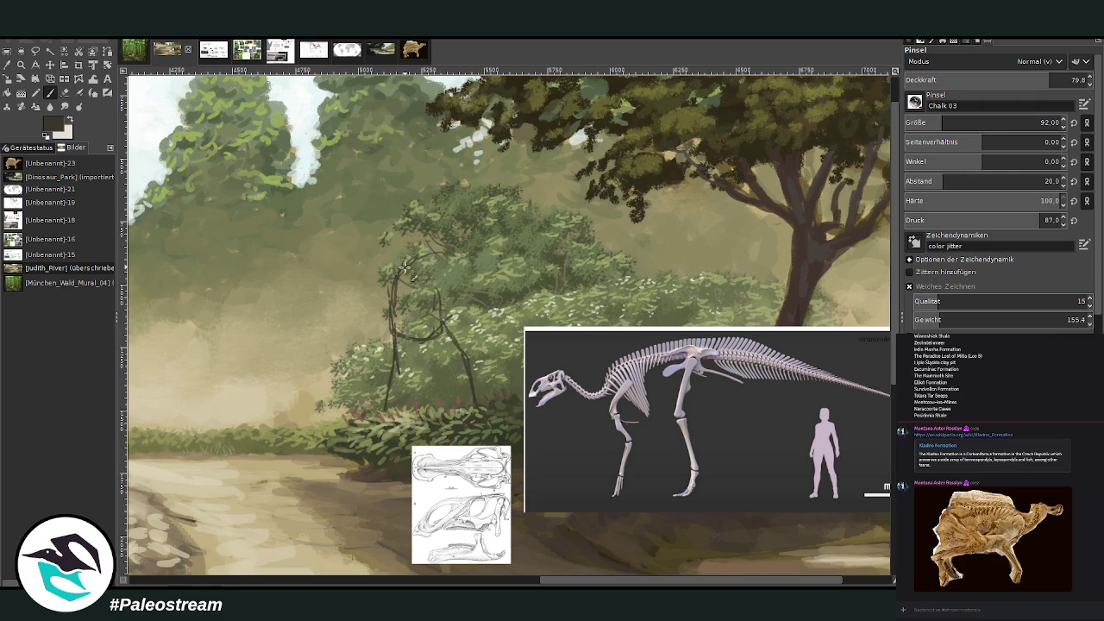
{"action": "left_click_drag", "start_coordinate": [406, 257], "coordinate": [517, 223]}
{"action": "mouse_move", "coordinate": [444, 250]}
{"action": "left_mouse_down"}
{"action": "mouse_move", "coordinate": [574, 239]}
{"action": "mouse_move", "coordinate": [396, 259]}
{"action": "mouse_move", "coordinate": [569, 231]}
{"action": "left_mouse_up"}
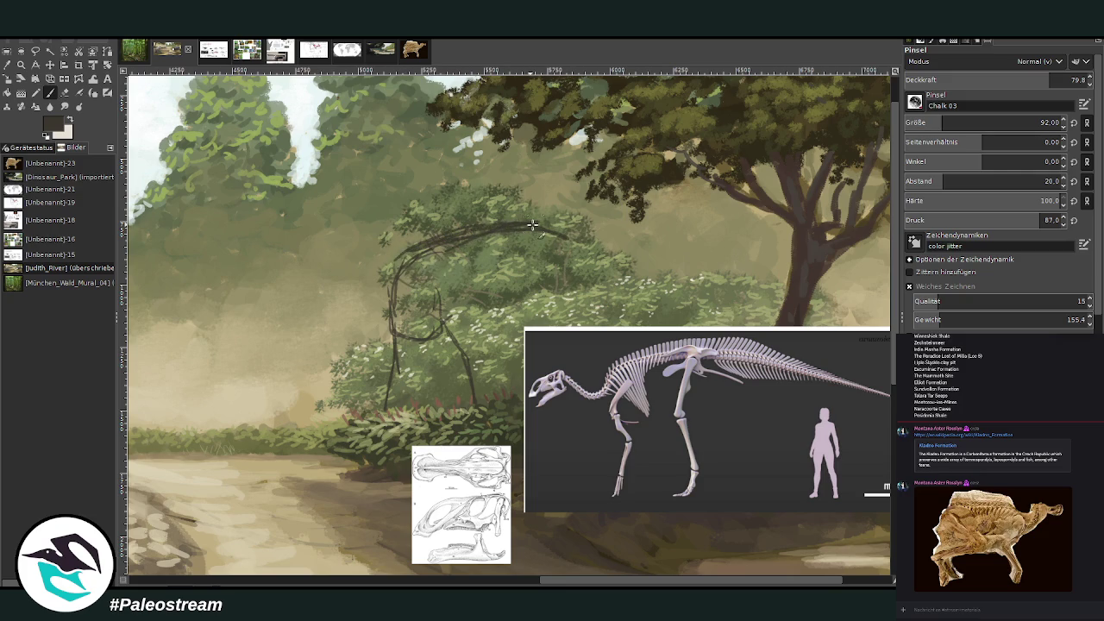
- Thicken the arched back and sketch the legs and belly curves, extending the back line right
{"action": "left_click", "coordinate": [65, 92]}
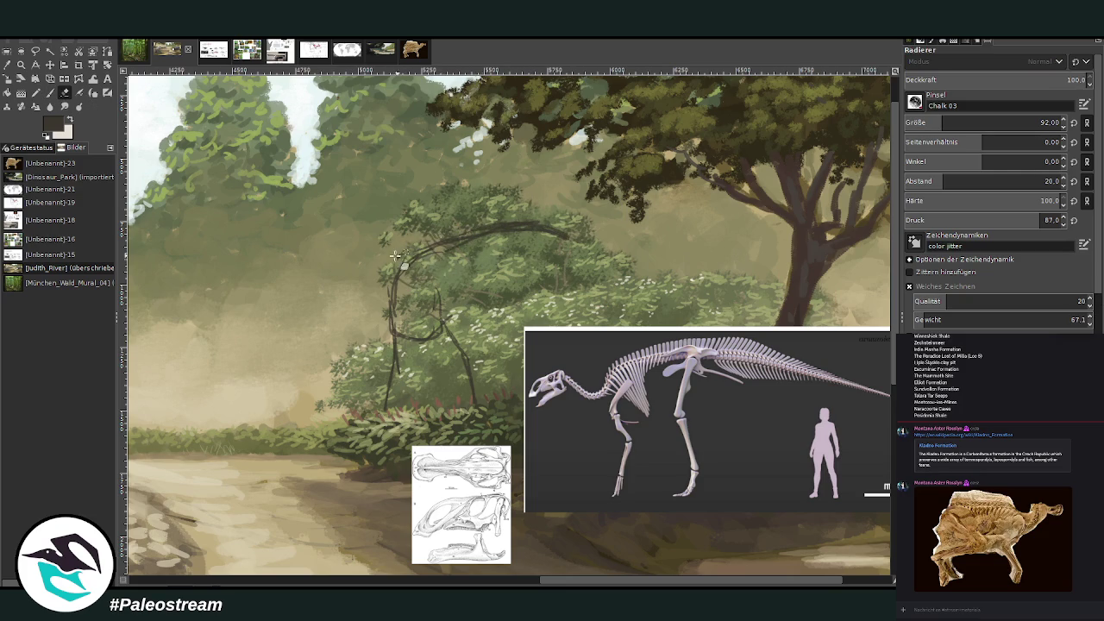
{"action": "left_click", "coordinate": [50, 93]}
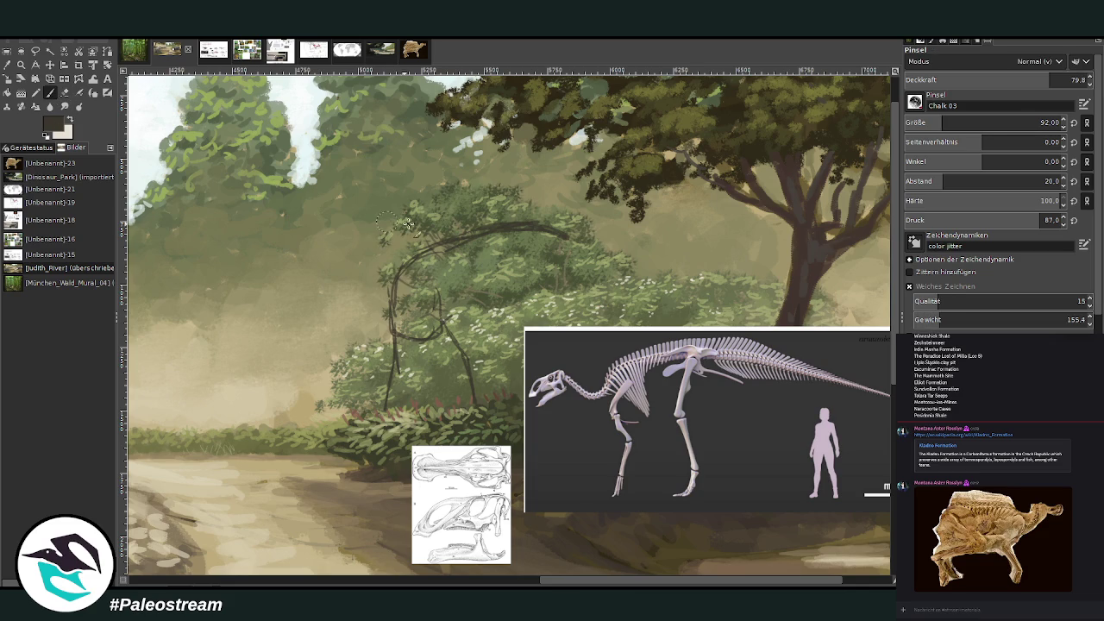
{"action": "mouse_move", "coordinate": [405, 258]}
{"action": "left_mouse_down"}
{"action": "mouse_move", "coordinate": [509, 221]}
{"action": "mouse_move", "coordinate": [544, 224]}
{"action": "left_mouse_up"}
{"action": "mouse_move", "coordinate": [519, 263]}
{"action": "left_mouse_down"}
{"action": "mouse_move", "coordinate": [528, 335]}
{"action": "mouse_move", "coordinate": [414, 338]}
{"action": "left_mouse_up"}
{"action": "mouse_move", "coordinate": [509, 321]}
{"action": "left_mouse_down"}
{"action": "mouse_move", "coordinate": [510, 258]}
{"action": "mouse_move", "coordinate": [474, 344]}
{"action": "mouse_move", "coordinate": [411, 342]}
{"action": "left_mouse_up"}
{"action": "left_click_drag", "start_coordinate": [510, 247], "coordinate": [469, 326]}
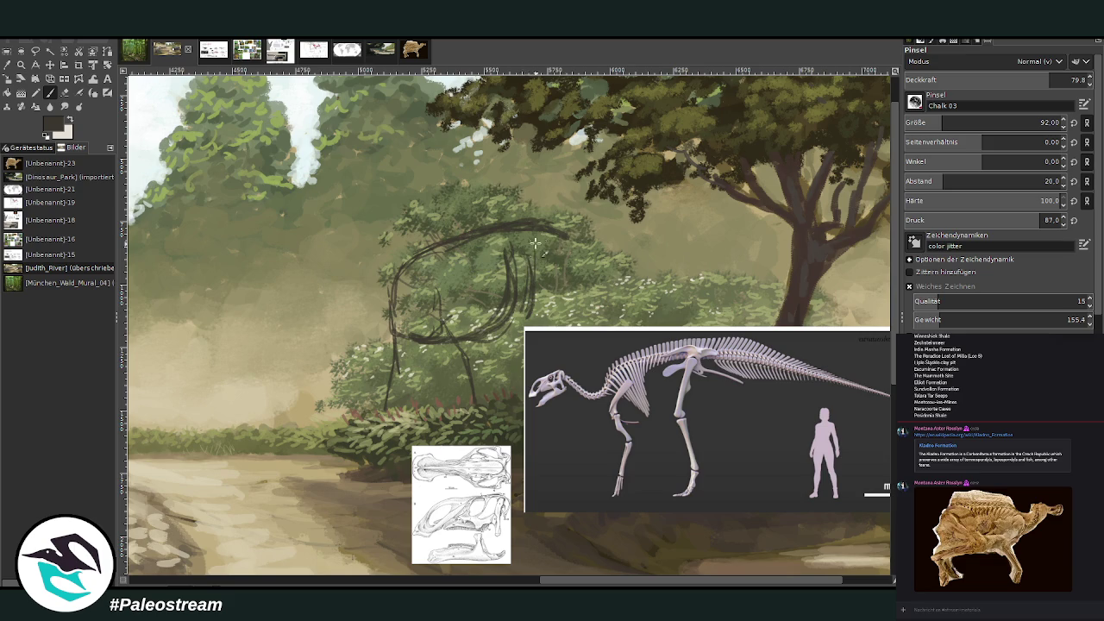
{"action": "left_click_drag", "start_coordinate": [536, 223], "coordinate": [591, 238]}
{"action": "left_click", "coordinate": [50, 64]}
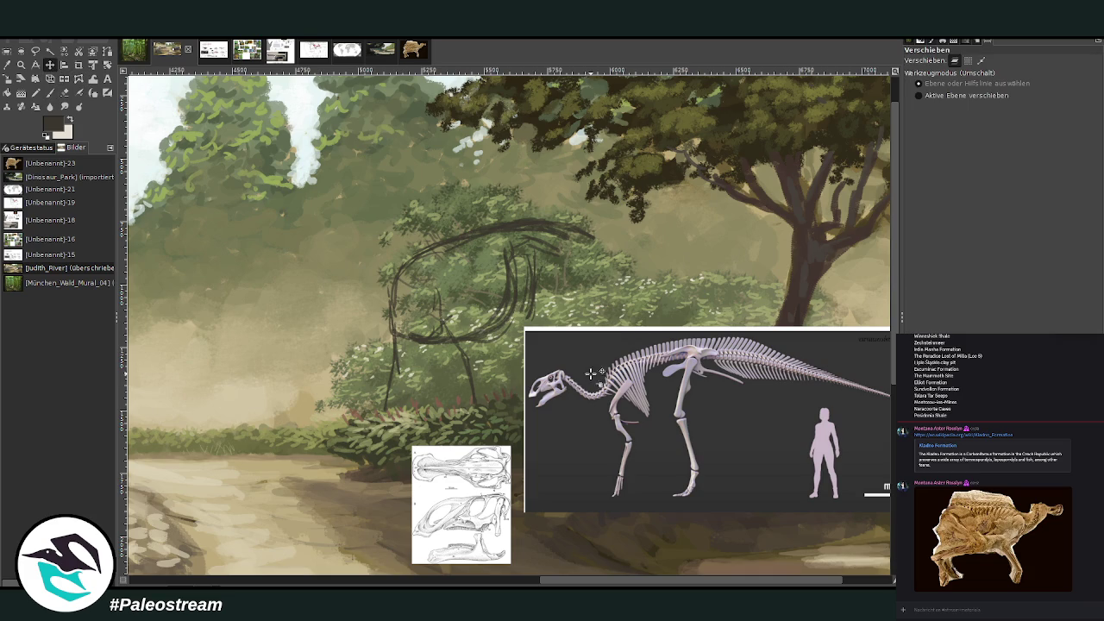
- Draw the lower belly line, two front legs and chest and shoulder strokes
{"action": "left_click", "coordinate": [50, 93]}
{"action": "left_click_drag", "start_coordinate": [471, 338], "coordinate": [509, 322]}
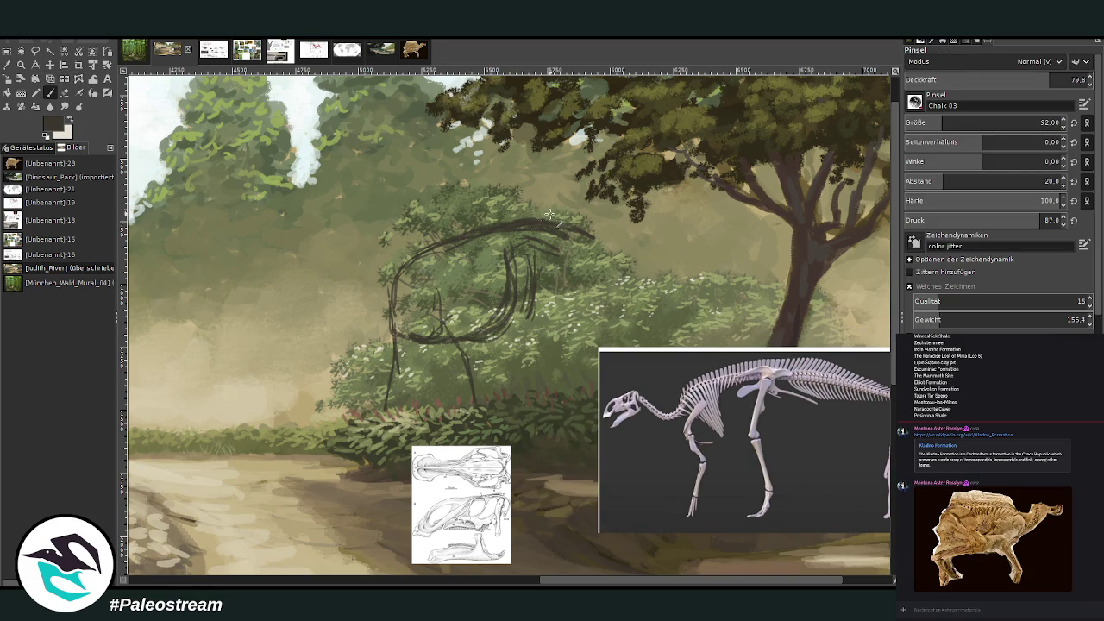
{"action": "mouse_move", "coordinate": [513, 264]}
{"action": "left_mouse_down"}
{"action": "mouse_move", "coordinate": [488, 328]}
{"action": "mouse_move", "coordinate": [501, 350]}
{"action": "mouse_move", "coordinate": [488, 378]}
{"action": "left_mouse_up"}
{"action": "left_click_drag", "start_coordinate": [517, 324], "coordinate": [501, 361]}
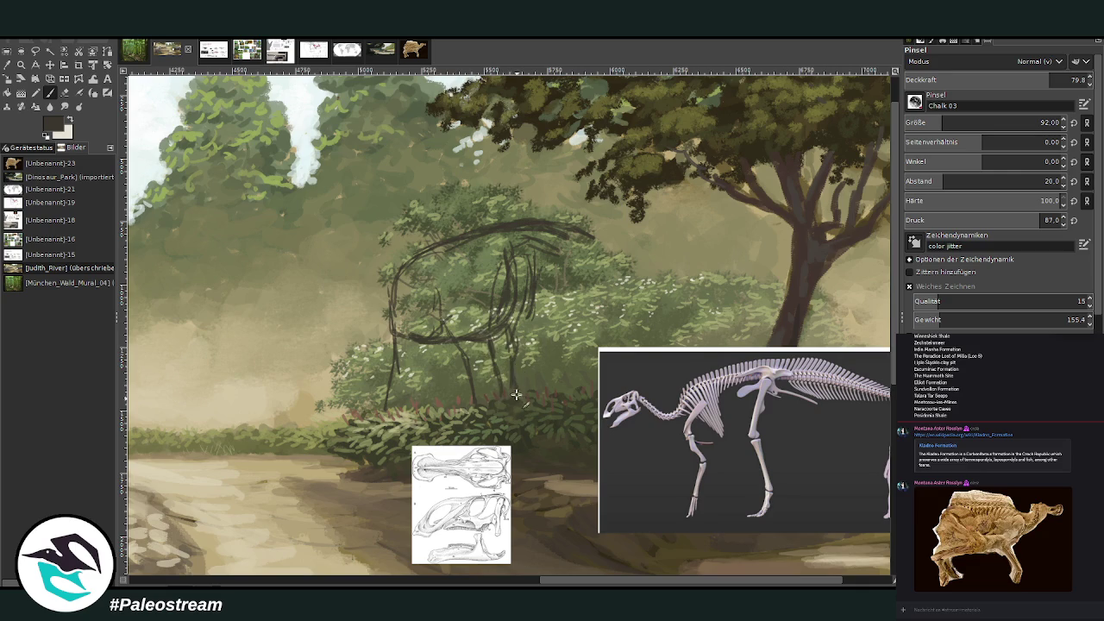
{"action": "left_click_drag", "start_coordinate": [517, 399], "coordinate": [509, 325]}
{"action": "mouse_move", "coordinate": [545, 257]}
{"action": "left_mouse_down"}
{"action": "mouse_move", "coordinate": [533, 314]}
{"action": "mouse_move", "coordinate": [490, 257]}
{"action": "mouse_move", "coordinate": [550, 264]}
{"action": "left_mouse_up"}
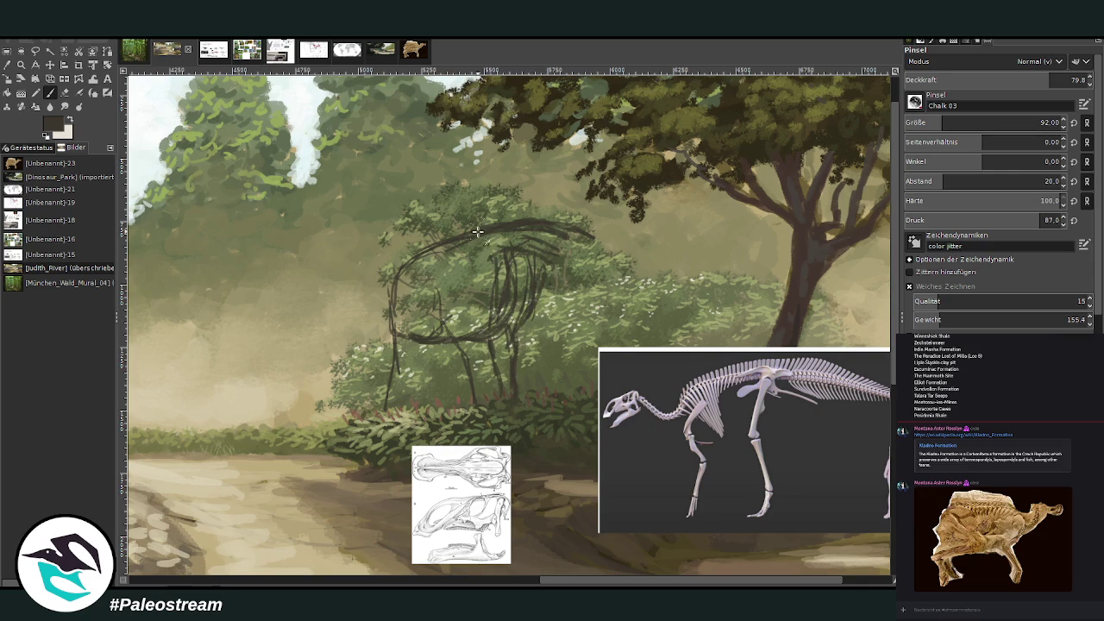
- Outline the neck, then sketch the head with brush size 72
{"action": "mouse_move", "coordinate": [475, 232]}
{"action": "left_mouse_down"}
{"action": "mouse_move", "coordinate": [412, 258]}
{"action": "mouse_move", "coordinate": [399, 311]}
{"action": "mouse_move", "coordinate": [367, 256]}
{"action": "mouse_move", "coordinate": [371, 242]}
{"action": "left_mouse_up"}
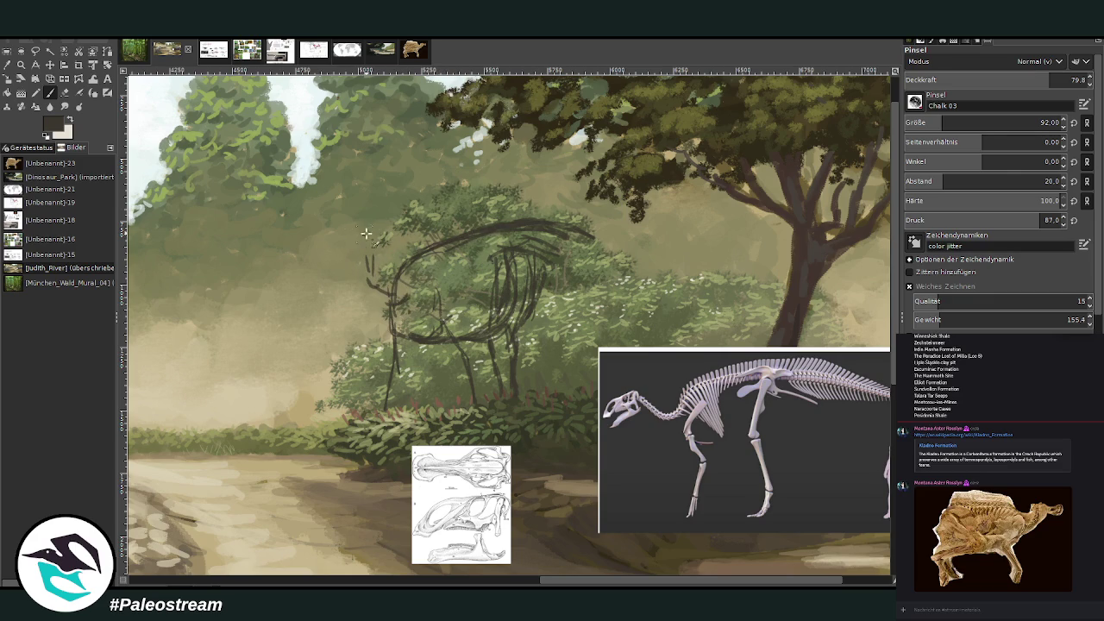
{"action": "key", "text": "bracketleft"}
{"action": "key", "text": "bracketleft"}
{"action": "mouse_move", "coordinate": [371, 233]}
{"action": "left_mouse_down"}
{"action": "mouse_move", "coordinate": [338, 244]}
{"action": "mouse_move", "coordinate": [326, 266]}
{"action": "left_mouse_up"}
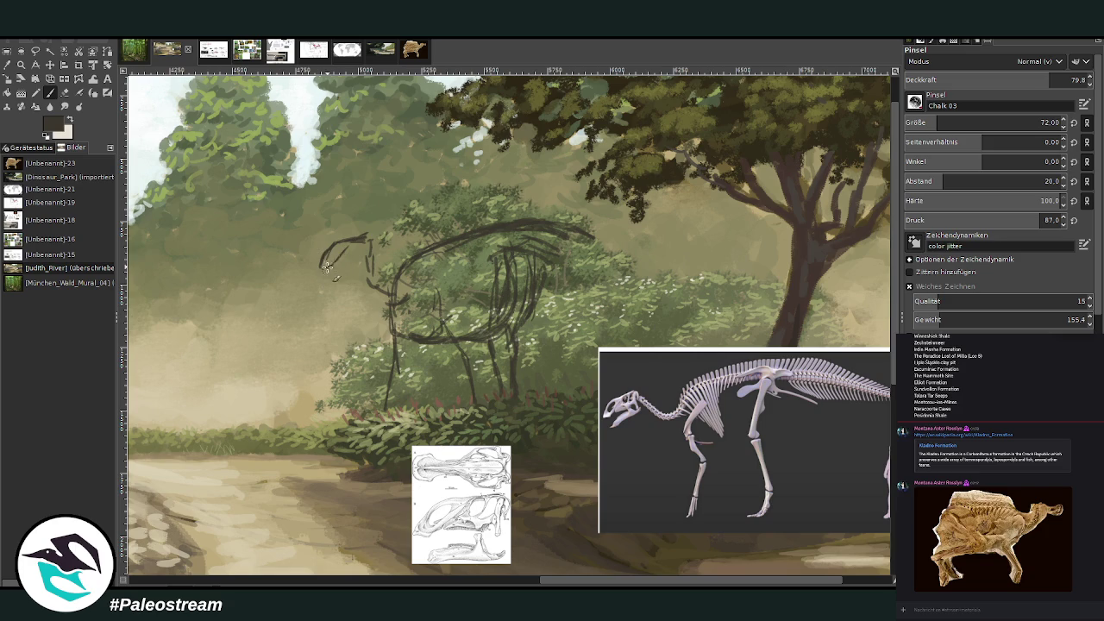
- At brush size 46, join the head to the neck and hatch the chest and belly
{"action": "left_click", "coordinate": [931, 122]}
{"action": "left_click", "coordinate": [63, 93]}
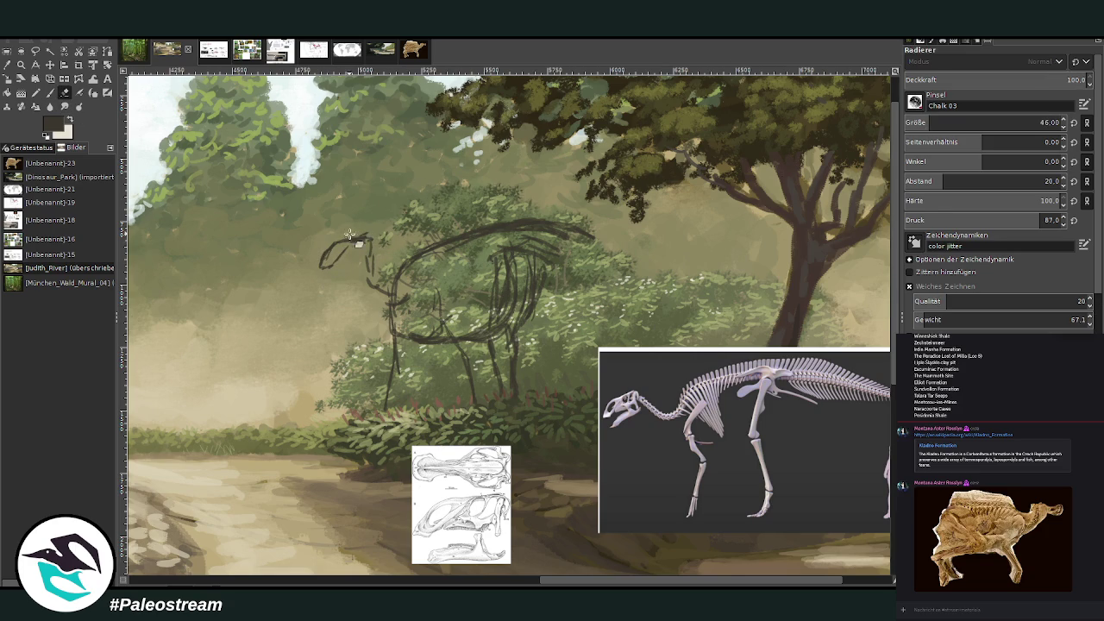
{"action": "left_click", "coordinate": [49, 92]}
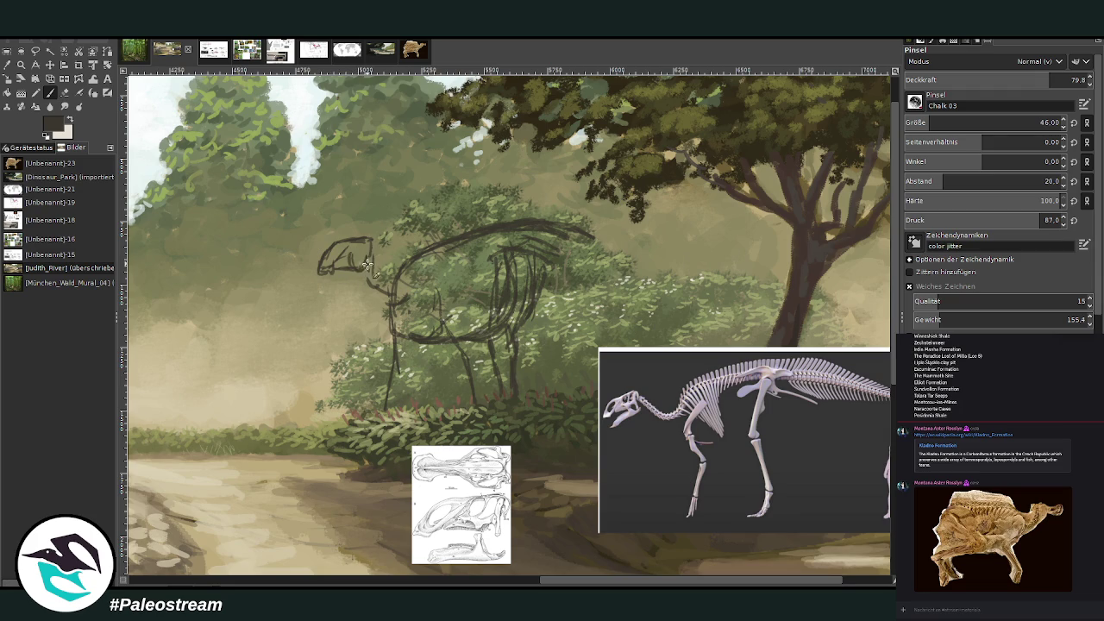
{"action": "left_click_drag", "start_coordinate": [372, 243], "coordinate": [398, 327]}
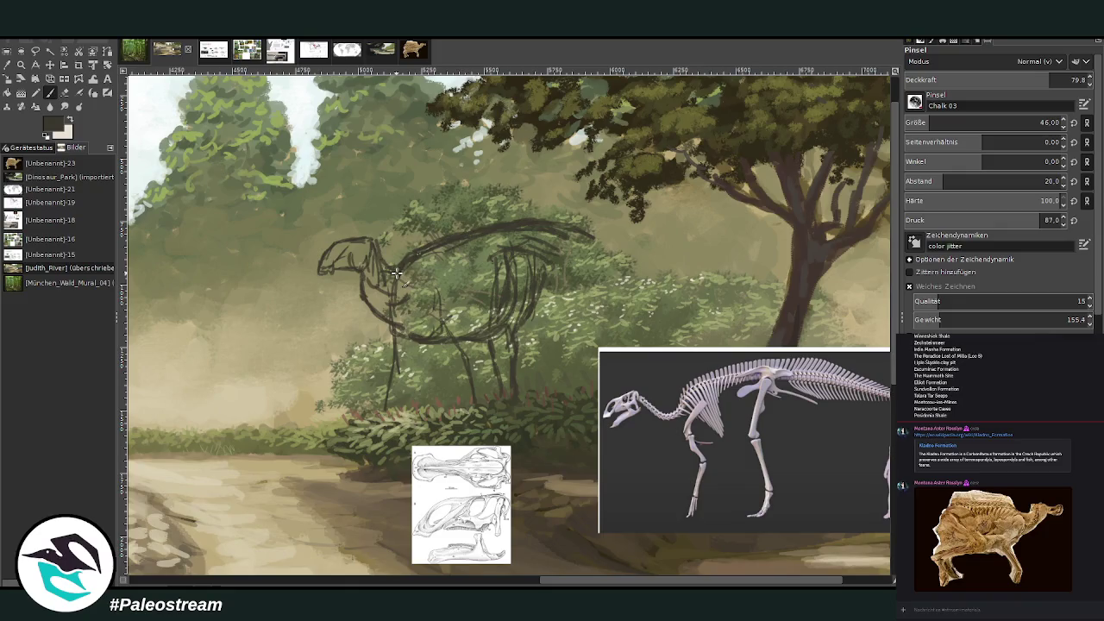
{"action": "mouse_move", "coordinate": [366, 293]}
{"action": "left_mouse_down"}
{"action": "mouse_move", "coordinate": [440, 345]}
{"action": "mouse_move", "coordinate": [416, 285]}
{"action": "mouse_move", "coordinate": [466, 338]}
{"action": "left_mouse_up"}
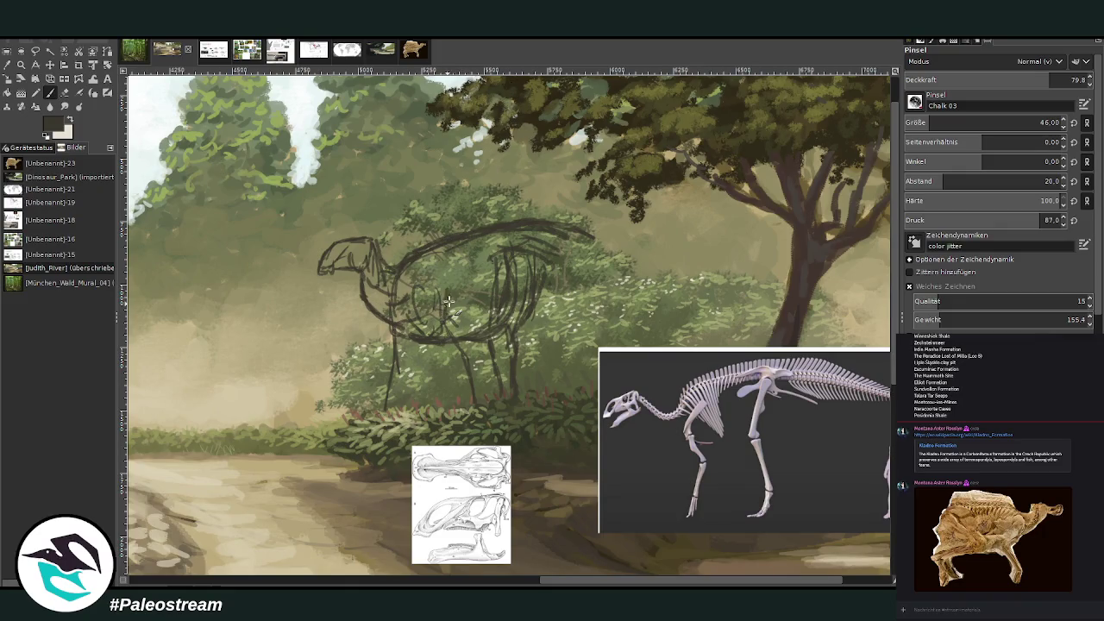
{"action": "mouse_move", "coordinate": [464, 248]}
{"action": "left_mouse_down"}
{"action": "mouse_move", "coordinate": [440, 330]}
{"action": "mouse_move", "coordinate": [434, 266]}
{"action": "mouse_move", "coordinate": [418, 298]}
{"action": "mouse_move", "coordinate": [419, 312]}
{"action": "mouse_move", "coordinate": [457, 320]}
{"action": "left_mouse_up"}
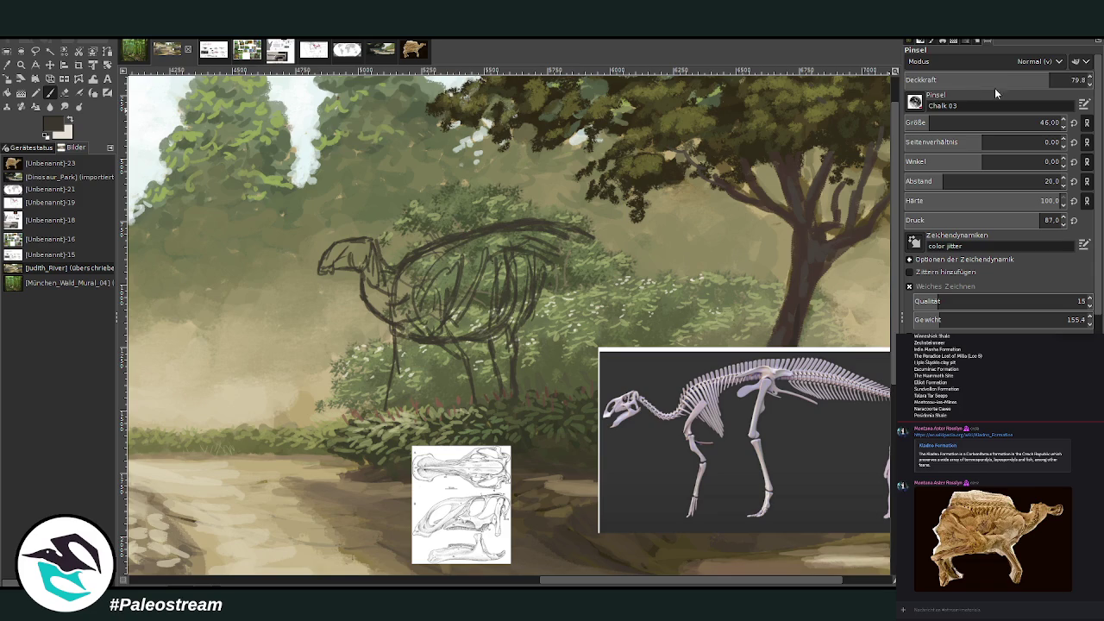
- Raise opacity to 89.9 and sketch the front and hind legs
{"action": "left_click_drag", "start_coordinate": [996, 84], "coordinate": [1021, 84]}
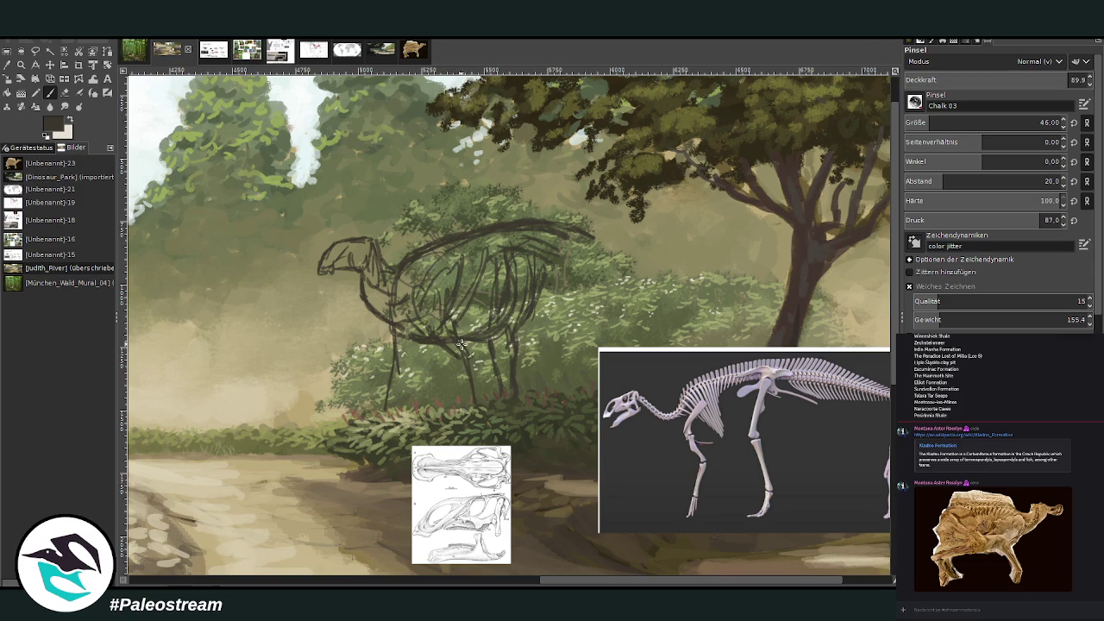
{"action": "left_click_drag", "start_coordinate": [461, 365], "coordinate": [467, 405]}
{"action": "left_click_drag", "start_coordinate": [470, 354], "coordinate": [480, 402]}
{"action": "left_click_drag", "start_coordinate": [412, 343], "coordinate": [371, 414]}
{"action": "mouse_move", "coordinate": [398, 380]}
{"action": "left_mouse_down"}
{"action": "mouse_move", "coordinate": [386, 412]}
{"action": "mouse_move", "coordinate": [389, 402]}
{"action": "left_mouse_up"}
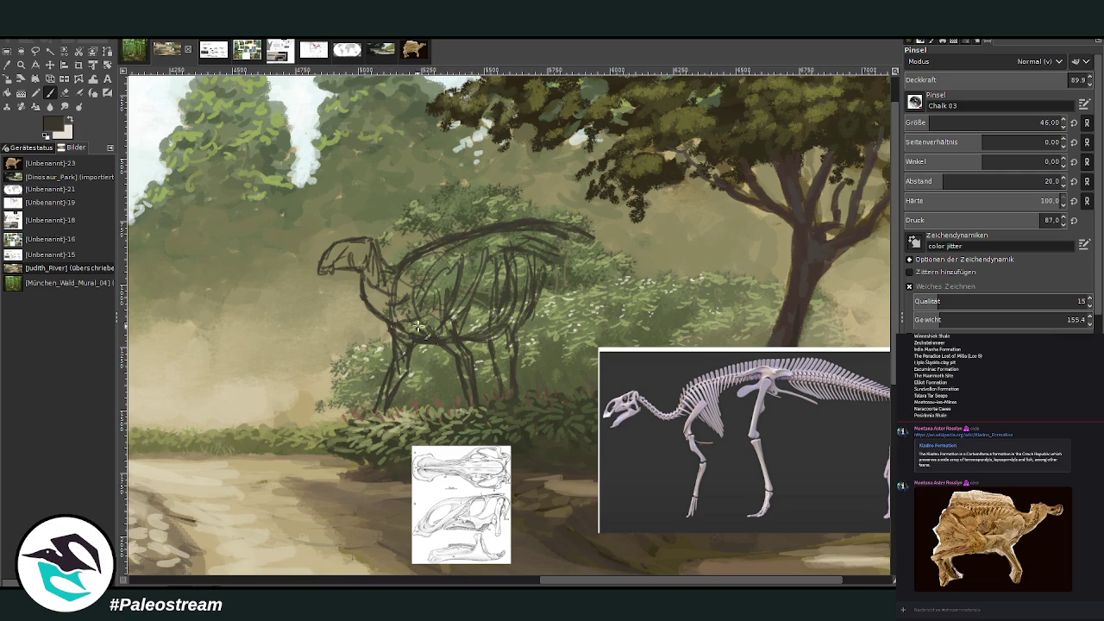
{"action": "left_click_drag", "start_coordinate": [492, 339], "coordinate": [491, 361]}
{"action": "left_click_drag", "start_coordinate": [569, 290], "coordinate": [525, 328]}
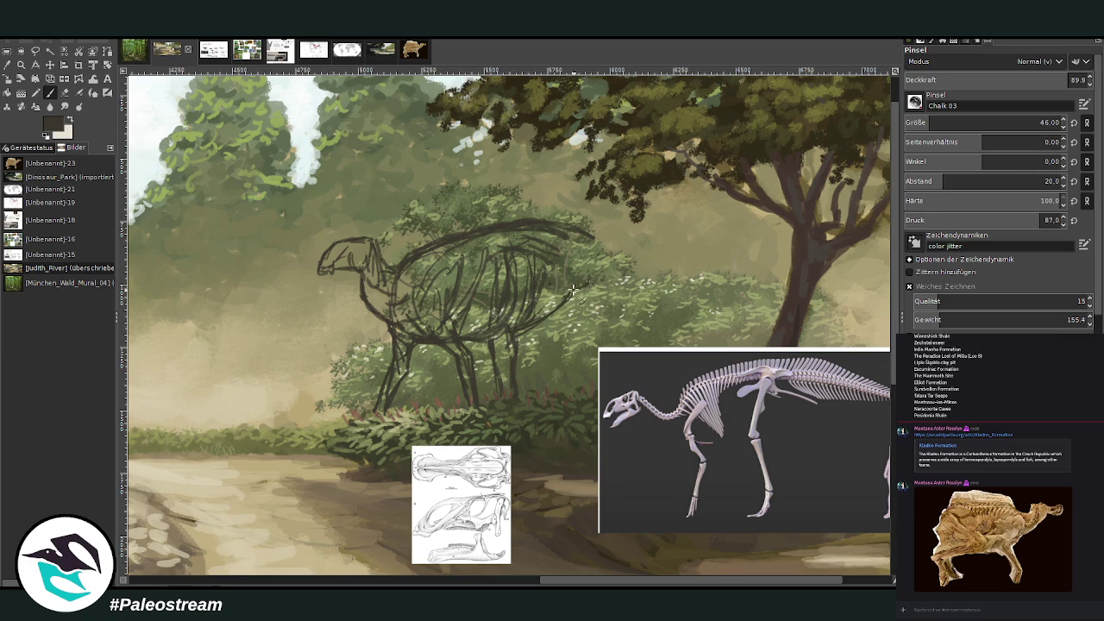
{"action": "mouse_move", "coordinate": [540, 335]}
{"action": "left_mouse_down"}
{"action": "mouse_move", "coordinate": [545, 369]}
{"action": "mouse_move", "coordinate": [535, 372]}
{"action": "mouse_move", "coordinate": [552, 381]}
{"action": "left_mouse_up"}
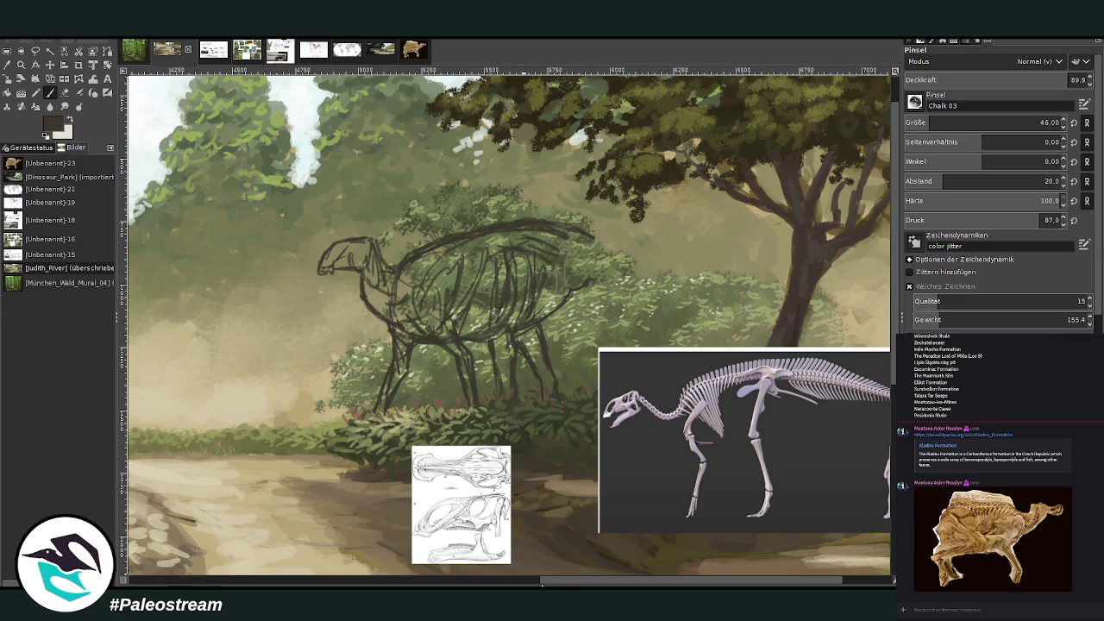
{"action": "left_click_drag", "start_coordinate": [562, 579], "coordinate": [601, 579]}
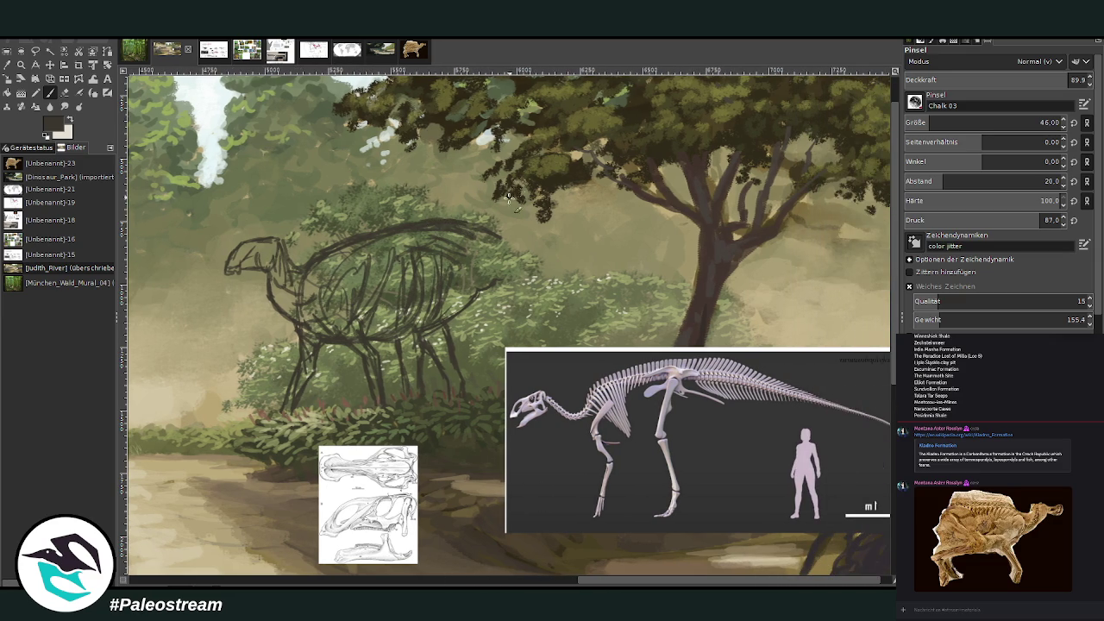
- Extend the back line into a long tail toward the tree trunk and touch up the neck
{"action": "left_click_drag", "start_coordinate": [611, 583], "coordinate": [622, 583]}
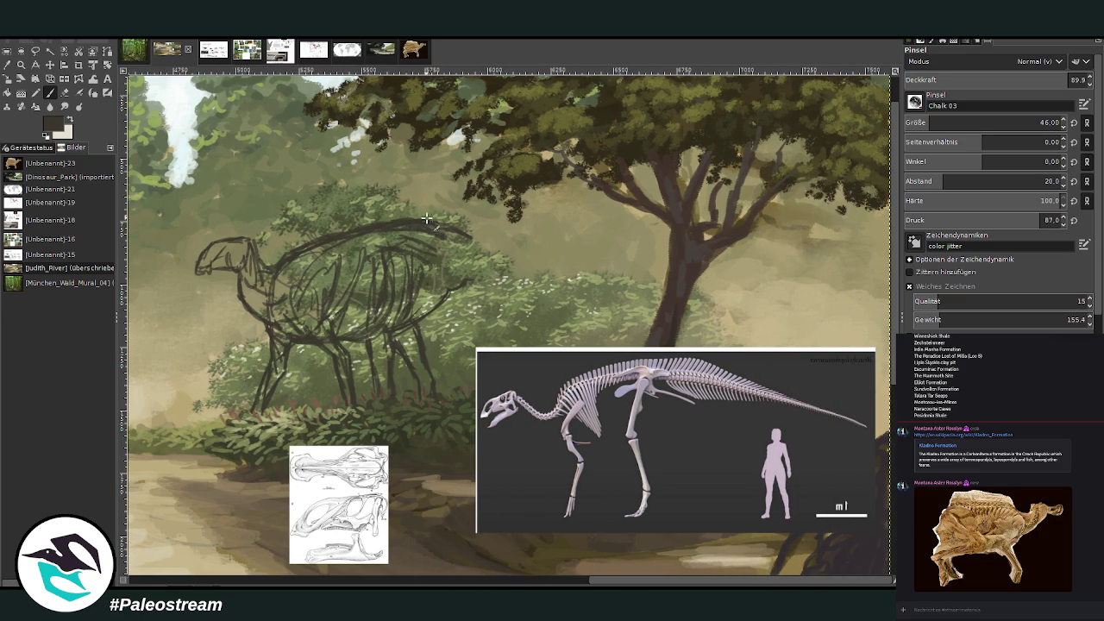
{"action": "mouse_move", "coordinate": [415, 221]}
{"action": "left_mouse_down"}
{"action": "mouse_move", "coordinate": [571, 277]}
{"action": "mouse_move", "coordinate": [440, 283]}
{"action": "mouse_move", "coordinate": [632, 285]}
{"action": "left_mouse_up"}
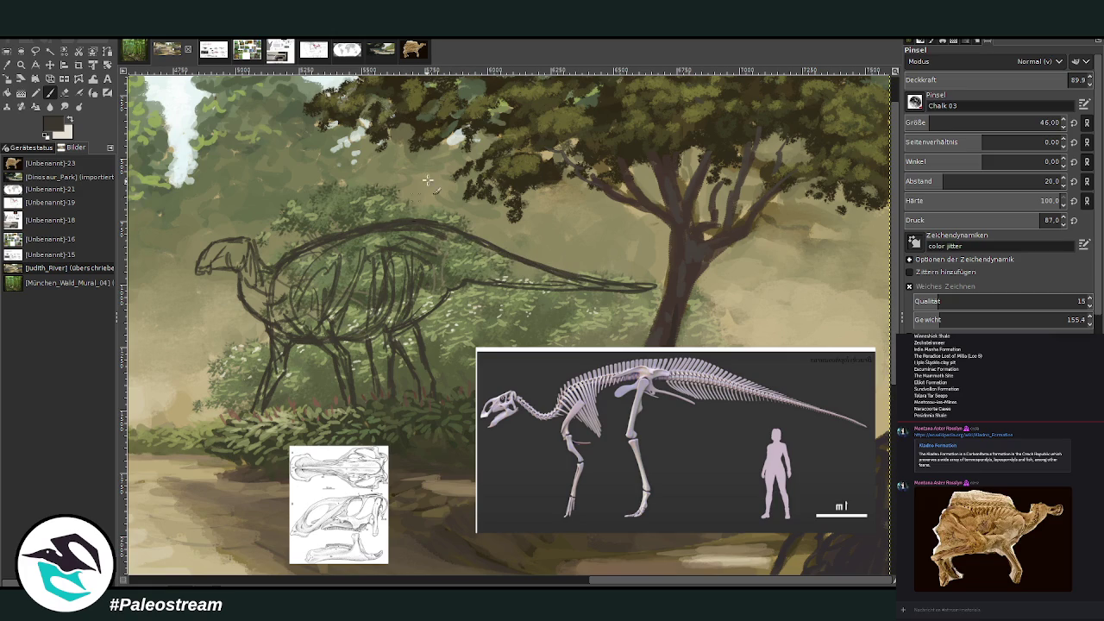
{"action": "left_click_drag", "start_coordinate": [432, 221], "coordinate": [620, 284]}
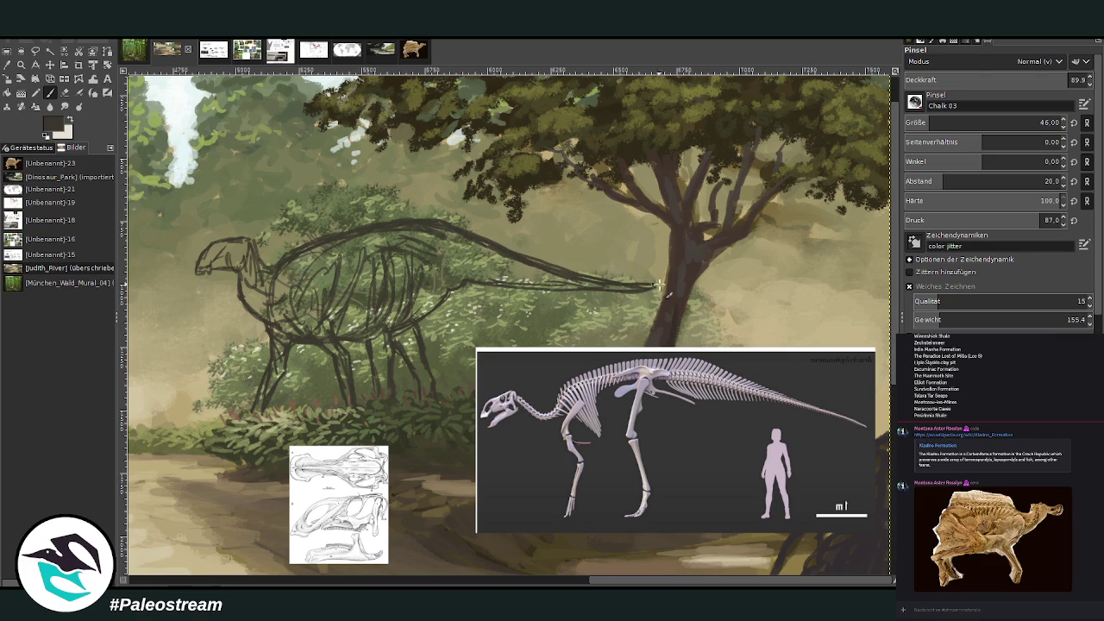
{"action": "left_click_drag", "start_coordinate": [268, 235], "coordinate": [270, 244]}
{"action": "left_click", "coordinate": [93, 78]}
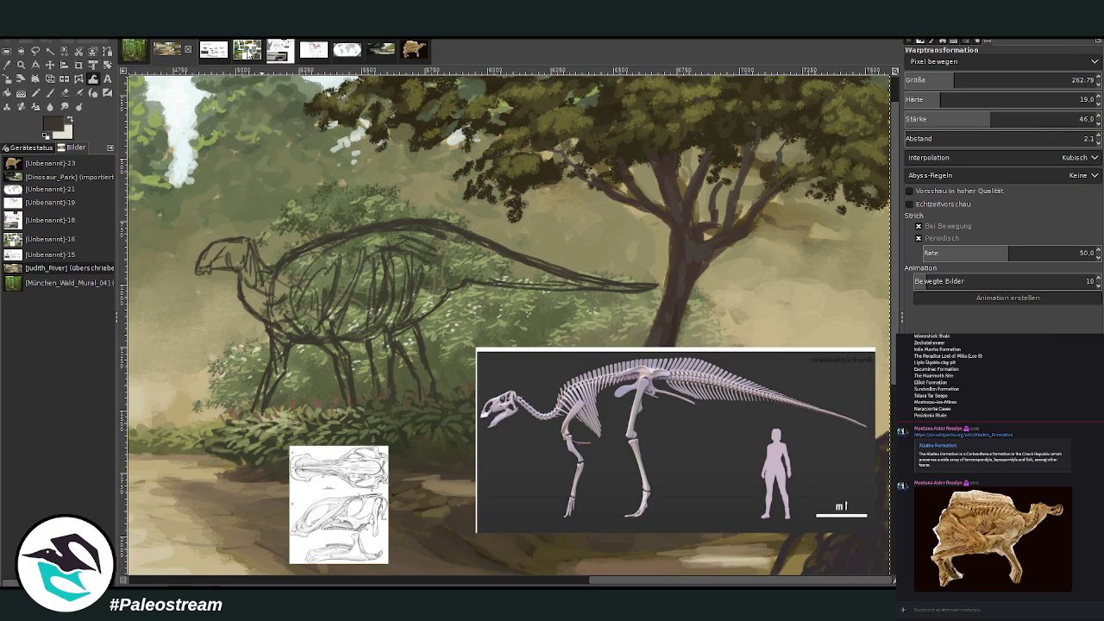
- Darken the tail's lower outline and hind legs, then add an upper tail contour from the hips
{"action": "left_click", "coordinate": [49, 92]}
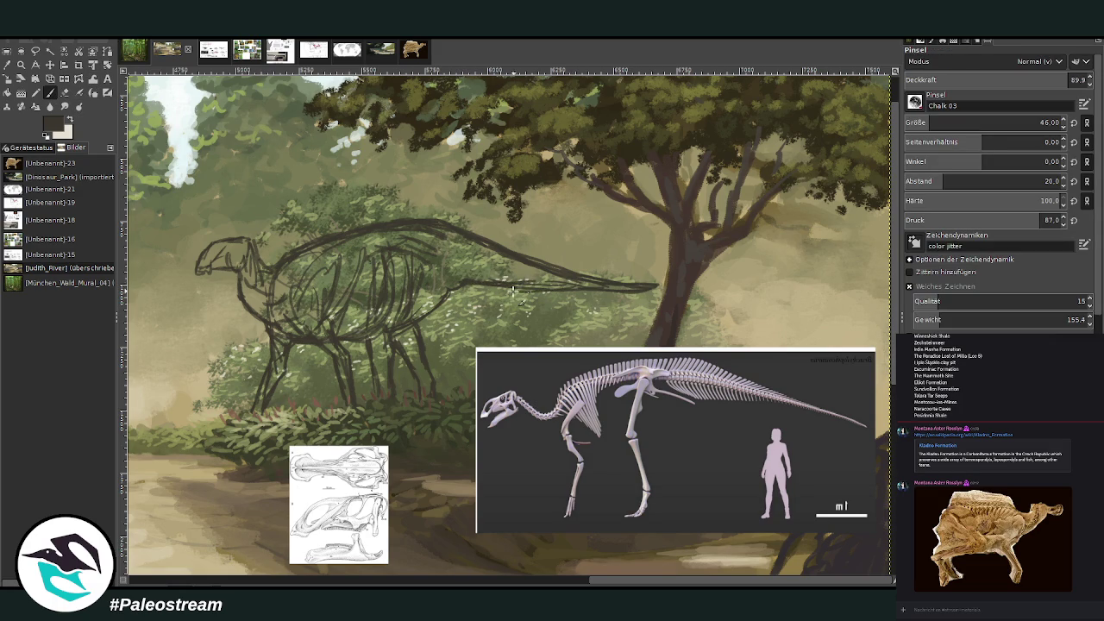
{"action": "left_click_drag", "start_coordinate": [569, 288], "coordinate": [470, 285]}
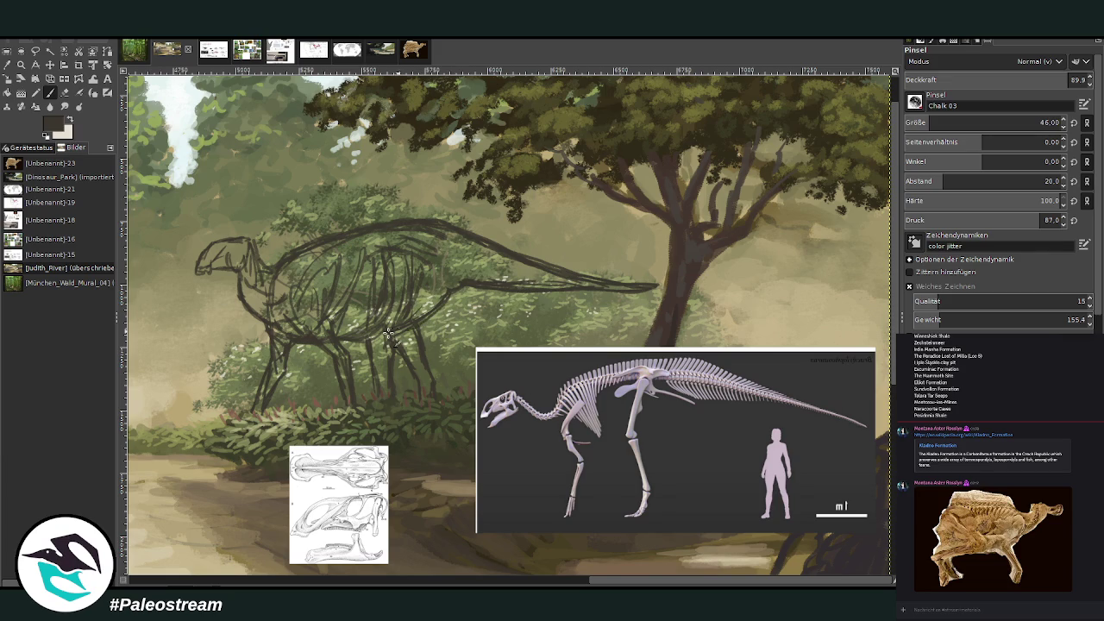
{"action": "left_click_drag", "start_coordinate": [393, 339], "coordinate": [413, 370]}
{"action": "left_click_drag", "start_coordinate": [604, 584], "coordinate": [526, 584]}
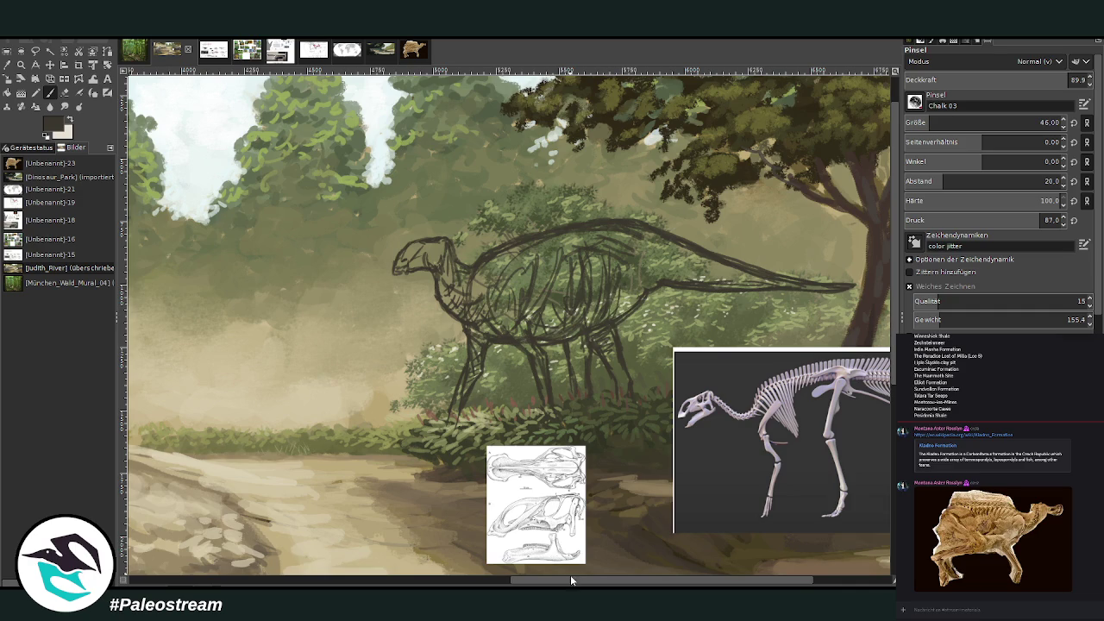
{"action": "left_click_drag", "start_coordinate": [570, 576], "coordinate": [626, 576]}
{"action": "left_click", "coordinate": [65, 93]}
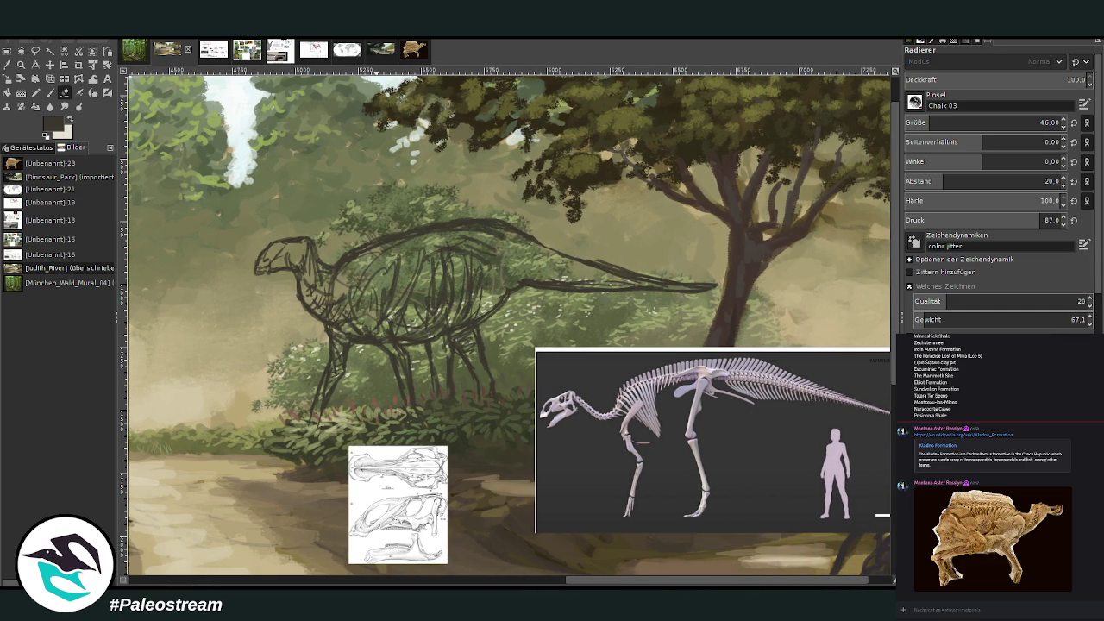
{"action": "key", "text": "p"}
{"action": "mouse_move", "coordinate": [550, 248]}
{"action": "left_mouse_down"}
{"action": "mouse_move", "coordinate": [602, 273]}
{"action": "mouse_move", "coordinate": [554, 264]}
{"action": "mouse_move", "coordinate": [590, 262]}
{"action": "left_mouse_up"}
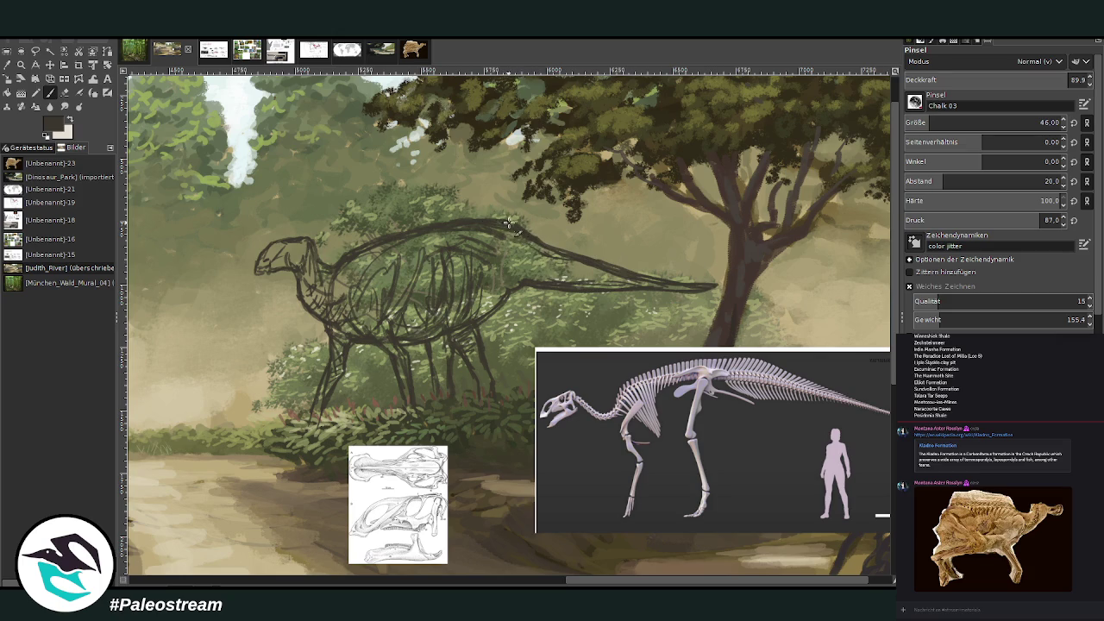
- Darken the back-to-tail outline and add a stroke along the neck and chest
{"action": "left_click_drag", "start_coordinate": [483, 227], "coordinate": [556, 257]}
{"action": "left_click_drag", "start_coordinate": [355, 259], "coordinate": [336, 295]}
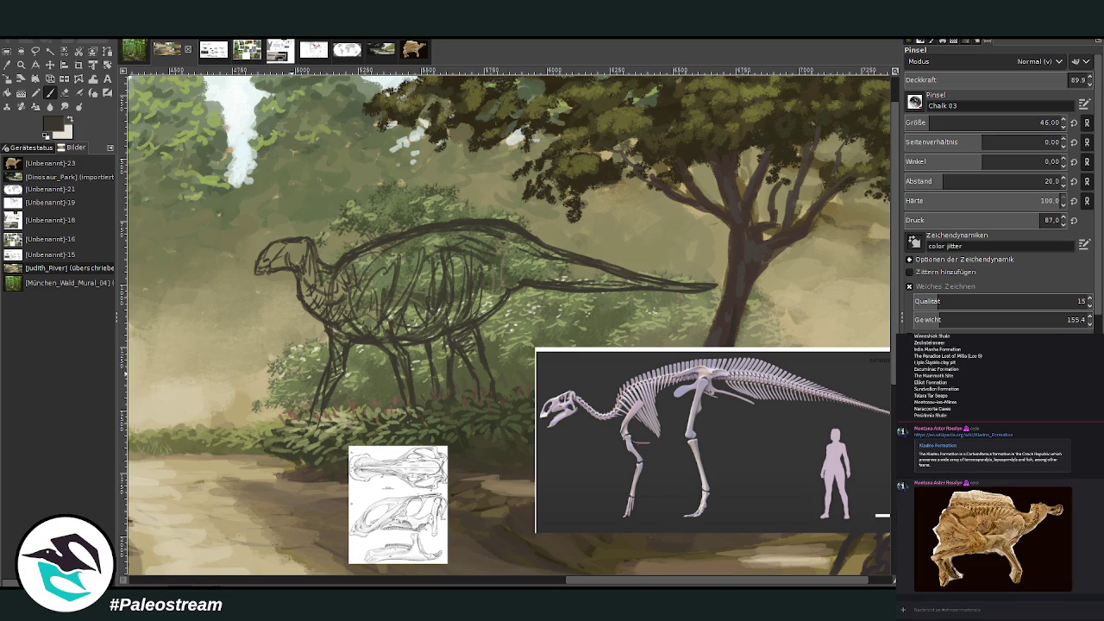
{"action": "key", "text": "alt+Down"}
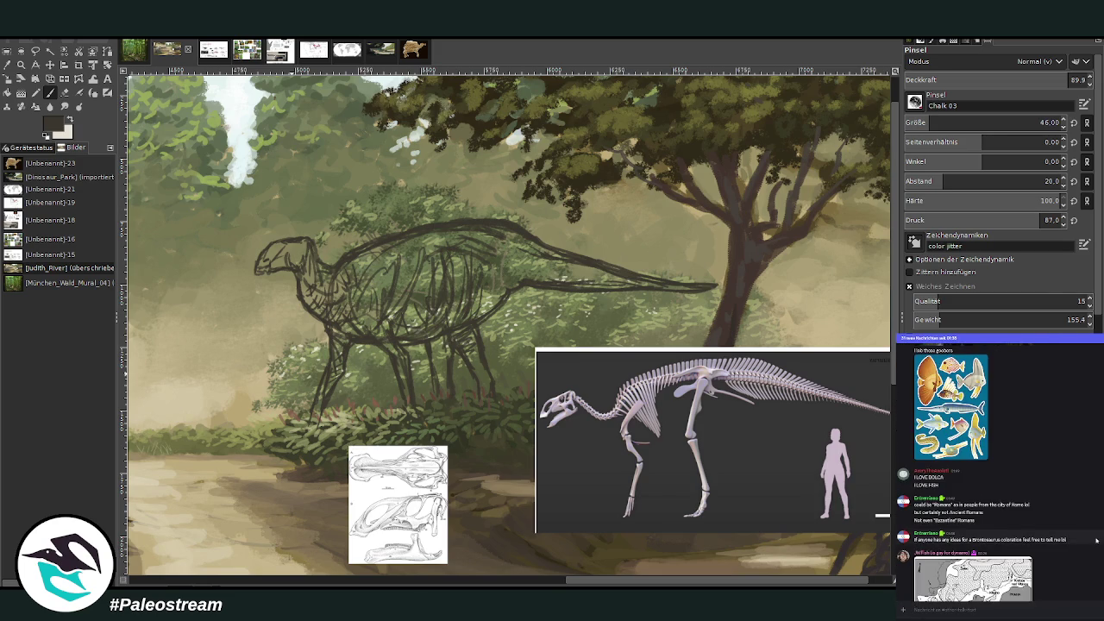
{"action": "scroll", "coordinate": [1078, 544], "scroll_direction": "down", "scroll_amount": 5}
{"action": "scroll", "coordinate": [1087, 542], "scroll_direction": "down", "scroll_amount": 5}
{"action": "scroll", "coordinate": [1097, 540], "scroll_direction": "down", "scroll_amount": 5}
{"action": "scroll", "coordinate": [1096, 540], "scroll_direction": "down", "scroll_amount": 5}
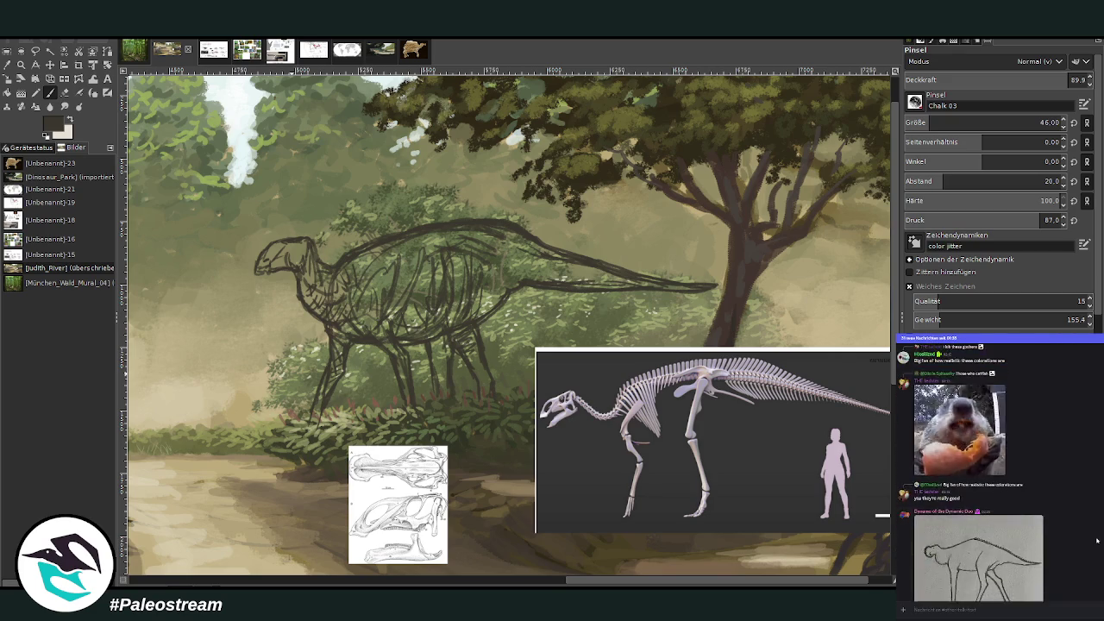
{"action": "scroll", "coordinate": [1096, 540], "scroll_direction": "down", "scroll_amount": 5}
{"action": "scroll", "coordinate": [1096, 539], "scroll_direction": "down", "scroll_amount": 5}
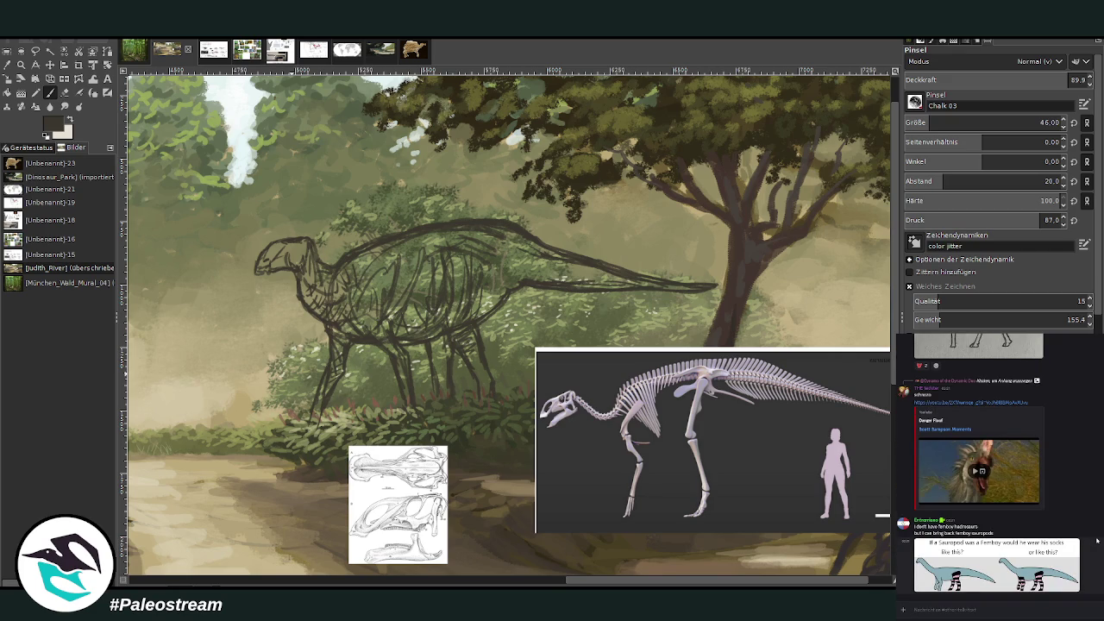
{"action": "scroll", "coordinate": [1097, 540], "scroll_direction": "down", "scroll_amount": 5}
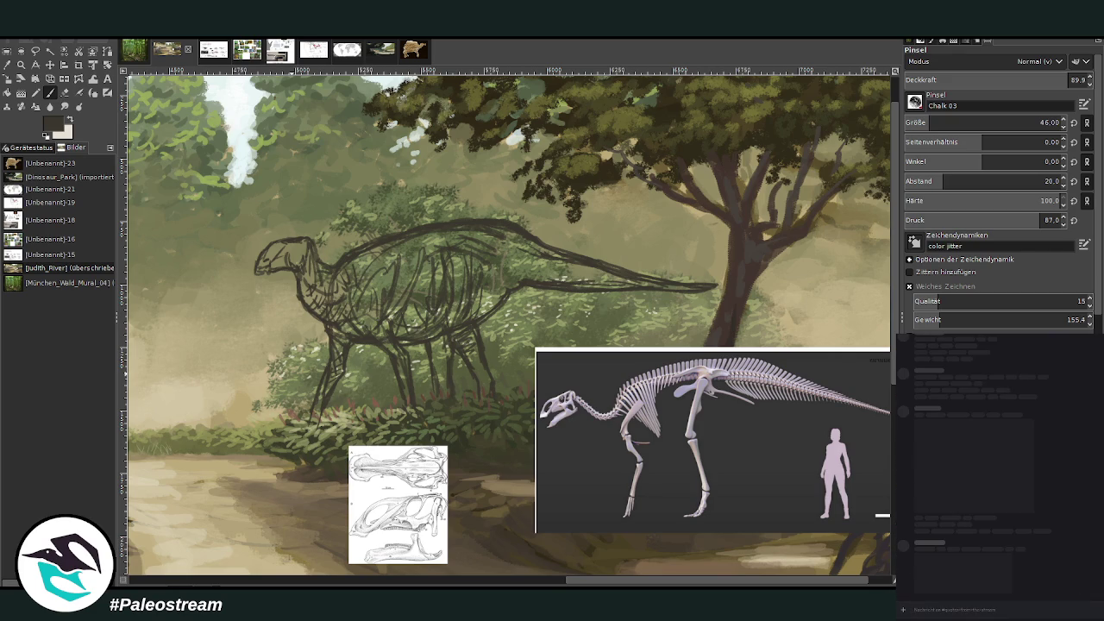
{"action": "scroll", "coordinate": [1096, 540], "scroll_direction": "down", "scroll_amount": 5}
{"action": "scroll", "coordinate": [1096, 539], "scroll_direction": "down", "scroll_amount": 3}
{"action": "scroll", "coordinate": [1096, 540], "scroll_direction": "down", "scroll_amount": 3}
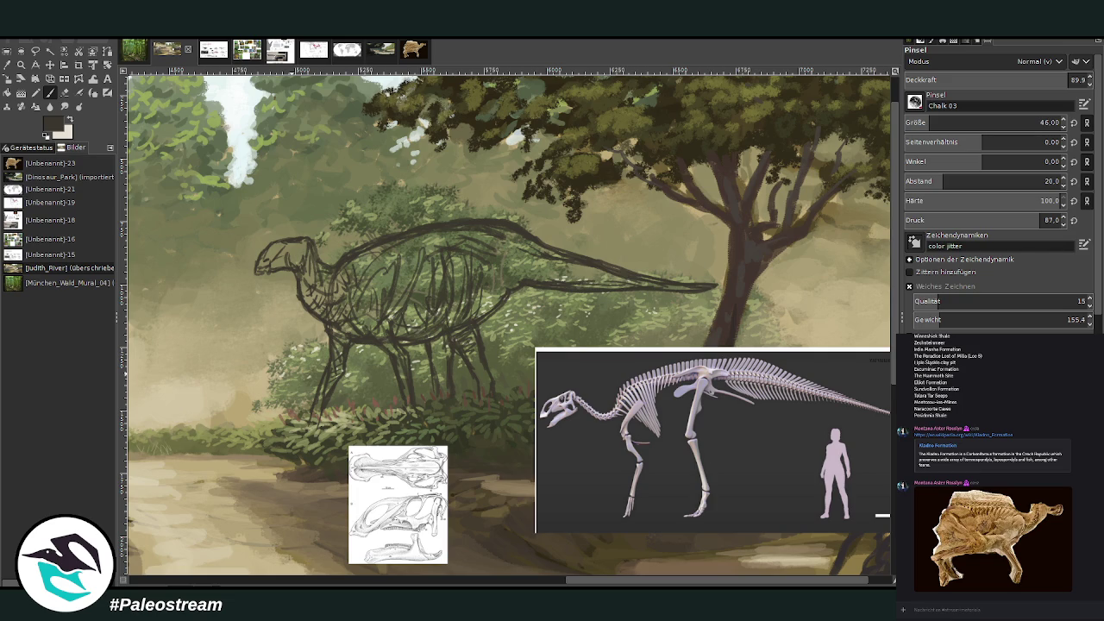
{"action": "scroll", "coordinate": [1001, 474], "scroll_direction": "down", "scroll_amount": 5}
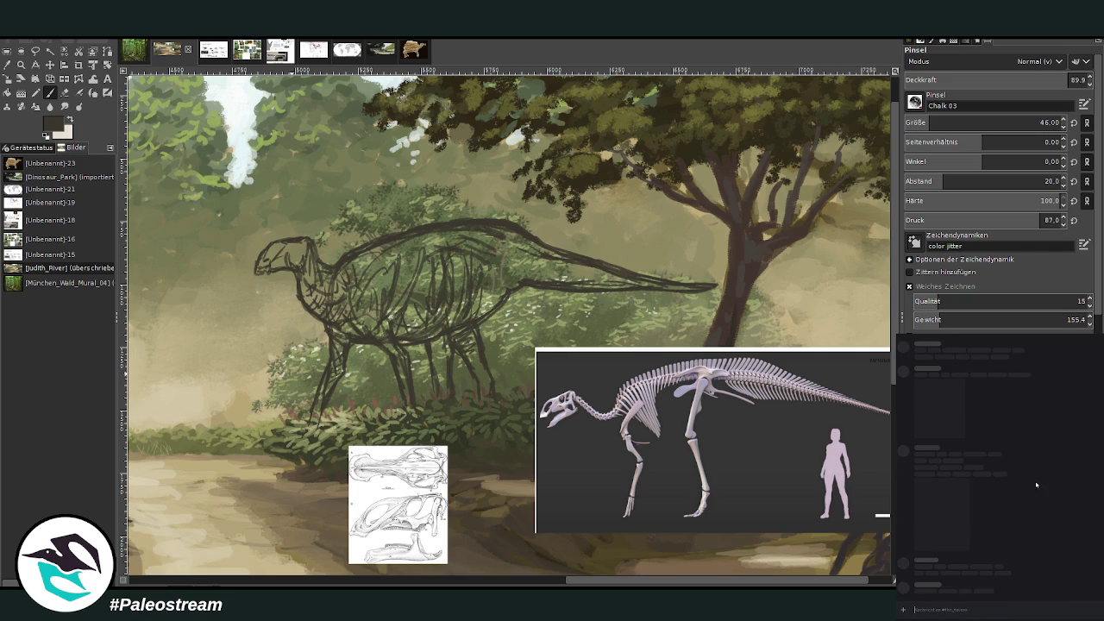
{"action": "scroll", "coordinate": [1001, 475], "scroll_direction": "down", "scroll_amount": 3}
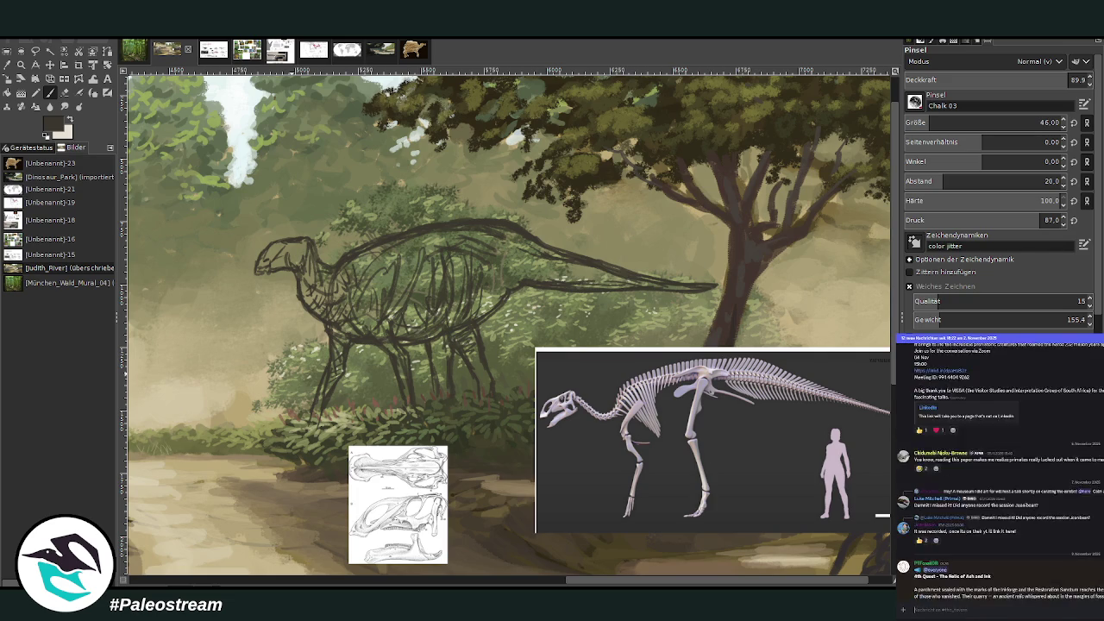
{"action": "scroll", "coordinate": [1000, 475], "scroll_direction": "down", "scroll_amount": 3}
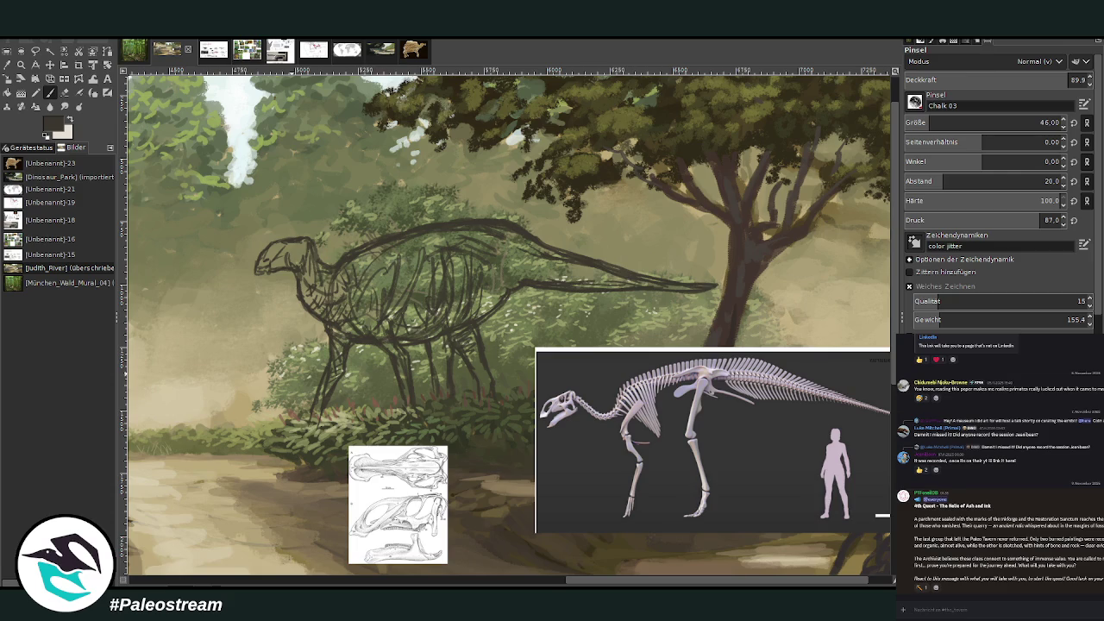
{"action": "scroll", "coordinate": [1000, 474], "scroll_direction": "down", "scroll_amount": 5}
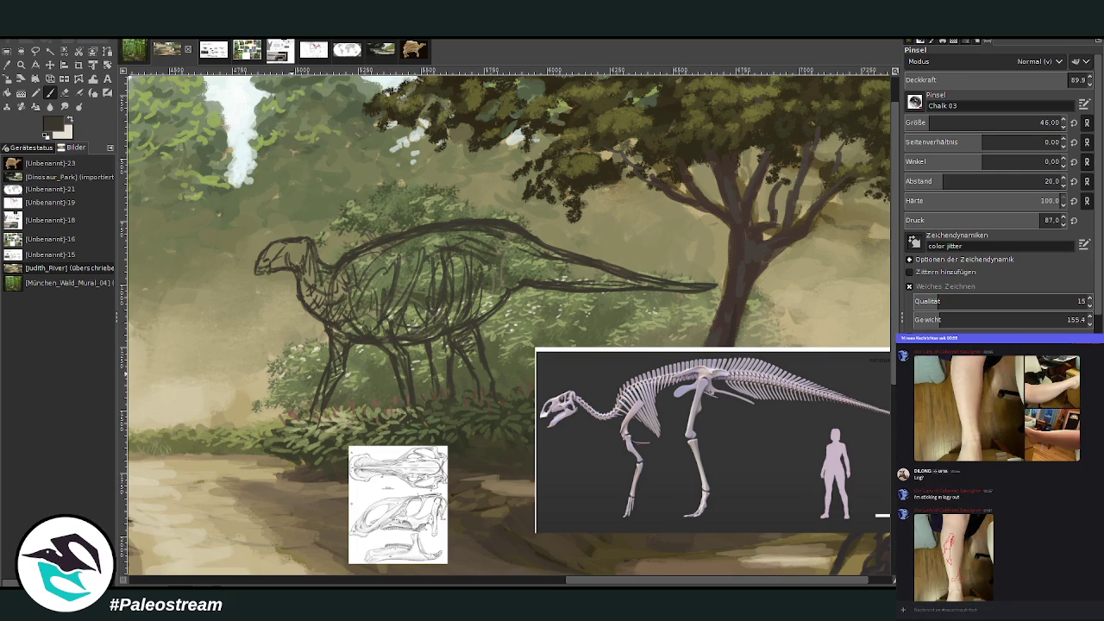
{"action": "scroll", "coordinate": [1000, 474], "scroll_direction": "down", "scroll_amount": 5}
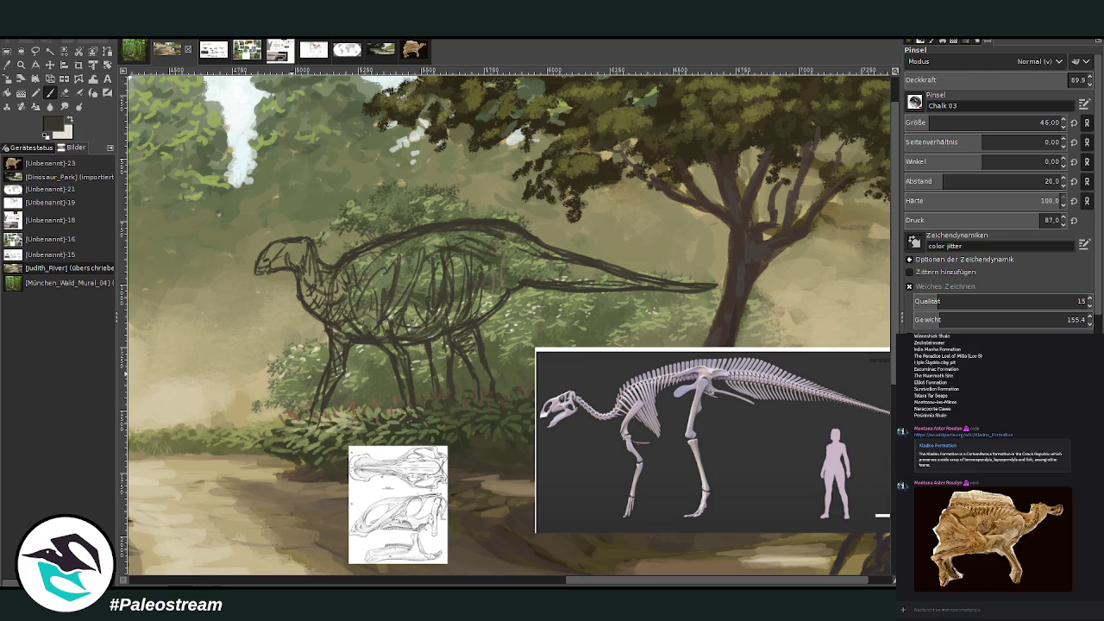
- Zoom in closely on the hadrosaur sketch and its skull and skeleton references
{"action": "left_click", "coordinate": [22, 67]}
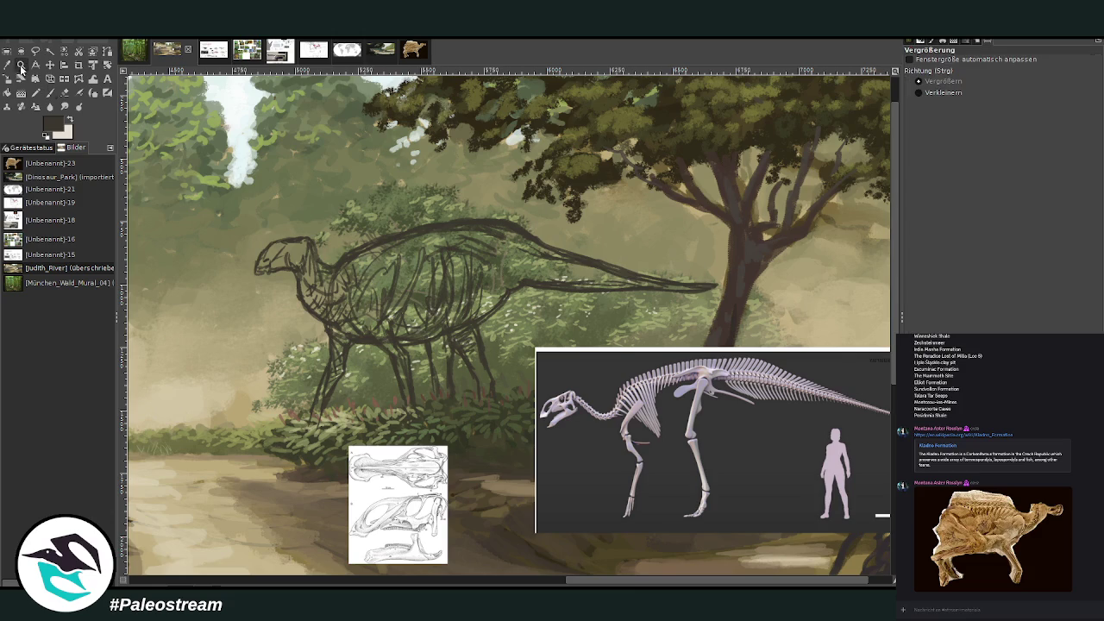
{"action": "left_click_drag", "start_coordinate": [219, 122], "coordinate": [678, 428]}
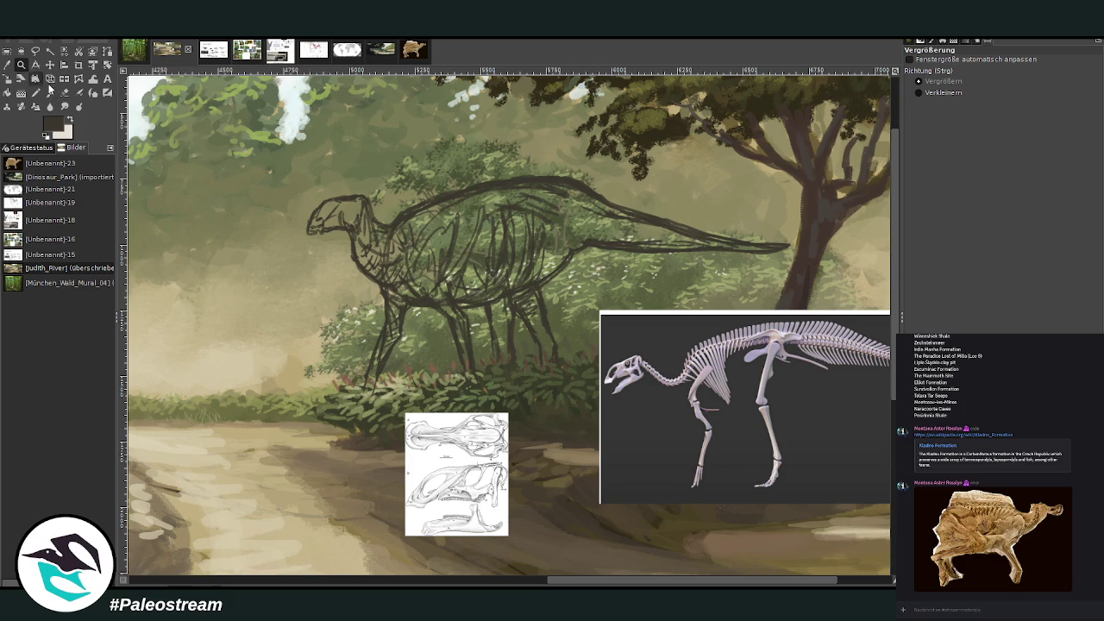
{"action": "mouse_move", "coordinate": [265, 99]}
{"action": "left_mouse_down"}
{"action": "mouse_move", "coordinate": [582, 414]}
{"action": "mouse_move", "coordinate": [660, 563]}
{"action": "left_mouse_up"}
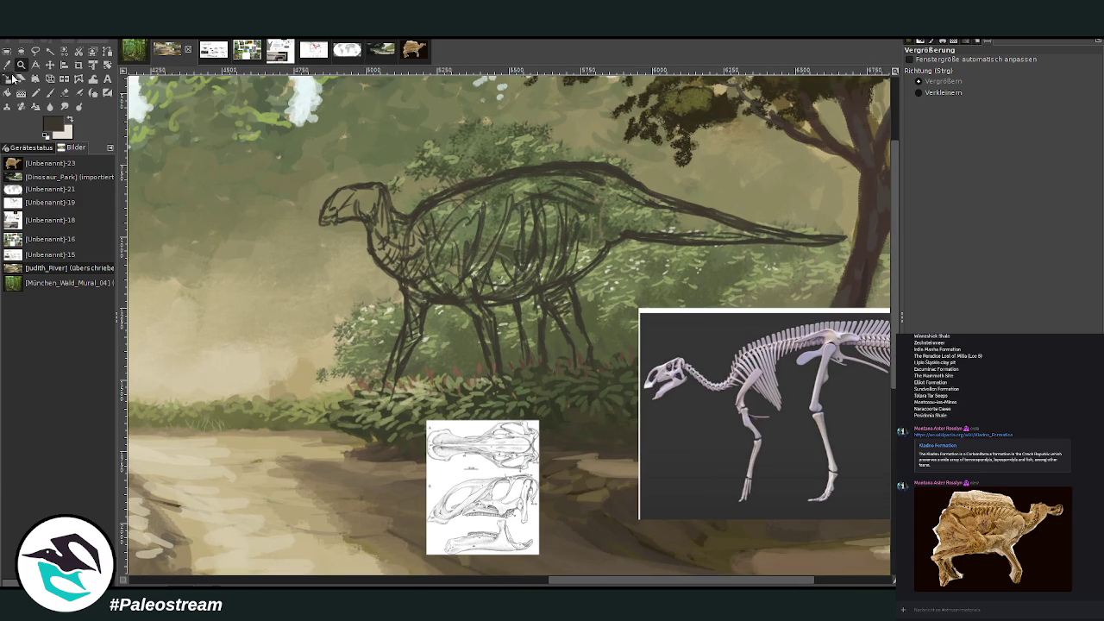
{"action": "left_click", "coordinate": [7, 64]}
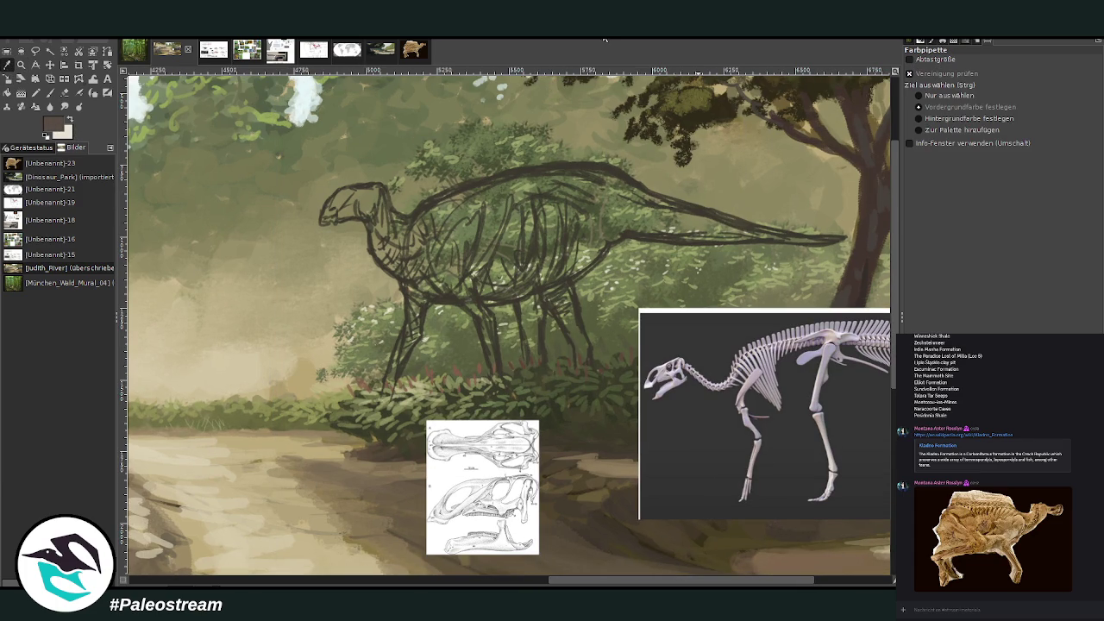
- With a size-149 brush, paint a muted brown base over the belly, rear body and chest
{"action": "left_click", "coordinate": [49, 92]}
{"action": "left_click", "coordinate": [953, 123]}
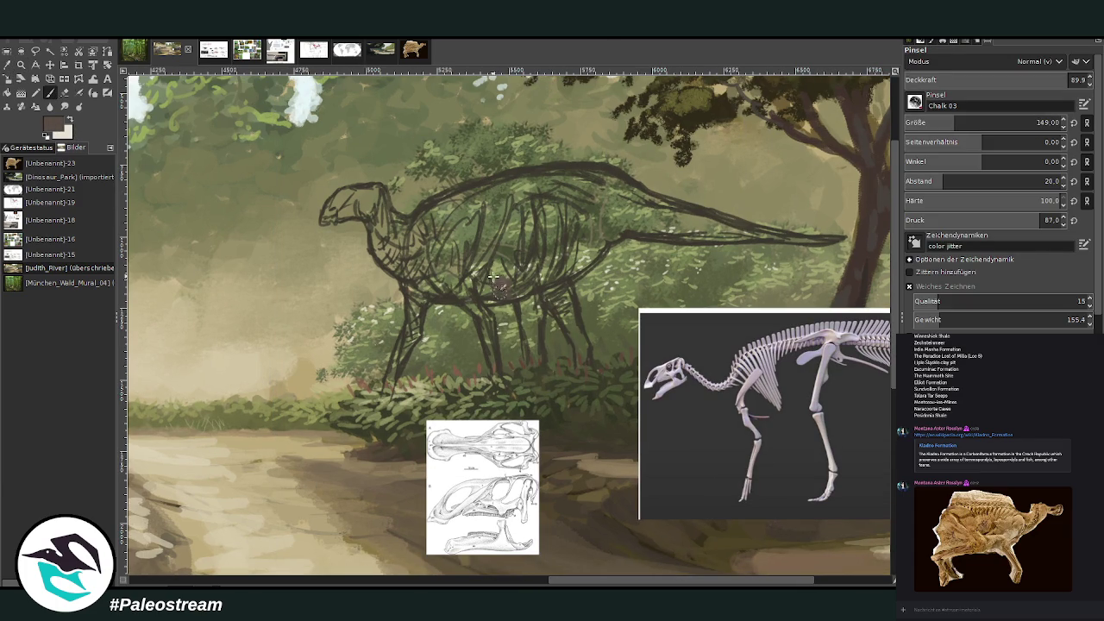
{"action": "left_click_drag", "start_coordinate": [491, 296], "coordinate": [526, 278]}
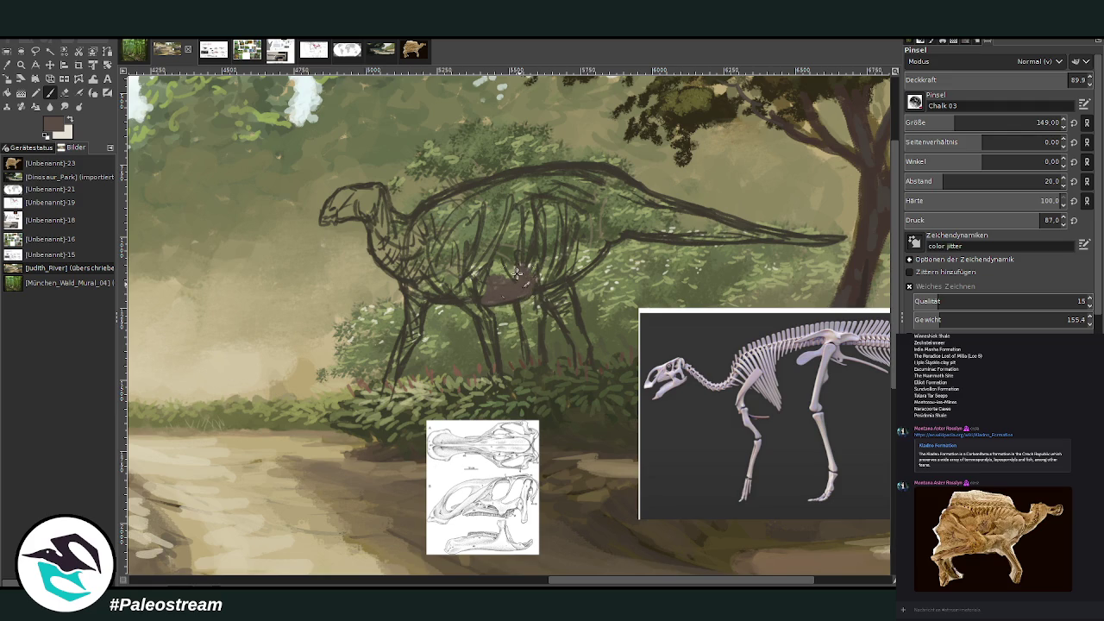
{"action": "key", "text": "ctrl+z"}
{"action": "key", "text": "ctrl+z"}
{"action": "mouse_move", "coordinate": [510, 291]}
{"action": "left_mouse_down"}
{"action": "mouse_move", "coordinate": [507, 247]}
{"action": "mouse_move", "coordinate": [490, 301]}
{"action": "left_mouse_up"}
{"action": "mouse_move", "coordinate": [576, 245]}
{"action": "left_mouse_down"}
{"action": "mouse_move", "coordinate": [552, 289]}
{"action": "mouse_move", "coordinate": [580, 262]}
{"action": "mouse_move", "coordinate": [665, 238]}
{"action": "mouse_move", "coordinate": [772, 241]}
{"action": "left_mouse_up"}
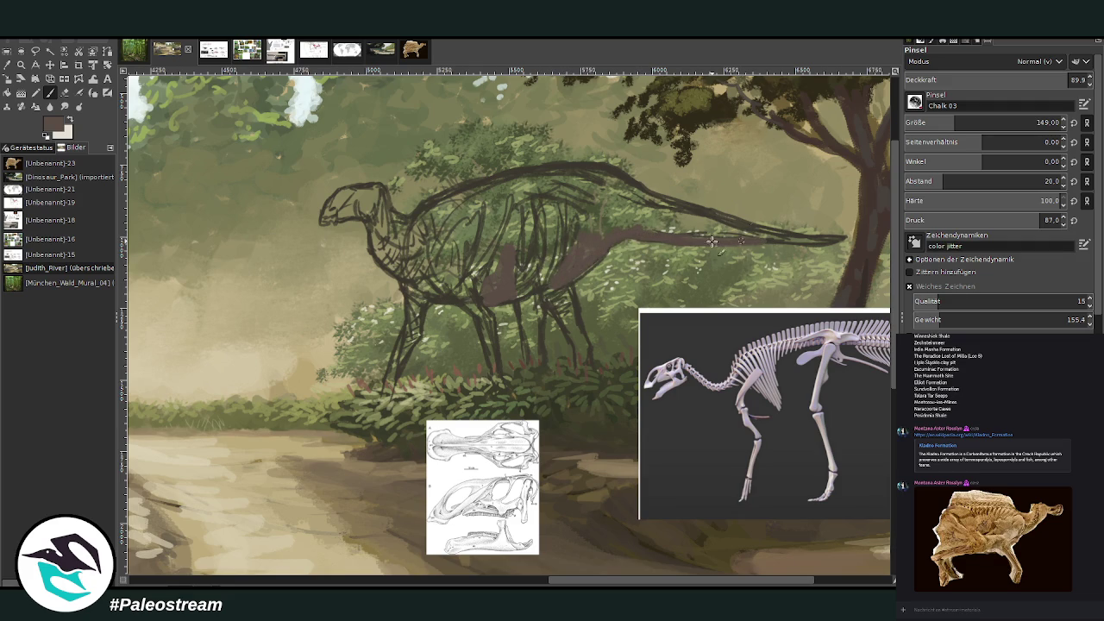
{"action": "mouse_move", "coordinate": [432, 287]}
{"action": "left_mouse_down"}
{"action": "mouse_move", "coordinate": [449, 307]}
{"action": "mouse_move", "coordinate": [382, 258]}
{"action": "mouse_move", "coordinate": [444, 306]}
{"action": "mouse_move", "coordinate": [372, 234]}
{"action": "left_mouse_up"}
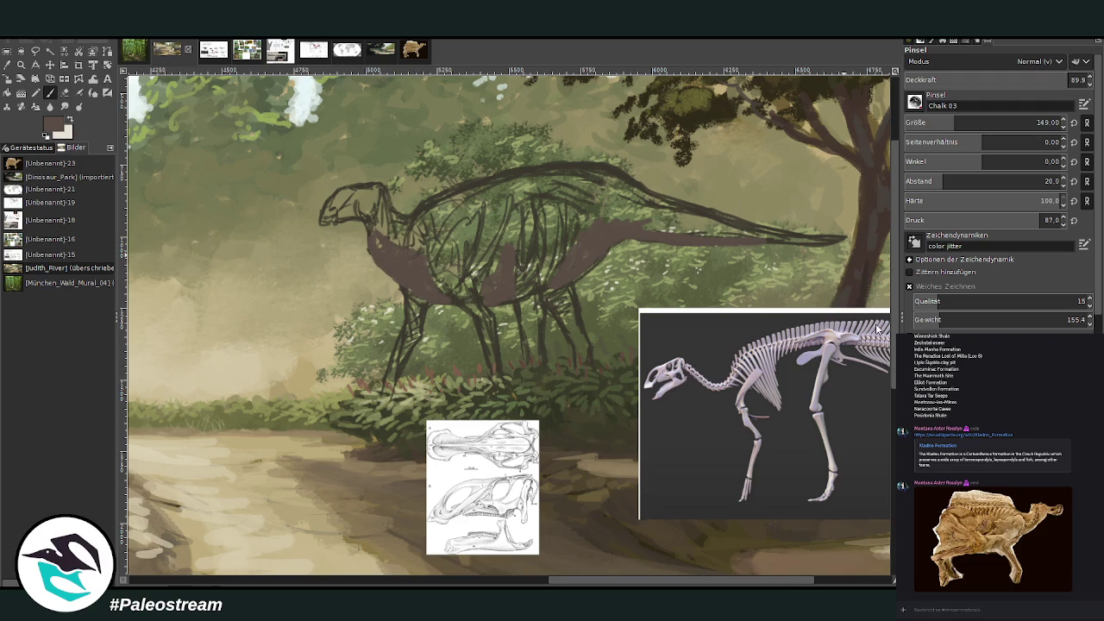
{"action": "left_click", "coordinate": [879, 327], "text": "ctrl"}
- Reduce brush size and opacity (about 38–51) and build brown over chest, mid-body, belly and tail
{"action": "left_click", "coordinate": [940, 122]}
{"action": "left_click", "coordinate": [1020, 79]}
{"action": "left_click_drag", "start_coordinate": [1019, 82], "coordinate": [1016, 79]}
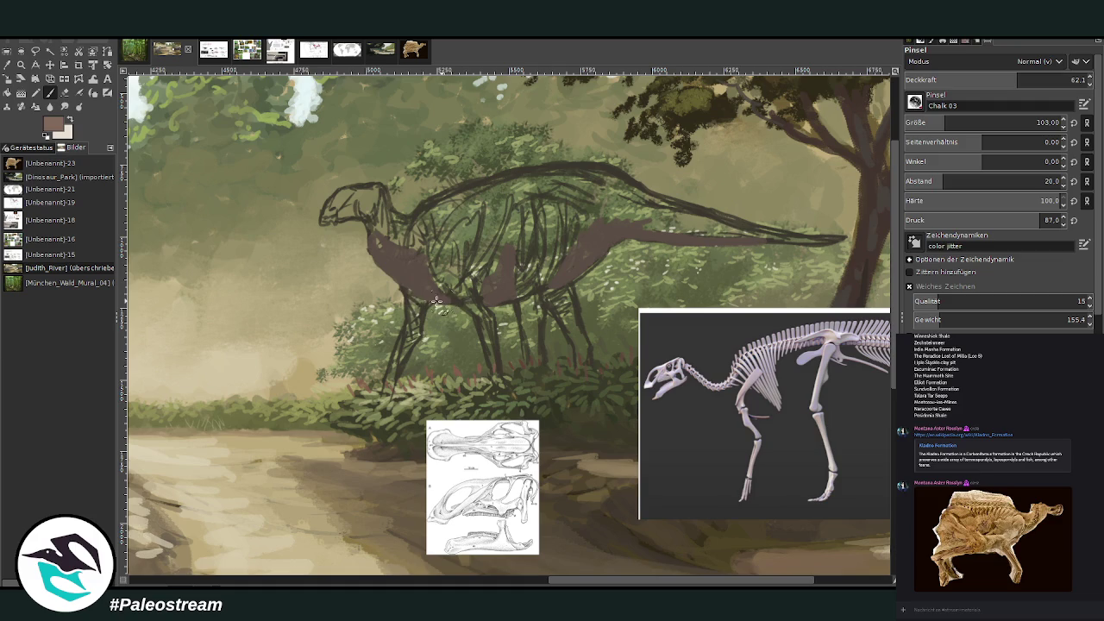
{"action": "key", "text": "i"}
{"action": "key", "text": "i"}
{"action": "key", "text": "i"}
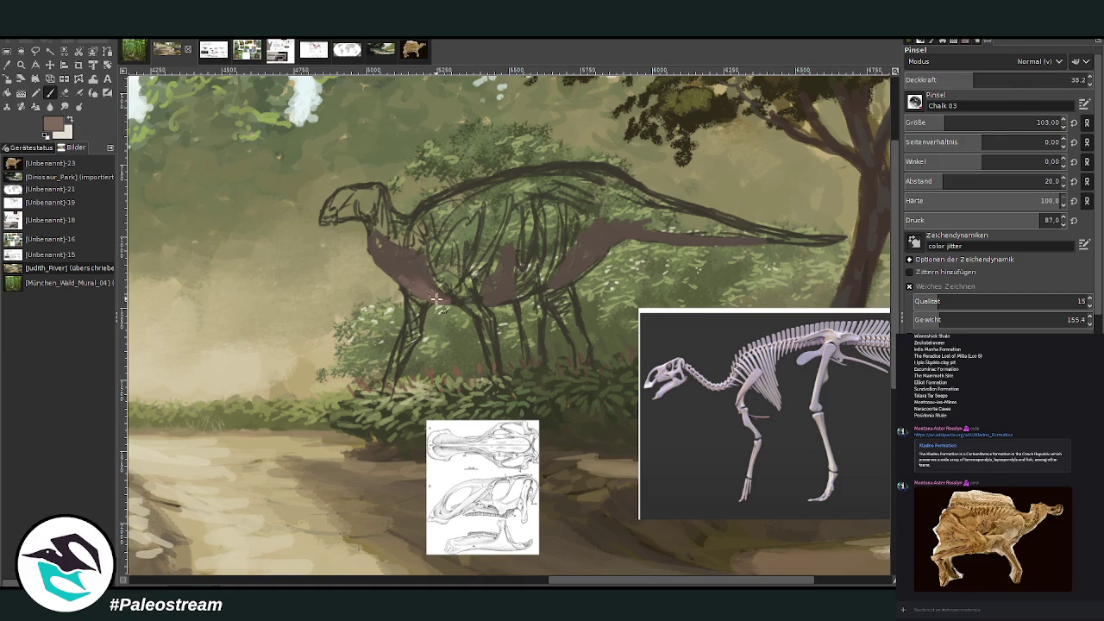
{"action": "left_click_drag", "start_coordinate": [403, 281], "coordinate": [382, 247]}
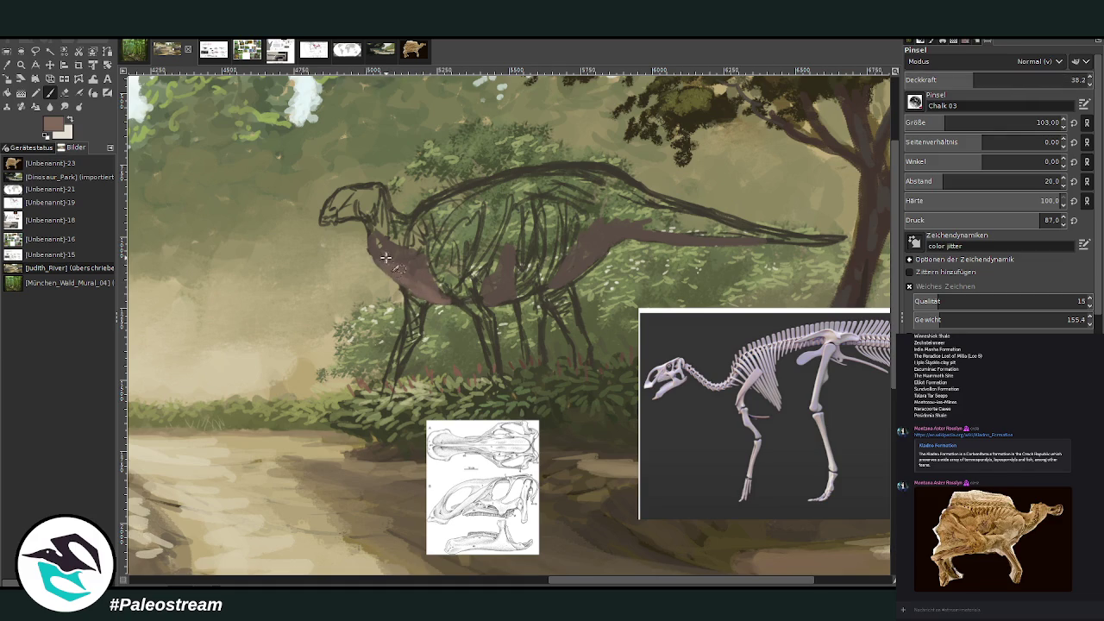
{"action": "left_click_drag", "start_coordinate": [502, 259], "coordinate": [501, 300]}
{"action": "left_click_drag", "start_coordinate": [587, 270], "coordinate": [609, 251]}
{"action": "left_click_drag", "start_coordinate": [973, 80], "coordinate": [997, 79]}
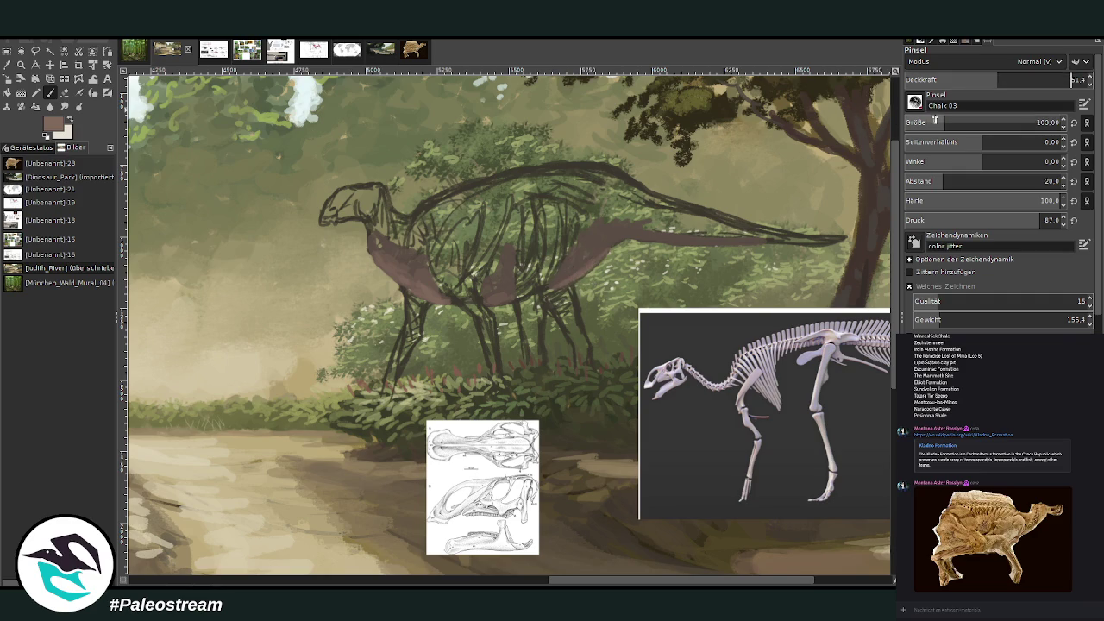
{"action": "left_click_drag", "start_coordinate": [983, 122], "coordinate": [947, 123]}
{"action": "left_click_drag", "start_coordinate": [731, 239], "coordinate": [773, 241]}
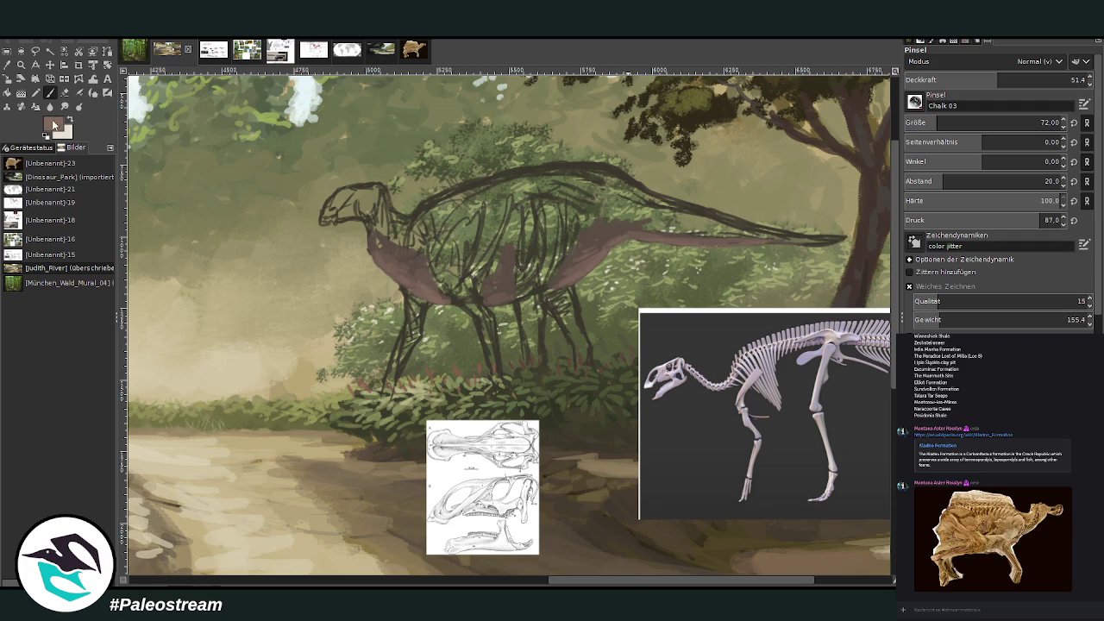
- With a darker grey-brown at 76.7–86.1 opacity, paint belly, ribcage, mid-body, throat and neck
{"action": "left_click", "coordinate": [866, 327], "text": "ctrl"}
{"action": "left_click_drag", "start_coordinate": [1008, 80], "coordinate": [1047, 79]}
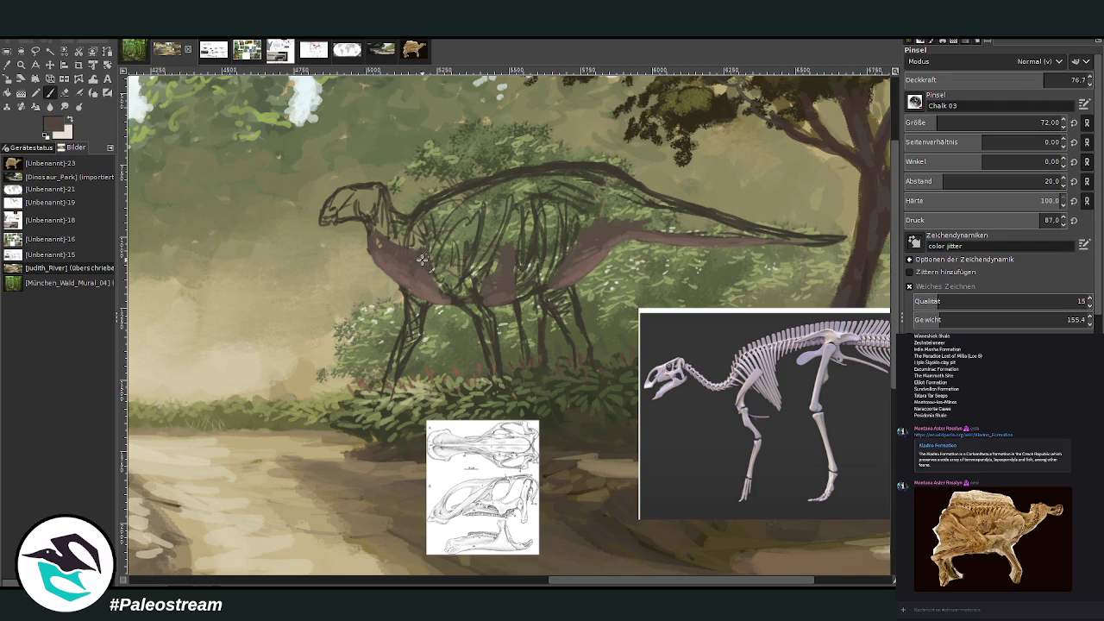
{"action": "left_click_drag", "start_coordinate": [442, 286], "coordinate": [440, 278]}
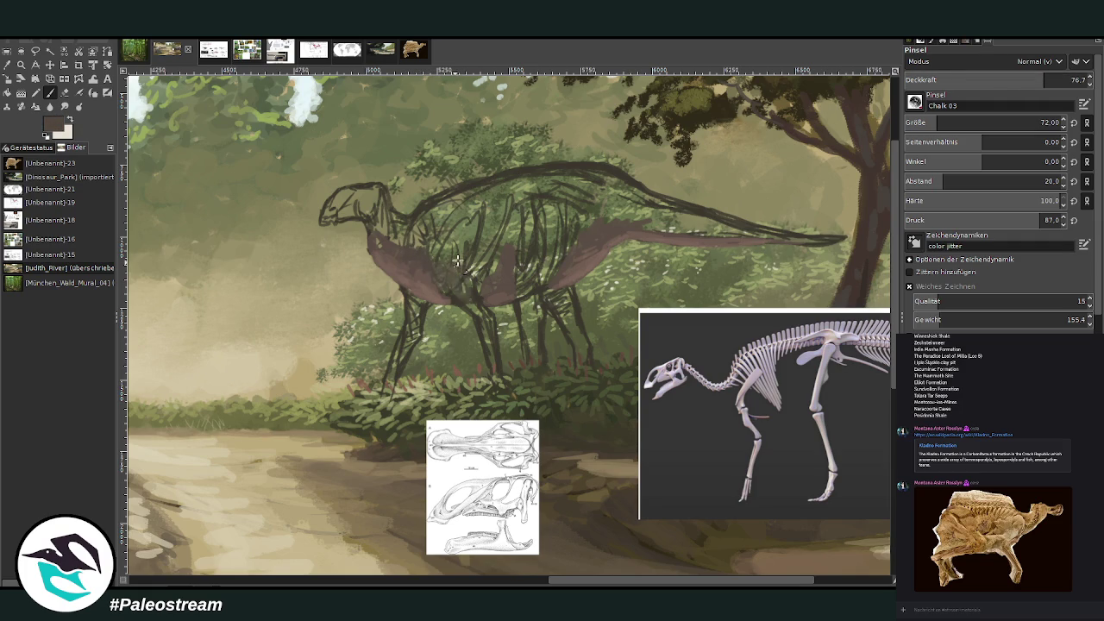
{"action": "mouse_move", "coordinate": [429, 245]}
{"action": "left_mouse_down"}
{"action": "mouse_move", "coordinate": [379, 238]}
{"action": "mouse_move", "coordinate": [419, 264]}
{"action": "mouse_move", "coordinate": [497, 267]}
{"action": "left_mouse_up"}
{"action": "left_click_drag", "start_coordinate": [1042, 82], "coordinate": [1067, 82]}
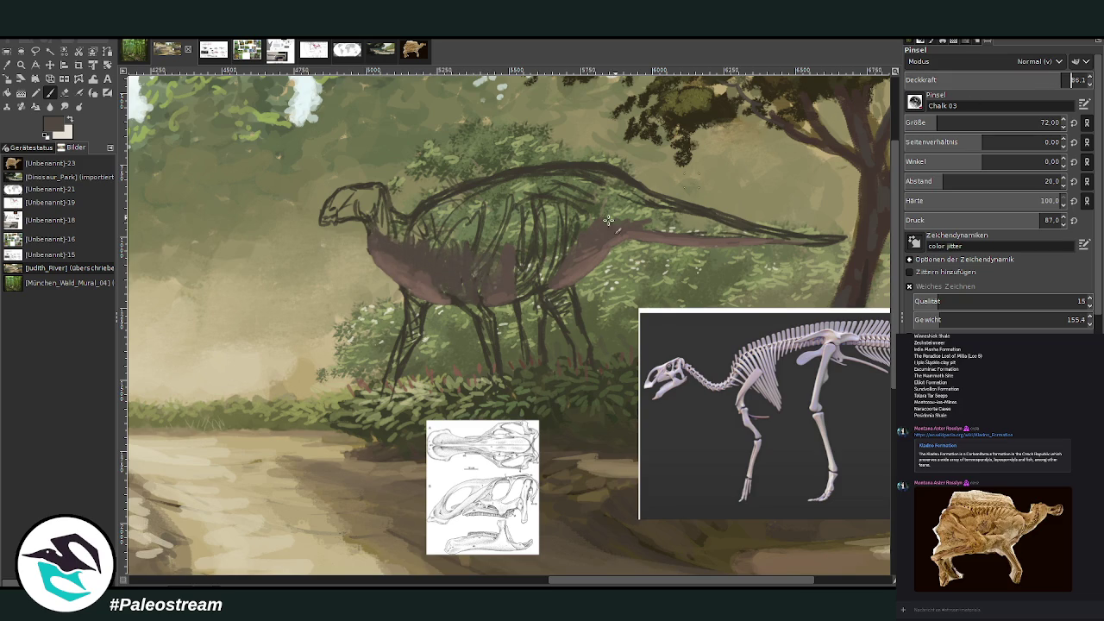
{"action": "mouse_move", "coordinate": [488, 276]}
{"action": "left_mouse_down"}
{"action": "mouse_move", "coordinate": [483, 290]}
{"action": "mouse_move", "coordinate": [514, 243]}
{"action": "mouse_move", "coordinate": [487, 267]}
{"action": "left_mouse_up"}
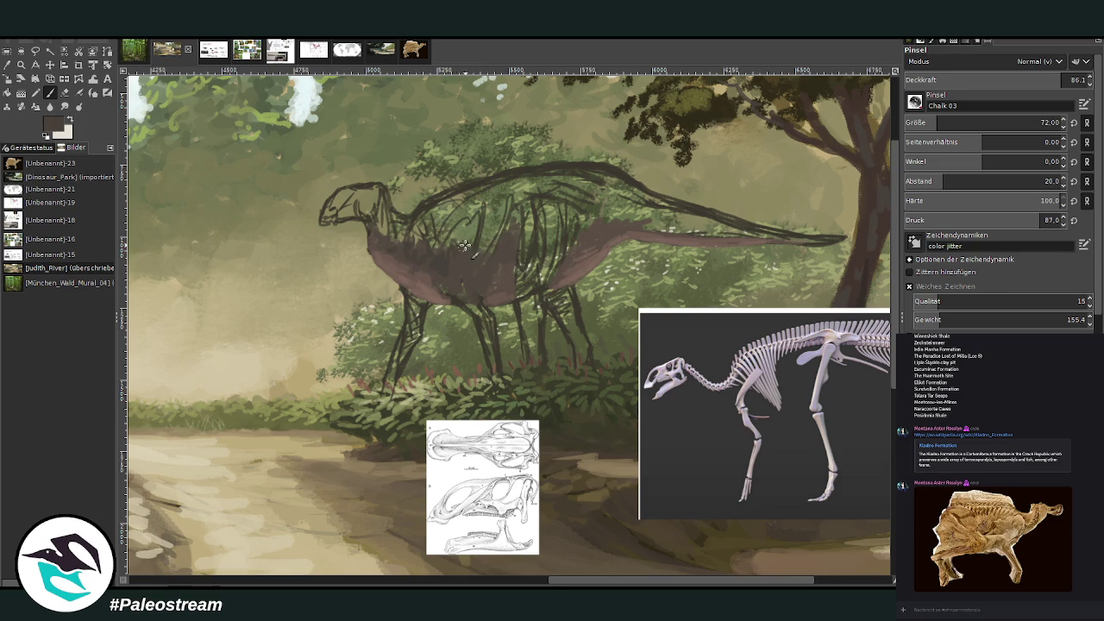
{"action": "left_click_drag", "start_coordinate": [394, 248], "coordinate": [362, 207]}
{"action": "key", "text": "shift+e"}
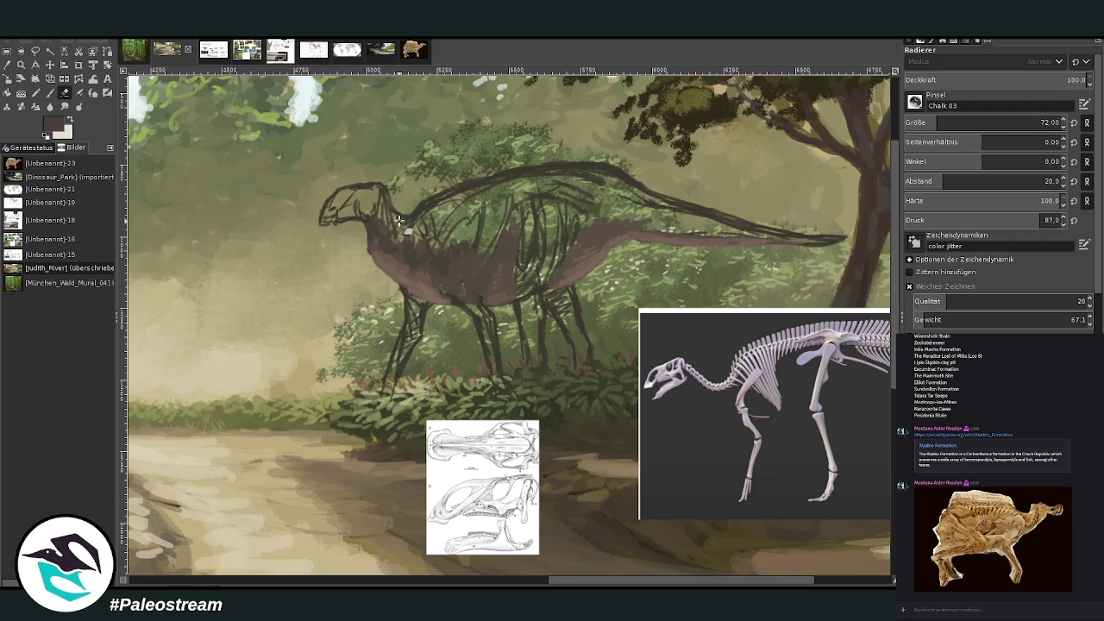
- Paint the neck base, shoulder hump and back in successively lighter grey-brown tones
{"action": "left_click", "coordinate": [50, 92]}
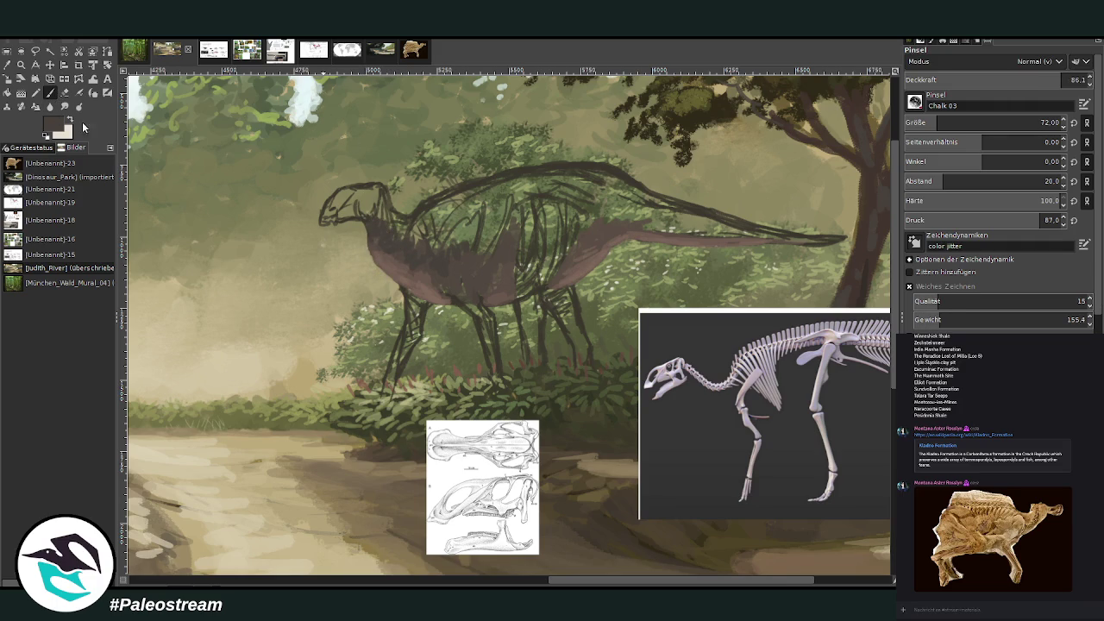
{"action": "left_click", "coordinate": [869, 337], "text": "ctrl"}
{"action": "left_click_drag", "start_coordinate": [422, 228], "coordinate": [384, 205]}
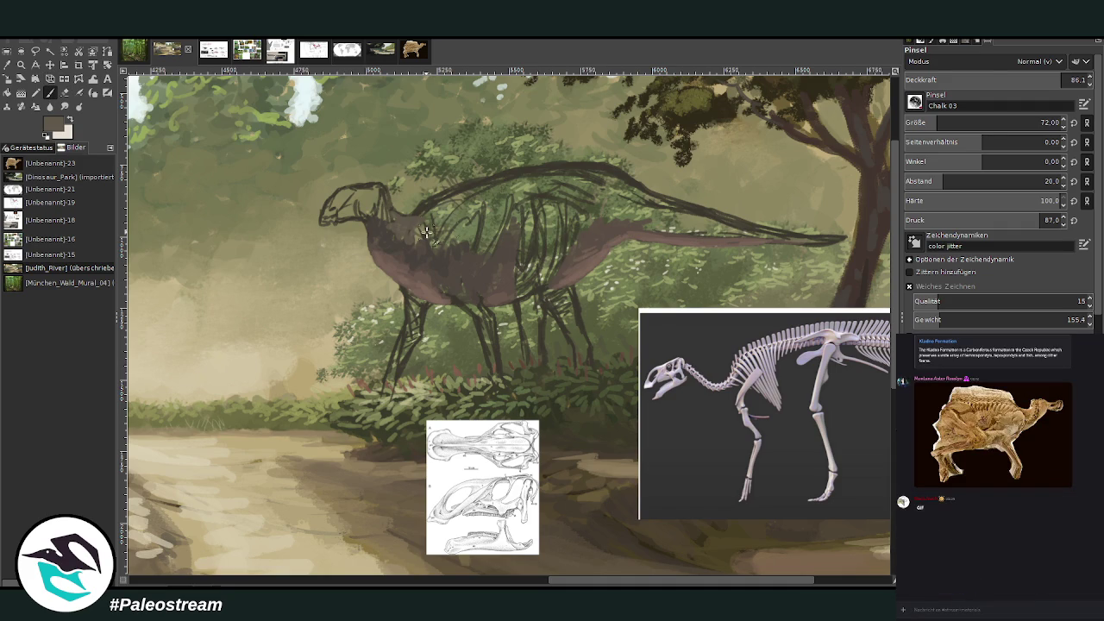
{"action": "mouse_move", "coordinate": [420, 241]}
{"action": "left_mouse_down"}
{"action": "mouse_move", "coordinate": [461, 209]}
{"action": "mouse_move", "coordinate": [427, 214]}
{"action": "mouse_move", "coordinate": [433, 204]}
{"action": "mouse_move", "coordinate": [414, 221]}
{"action": "mouse_move", "coordinate": [509, 183]}
{"action": "mouse_move", "coordinate": [462, 200]}
{"action": "mouse_move", "coordinate": [466, 189]}
{"action": "mouse_move", "coordinate": [440, 229]}
{"action": "mouse_move", "coordinate": [542, 204]}
{"action": "mouse_move", "coordinate": [523, 194]}
{"action": "mouse_move", "coordinate": [589, 207]}
{"action": "left_mouse_up"}
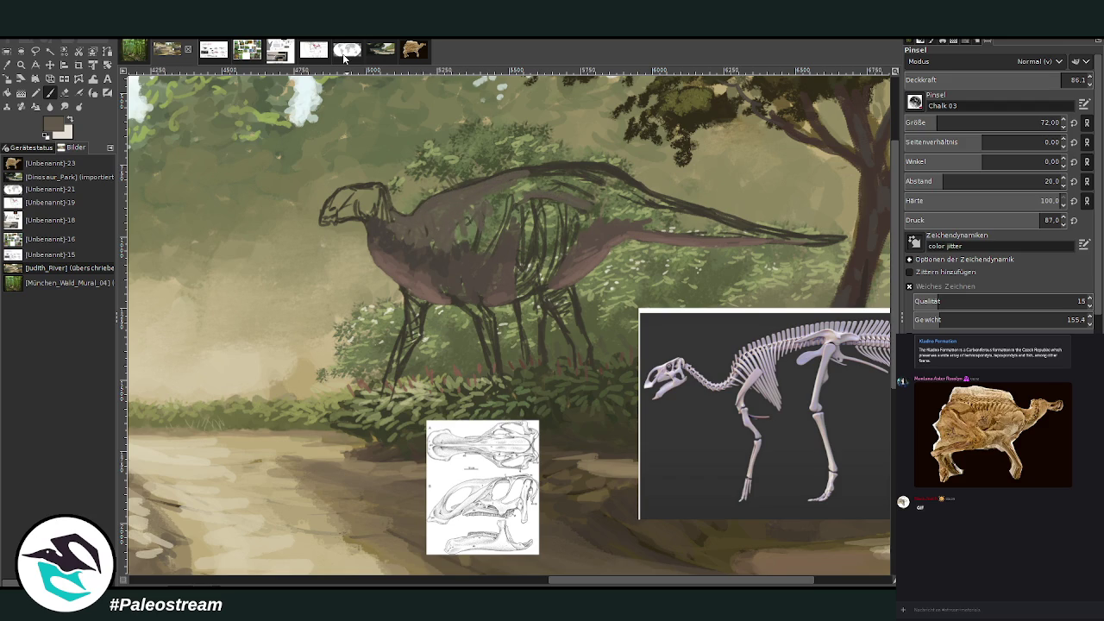
{"action": "left_click", "coordinate": [869, 330], "text": "ctrl"}
{"action": "mouse_move", "coordinate": [528, 200]}
{"action": "left_mouse_down"}
{"action": "mouse_move", "coordinate": [546, 195]}
{"action": "mouse_move", "coordinate": [517, 196]}
{"action": "mouse_move", "coordinate": [443, 250]}
{"action": "mouse_move", "coordinate": [461, 231]}
{"action": "mouse_move", "coordinate": [410, 215]}
{"action": "mouse_move", "coordinate": [448, 202]}
{"action": "mouse_move", "coordinate": [655, 204]}
{"action": "mouse_move", "coordinate": [636, 187]}
{"action": "mouse_move", "coordinate": [711, 217]}
{"action": "mouse_move", "coordinate": [604, 169]}
{"action": "mouse_move", "coordinate": [486, 183]}
{"action": "mouse_move", "coordinate": [539, 177]}
{"action": "mouse_move", "coordinate": [474, 199]}
{"action": "mouse_move", "coordinate": [542, 193]}
{"action": "mouse_move", "coordinate": [515, 205]}
{"action": "left_mouse_up"}
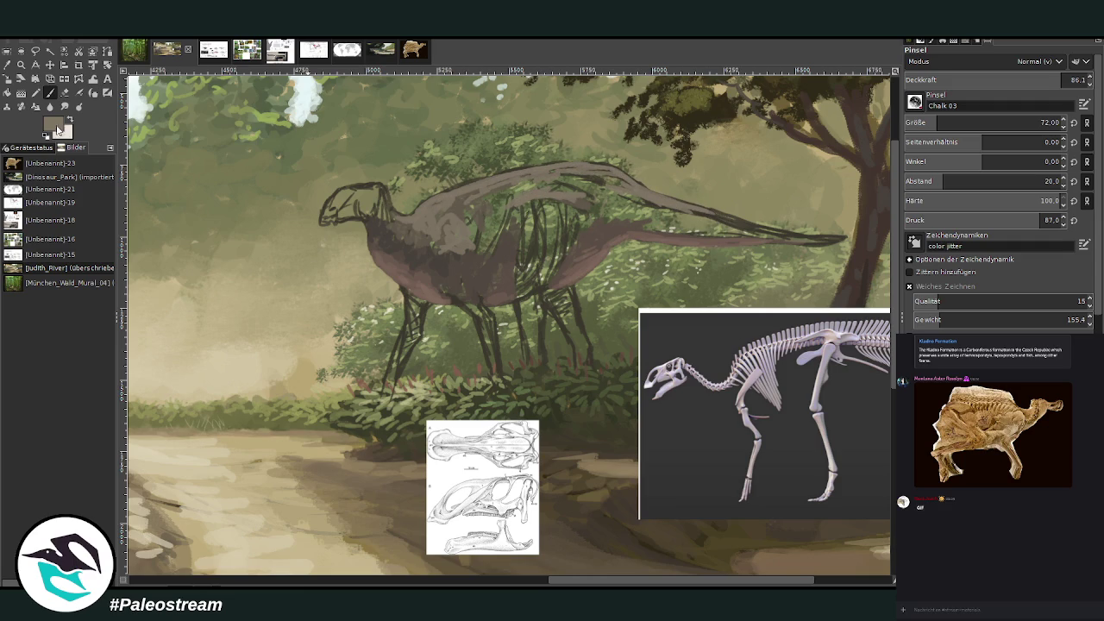
{"action": "left_click", "coordinate": [875, 311], "text": "ctrl"}
{"action": "mouse_move", "coordinate": [414, 198]}
{"action": "left_mouse_down"}
{"action": "mouse_move", "coordinate": [398, 222]}
{"action": "mouse_move", "coordinate": [429, 200]}
{"action": "mouse_move", "coordinate": [410, 214]}
{"action": "mouse_move", "coordinate": [388, 208]}
{"action": "left_mouse_up"}
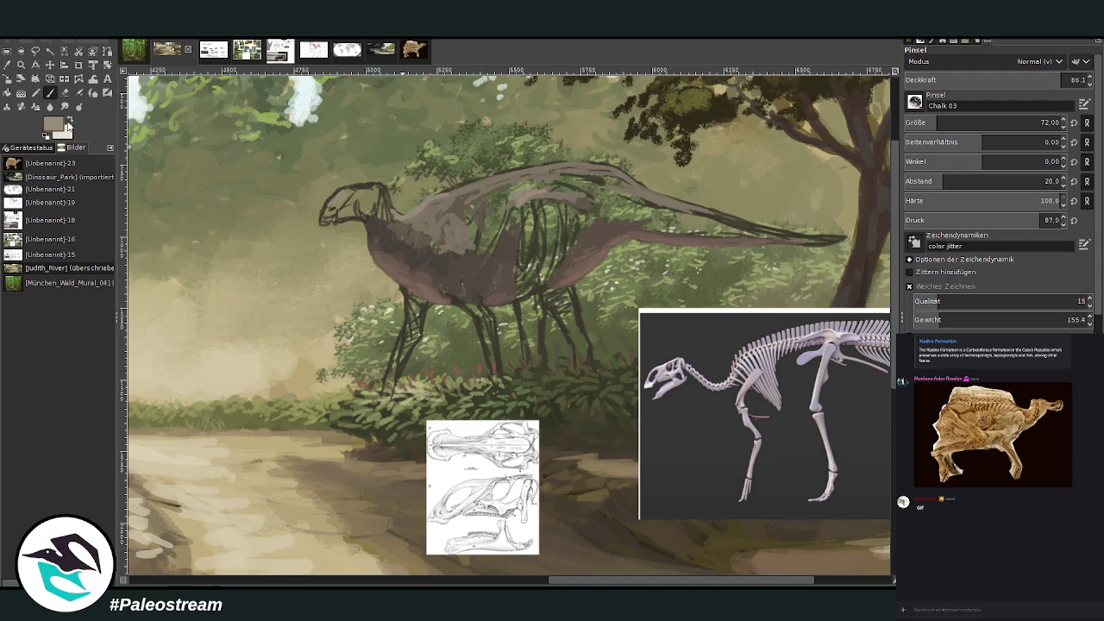
- At opacity 92.4 and size 40, paint the head light beige and start zigzag neck spines
{"action": "left_click", "coordinate": [866, 289], "text": "ctrl"}
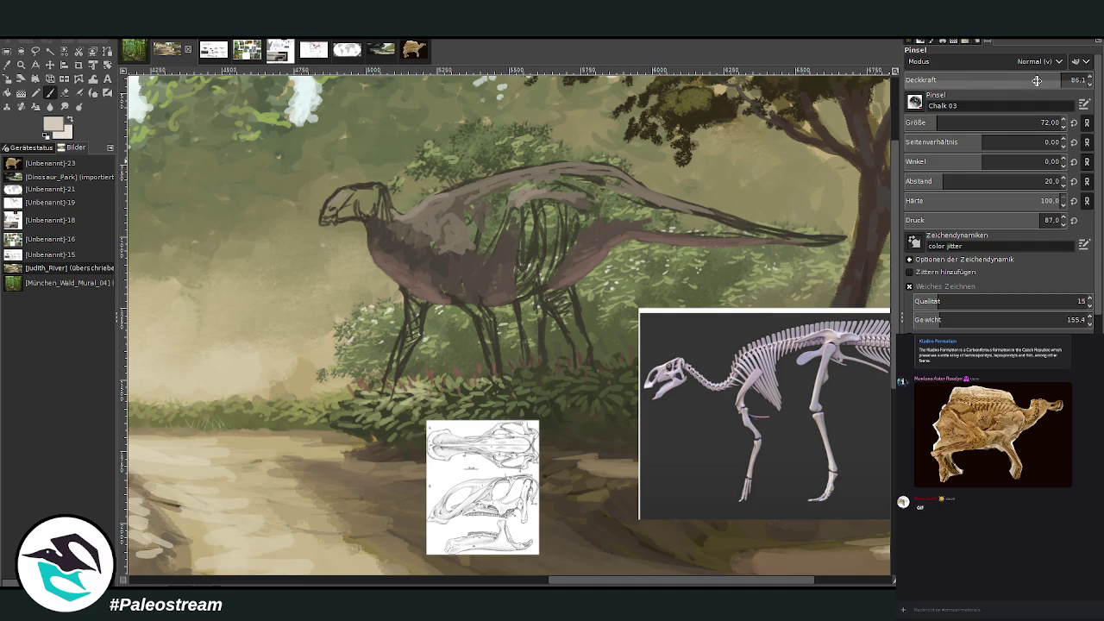
{"action": "mouse_move", "coordinate": [975, 80]}
{"action": "left_mouse_down"}
{"action": "mouse_move", "coordinate": [980, 93]}
{"action": "mouse_move", "coordinate": [866, 52]}
{"action": "left_mouse_up"}
{"action": "mouse_move", "coordinate": [345, 200]}
{"action": "left_mouse_down"}
{"action": "mouse_move", "coordinate": [348, 217]}
{"action": "mouse_move", "coordinate": [357, 206]}
{"action": "mouse_move", "coordinate": [334, 194]}
{"action": "mouse_move", "coordinate": [358, 188]}
{"action": "mouse_move", "coordinate": [325, 207]}
{"action": "mouse_move", "coordinate": [338, 216]}
{"action": "mouse_move", "coordinate": [363, 191]}
{"action": "mouse_move", "coordinate": [340, 192]}
{"action": "mouse_move", "coordinate": [390, 184]}
{"action": "left_mouse_up"}
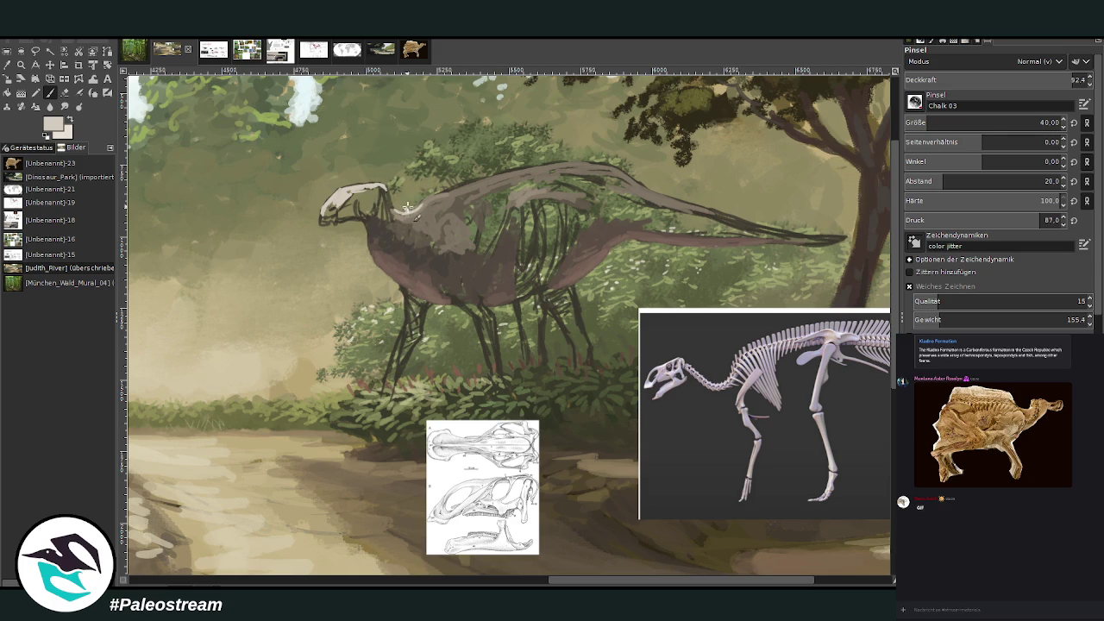
{"action": "left_click_drag", "start_coordinate": [419, 204], "coordinate": [437, 195]}
- Extend the pale spine row along the back to the tail tip and soften the neck base grey
{"action": "left_click_drag", "start_coordinate": [422, 203], "coordinate": [488, 175]}
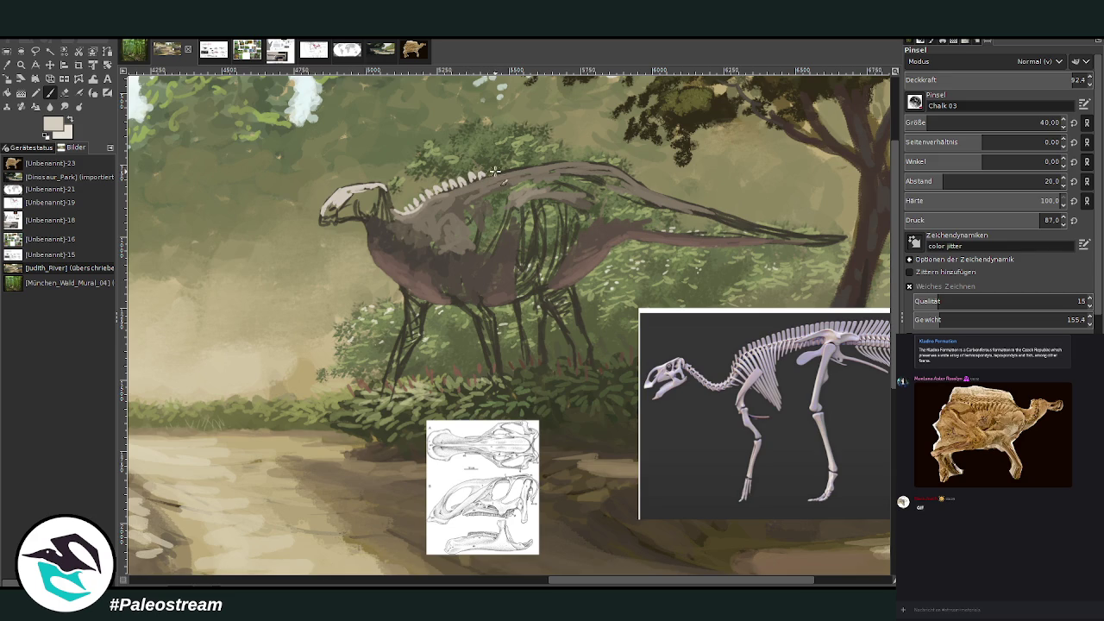
{"action": "mouse_move", "coordinate": [488, 176]}
{"action": "left_mouse_down"}
{"action": "mouse_move", "coordinate": [593, 160]}
{"action": "mouse_move", "coordinate": [709, 211]}
{"action": "left_mouse_up"}
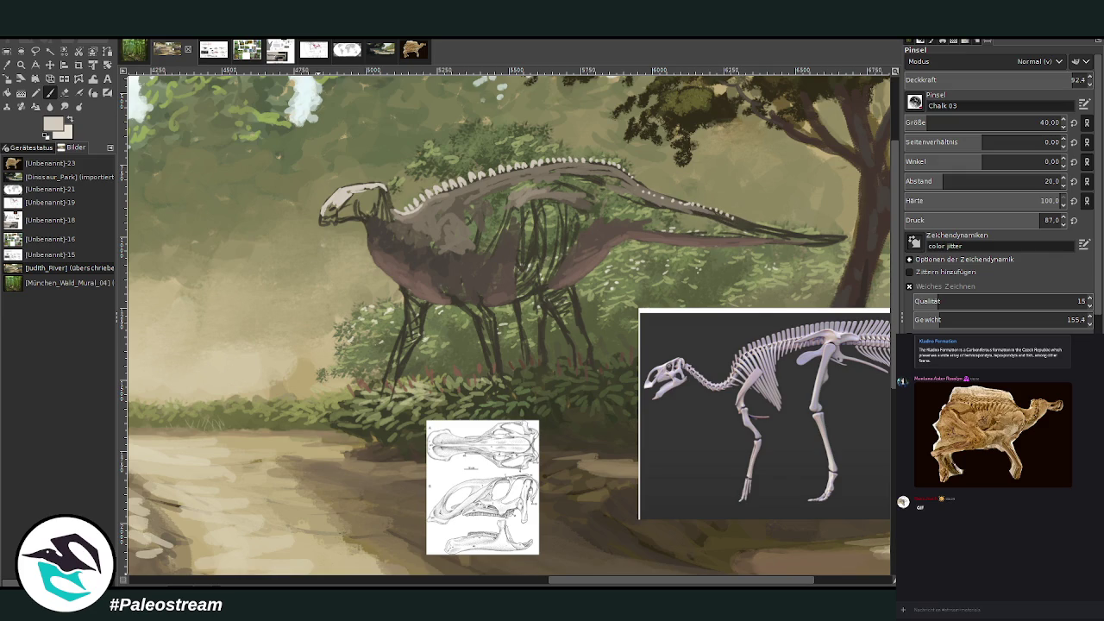
{"action": "left_click_drag", "start_coordinate": [735, 215], "coordinate": [771, 220]}
{"action": "left_click", "coordinate": [7, 66]}
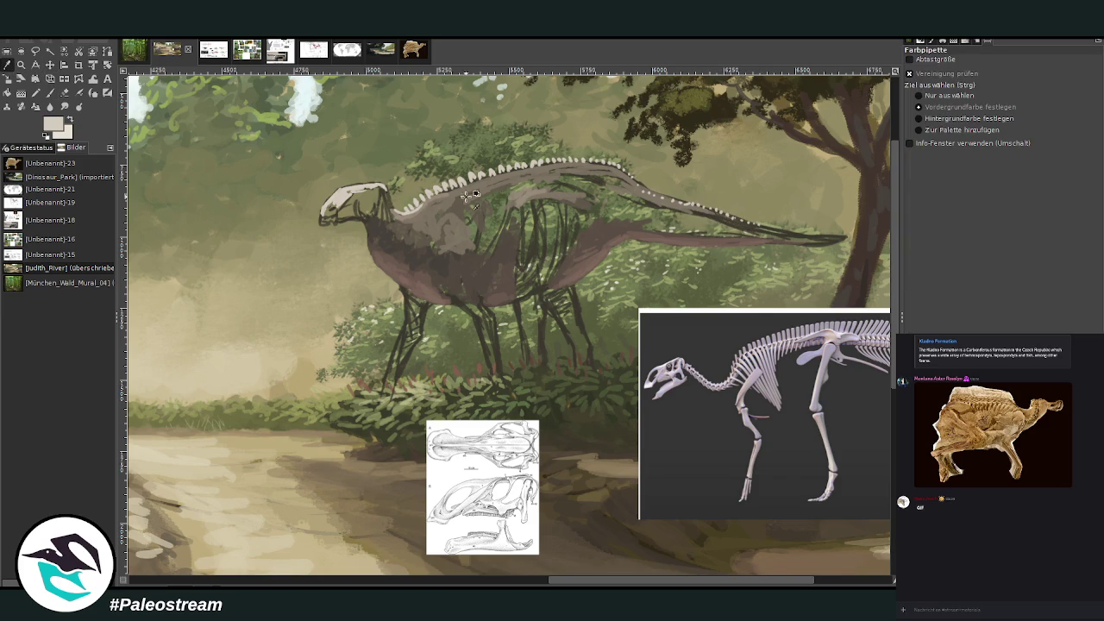
{"action": "left_click", "coordinate": [50, 92]}
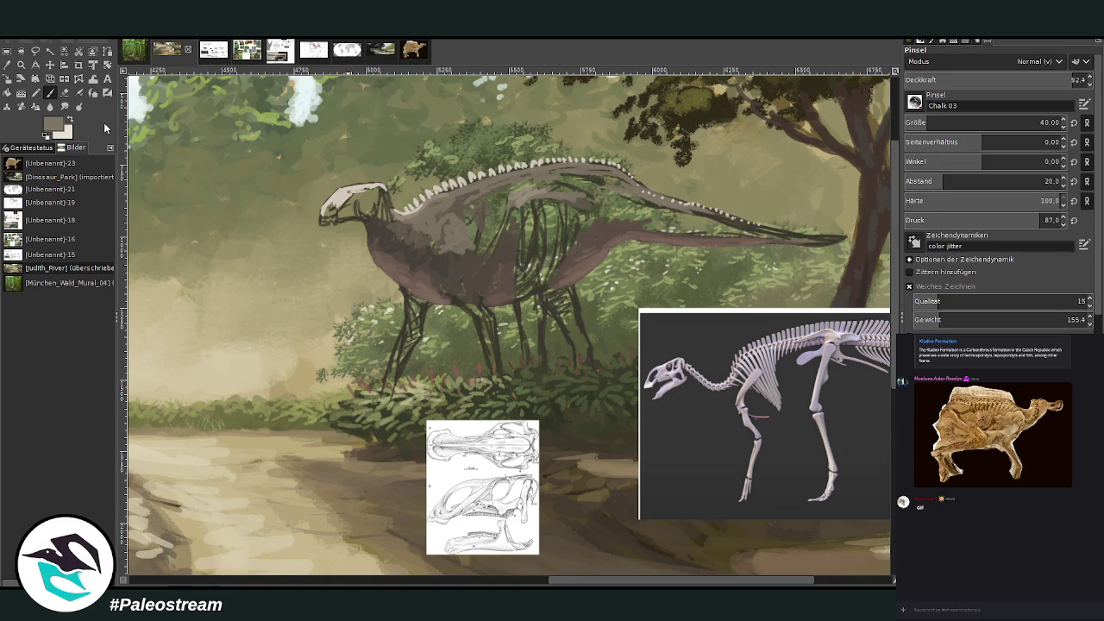
{"action": "mouse_move", "coordinate": [436, 210]}
{"action": "left_mouse_down"}
{"action": "mouse_move", "coordinate": [448, 199]}
{"action": "mouse_move", "coordinate": [457, 216]}
{"action": "mouse_move", "coordinate": [410, 233]}
{"action": "mouse_move", "coordinate": [431, 238]}
{"action": "left_mouse_up"}
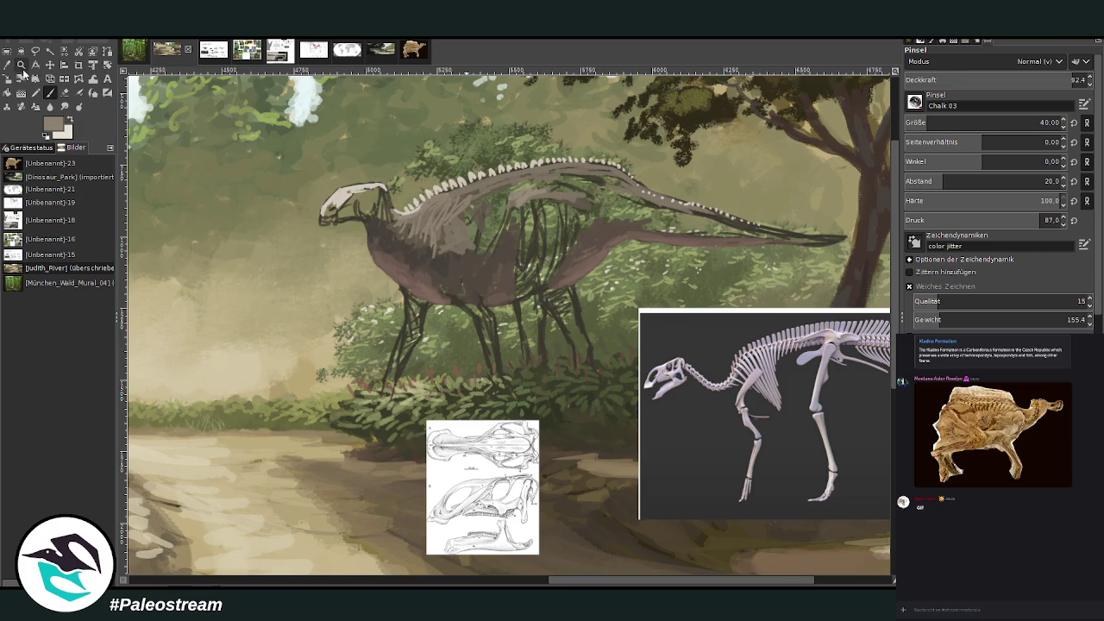
- Shade the back of the pale skull grey-brown and move the skull reference beside the head
{"action": "left_click", "coordinate": [21, 64]}
{"action": "left_click_drag", "start_coordinate": [301, 98], "coordinate": [631, 474]}
{"action": "key", "text": "p"}
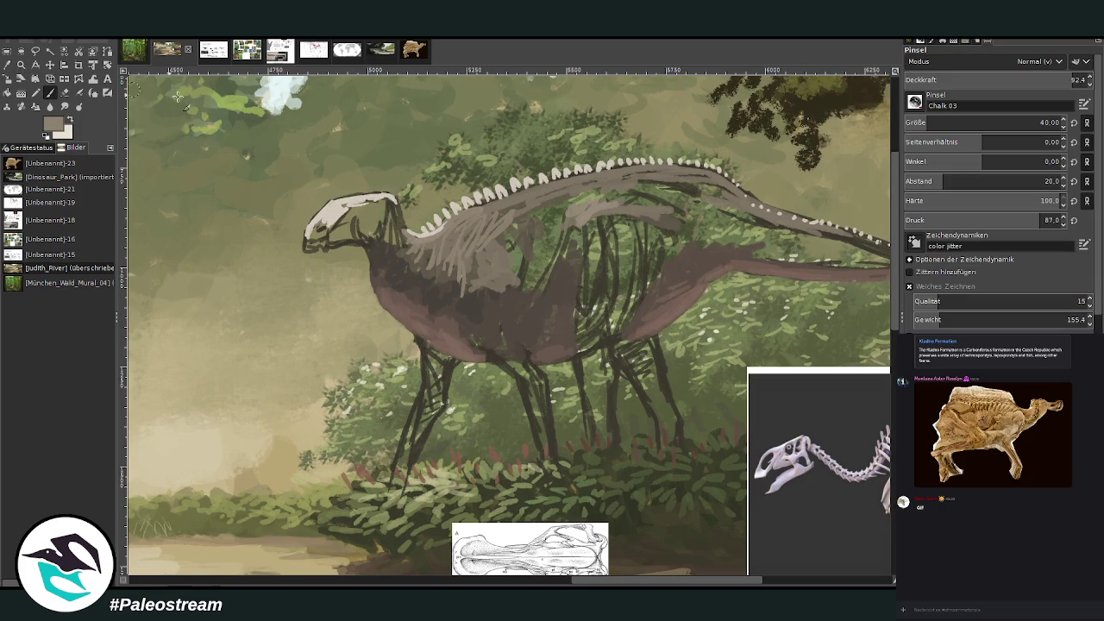
{"action": "left_click_drag", "start_coordinate": [345, 226], "coordinate": [393, 214]}
{"action": "left_click", "coordinate": [50, 64]}
{"action": "left_click_drag", "start_coordinate": [493, 504], "coordinate": [251, 280]}
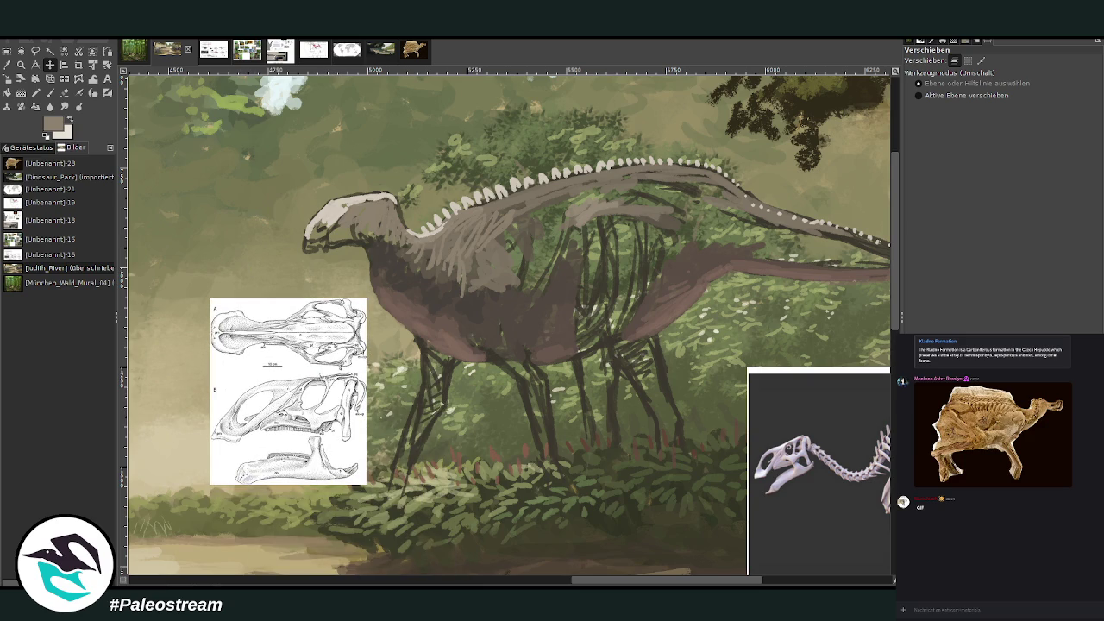
- With light cream at opacity 60.3, brighten the head, neck, back and dorsal spines toward the tail
{"action": "left_click", "coordinate": [49, 93]}
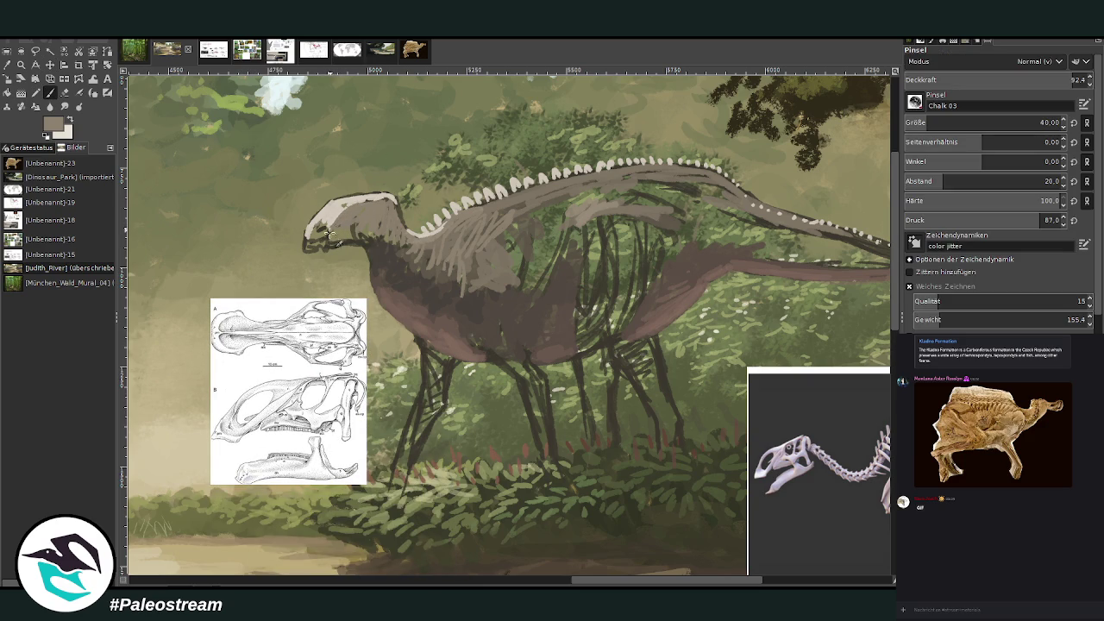
{"action": "key", "text": "x"}
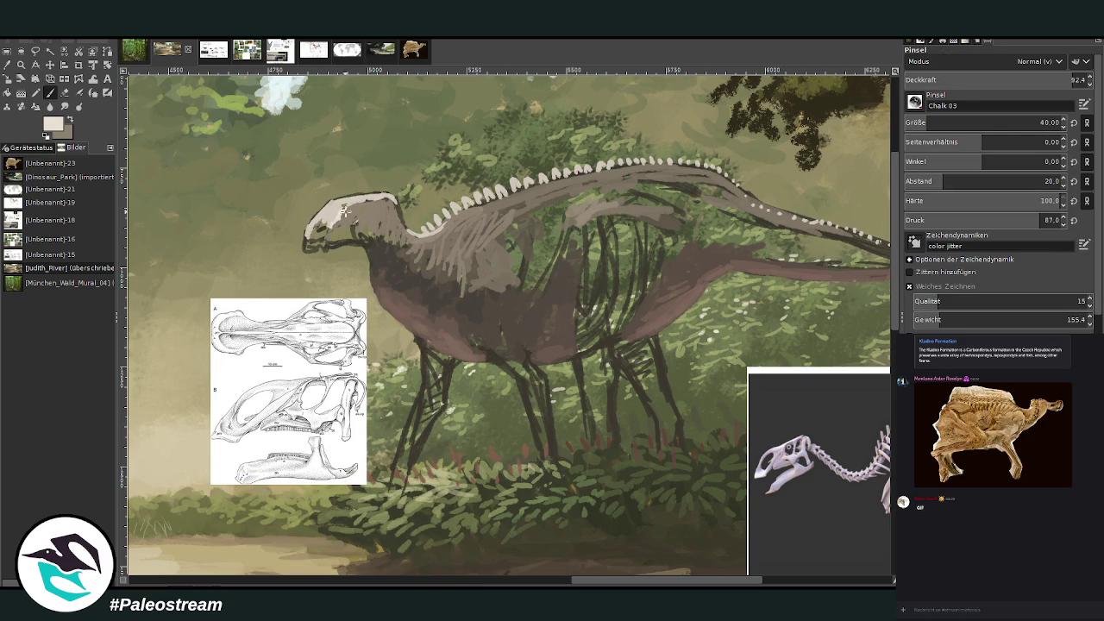
{"action": "left_click", "coordinate": [1013, 79]}
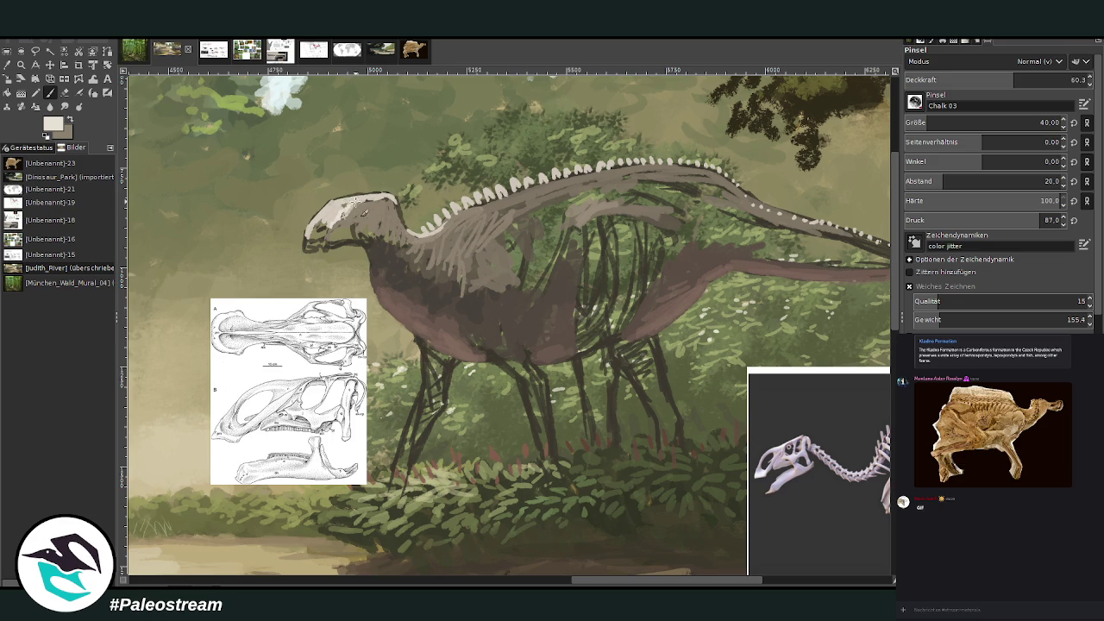
{"action": "mouse_move", "coordinate": [334, 204]}
{"action": "left_mouse_down"}
{"action": "mouse_move", "coordinate": [324, 225]}
{"action": "mouse_move", "coordinate": [403, 213]}
{"action": "mouse_move", "coordinate": [446, 230]}
{"action": "mouse_move", "coordinate": [543, 187]}
{"action": "left_mouse_up"}
{"action": "left_click", "coordinate": [871, 273], "text": "ctrl"}
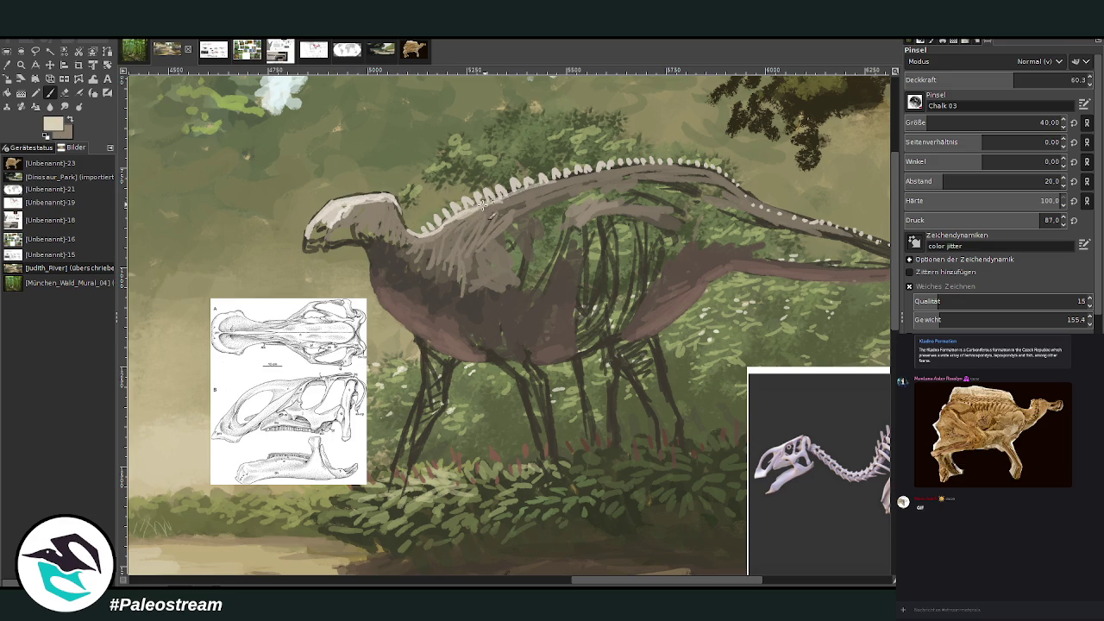
{"action": "left_click_drag", "start_coordinate": [475, 203], "coordinate": [638, 173]}
{"action": "mouse_move", "coordinate": [548, 188]}
{"action": "left_mouse_down"}
{"action": "mouse_move", "coordinate": [630, 165]}
{"action": "mouse_move", "coordinate": [604, 191]}
{"action": "mouse_move", "coordinate": [617, 176]}
{"action": "mouse_move", "coordinate": [508, 202]}
{"action": "left_mouse_up"}
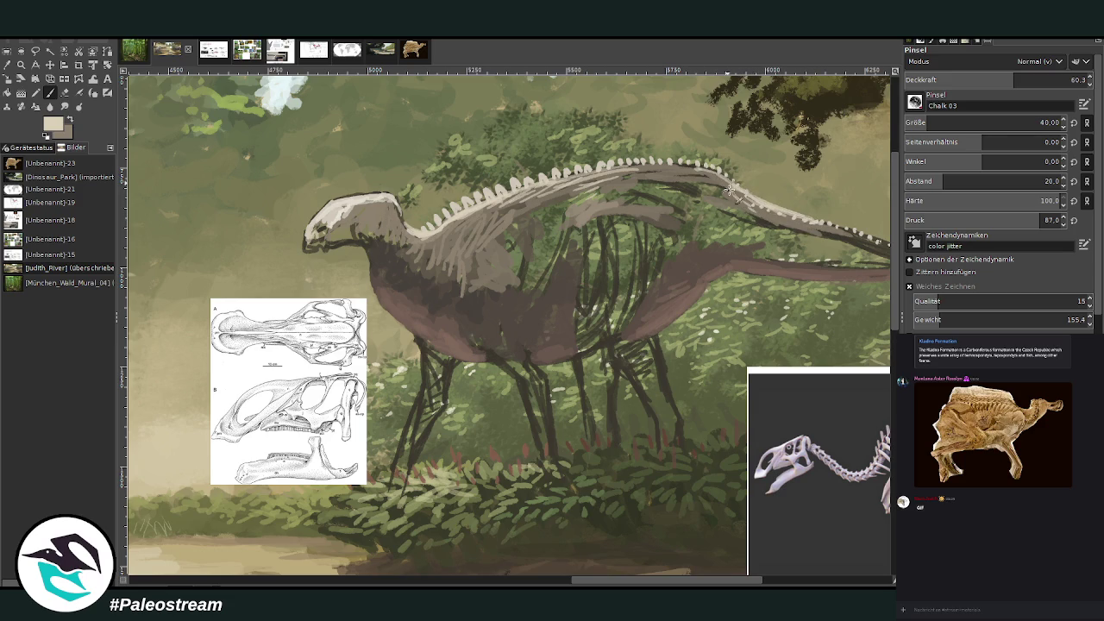
{"action": "mouse_move", "coordinate": [714, 174]}
{"action": "left_mouse_down"}
{"action": "mouse_move", "coordinate": [653, 175]}
{"action": "mouse_move", "coordinate": [723, 185]}
{"action": "mouse_move", "coordinate": [669, 175]}
{"action": "left_mouse_up"}
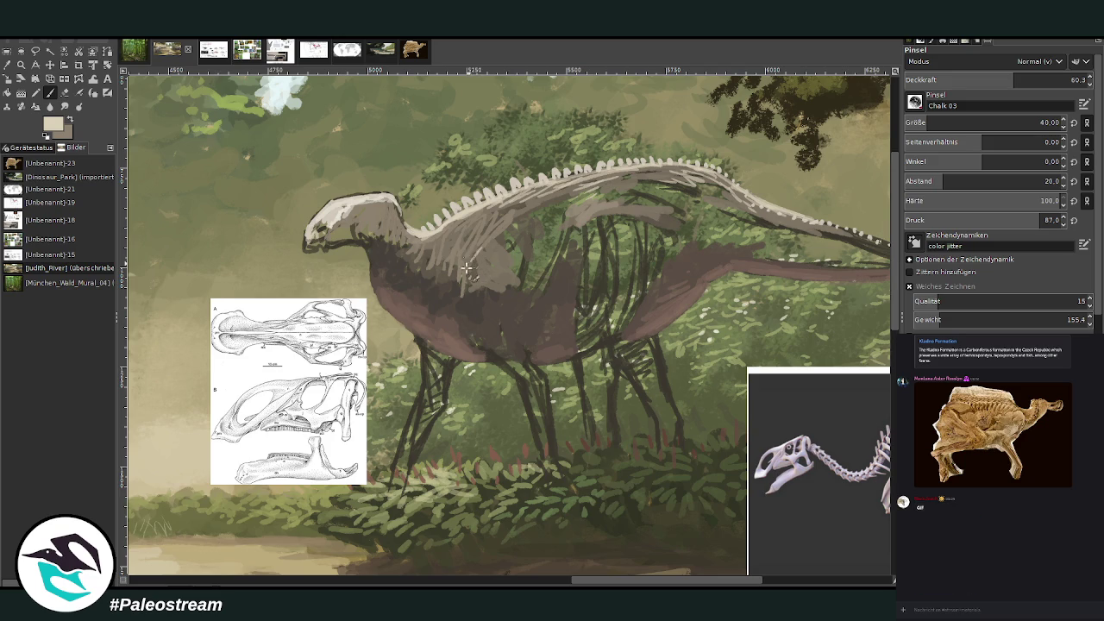
- Lighten the neck at opacity 45.4, then shade throat, belly and shoulder in darker grey-brown at 63.7
{"action": "left_click_drag", "start_coordinate": [1014, 80], "coordinate": [987, 79]}
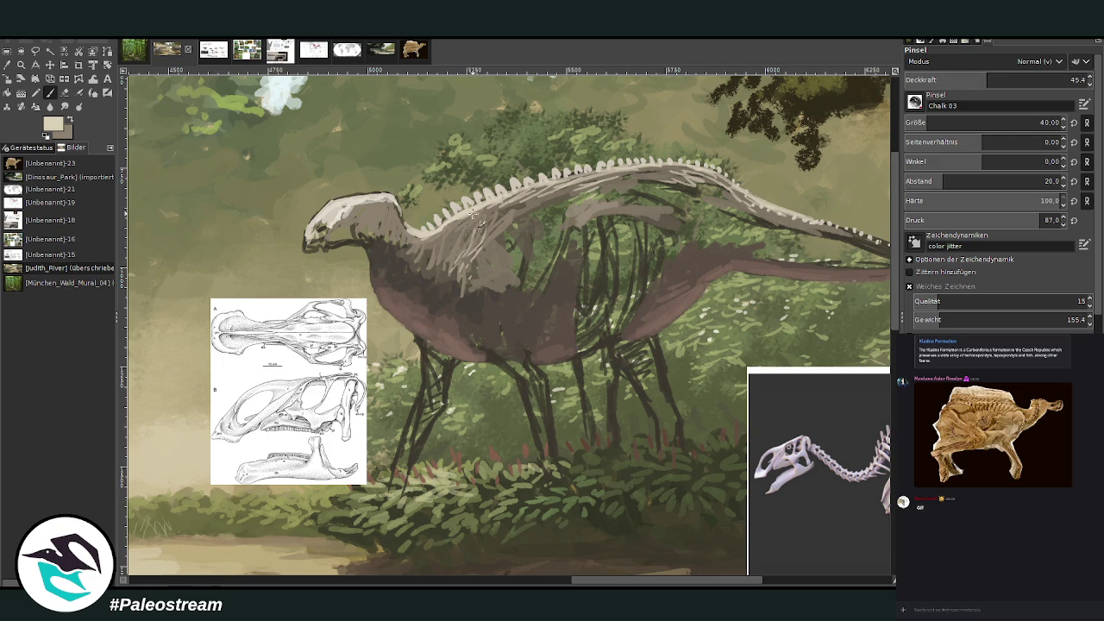
{"action": "left_click_drag", "start_coordinate": [473, 213], "coordinate": [439, 245]}
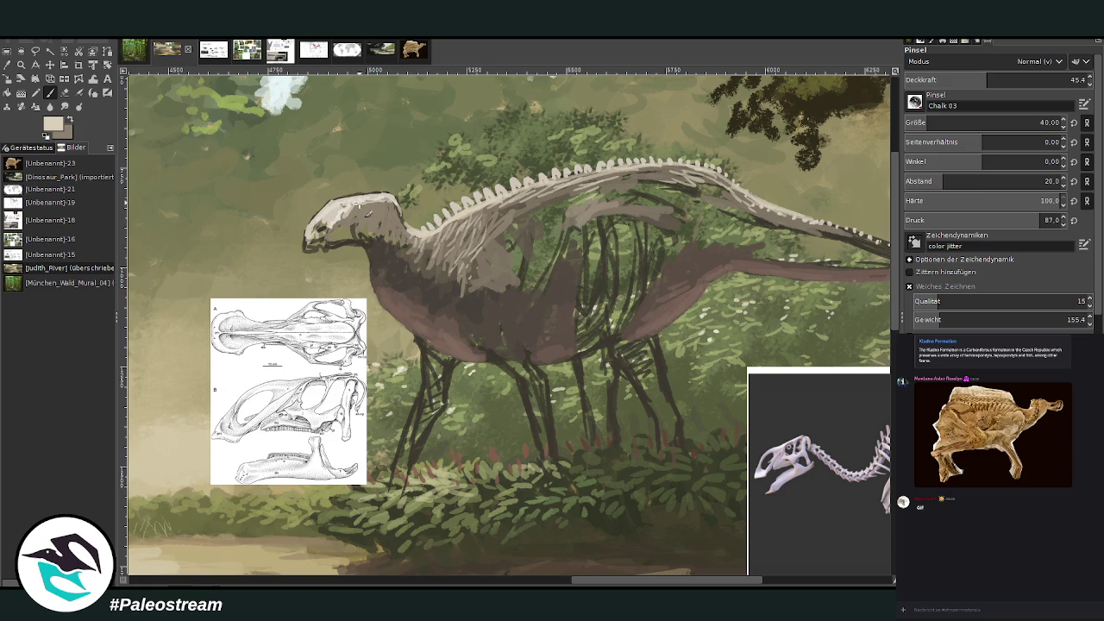
{"action": "key", "text": "x"}
{"action": "left_click", "coordinate": [1020, 82]}
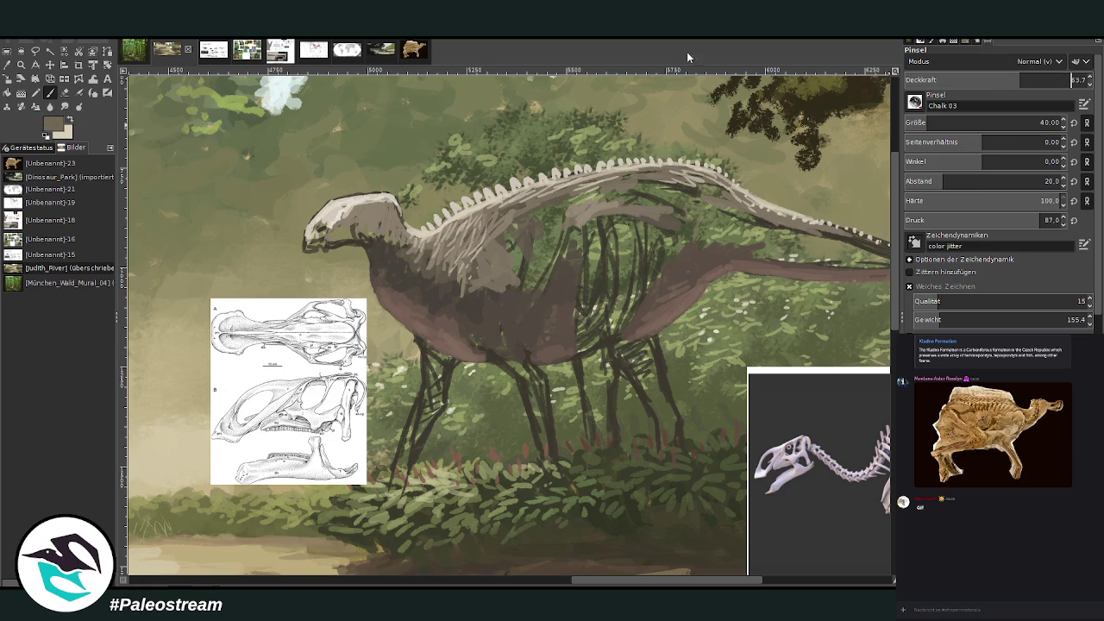
{"action": "left_click_drag", "start_coordinate": [348, 230], "coordinate": [374, 242]}
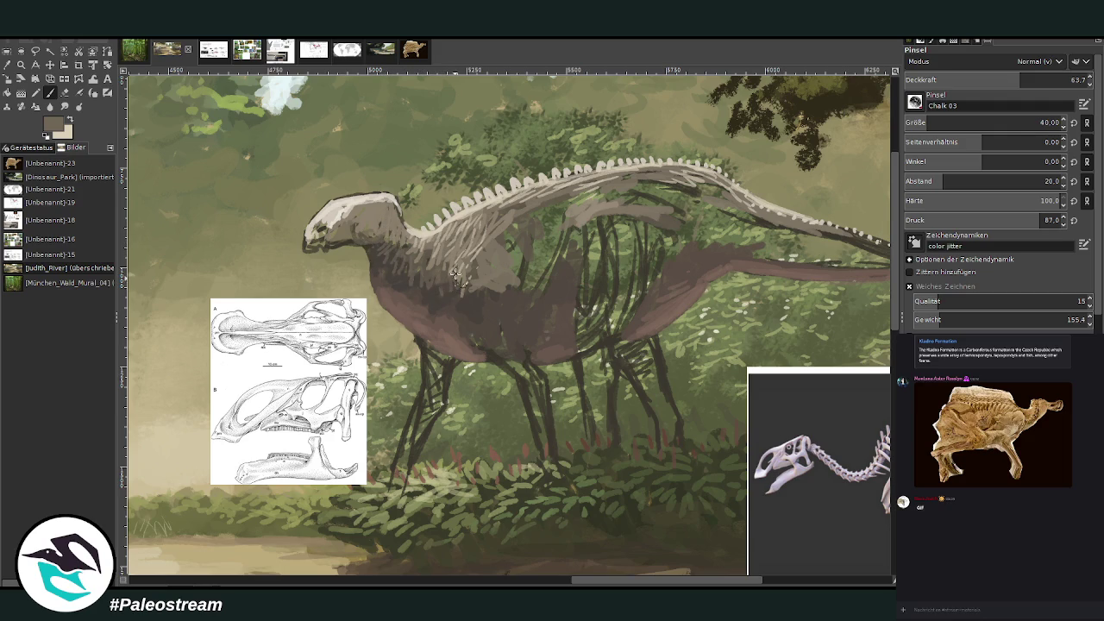
{"action": "mouse_move", "coordinate": [510, 320]}
{"action": "left_mouse_down"}
{"action": "mouse_move", "coordinate": [493, 314]}
{"action": "mouse_move", "coordinate": [518, 299]}
{"action": "left_mouse_up"}
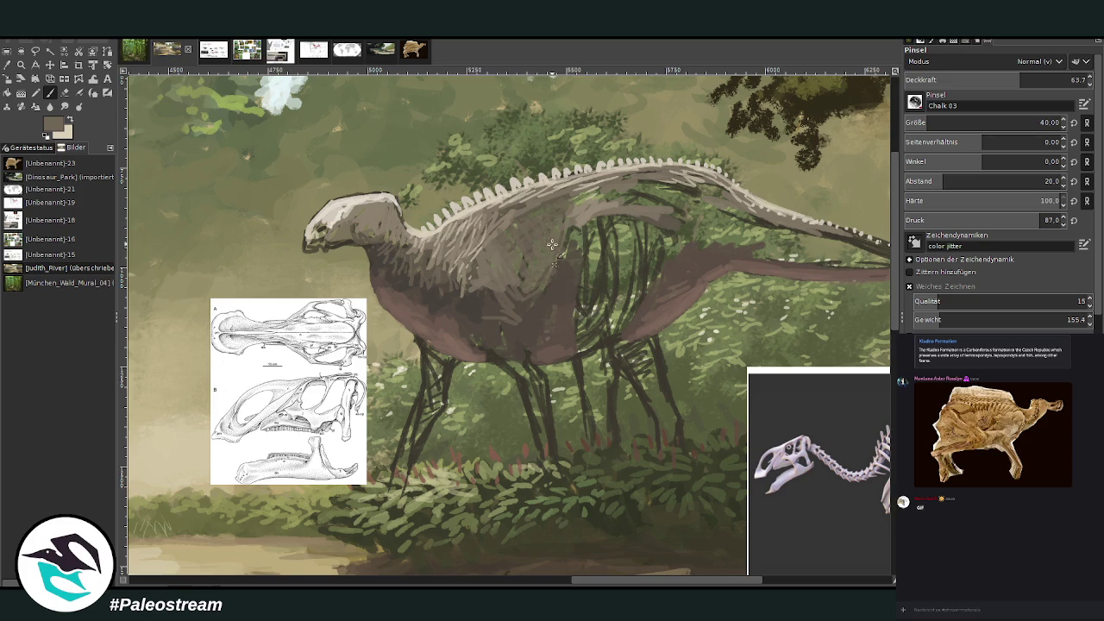
- Sample a dark body shade and, at opacity 73.5, shade the ribcage, neck, jaw and rear belly
{"action": "left_click", "coordinate": [13, 72]}
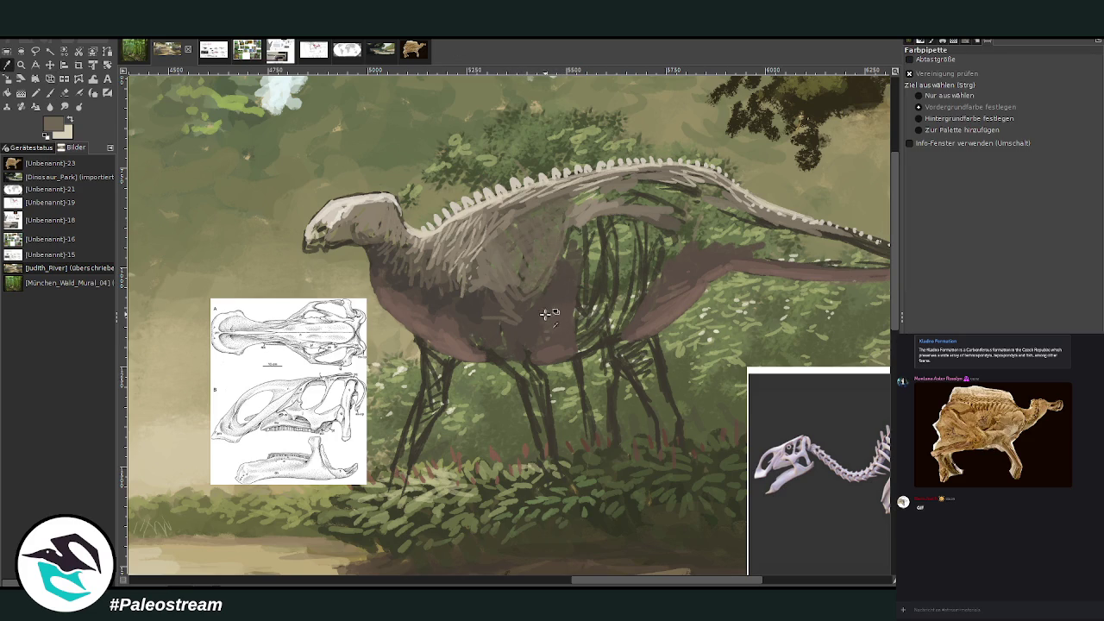
{"action": "left_click", "coordinate": [565, 274]}
{"action": "left_click", "coordinate": [49, 92]}
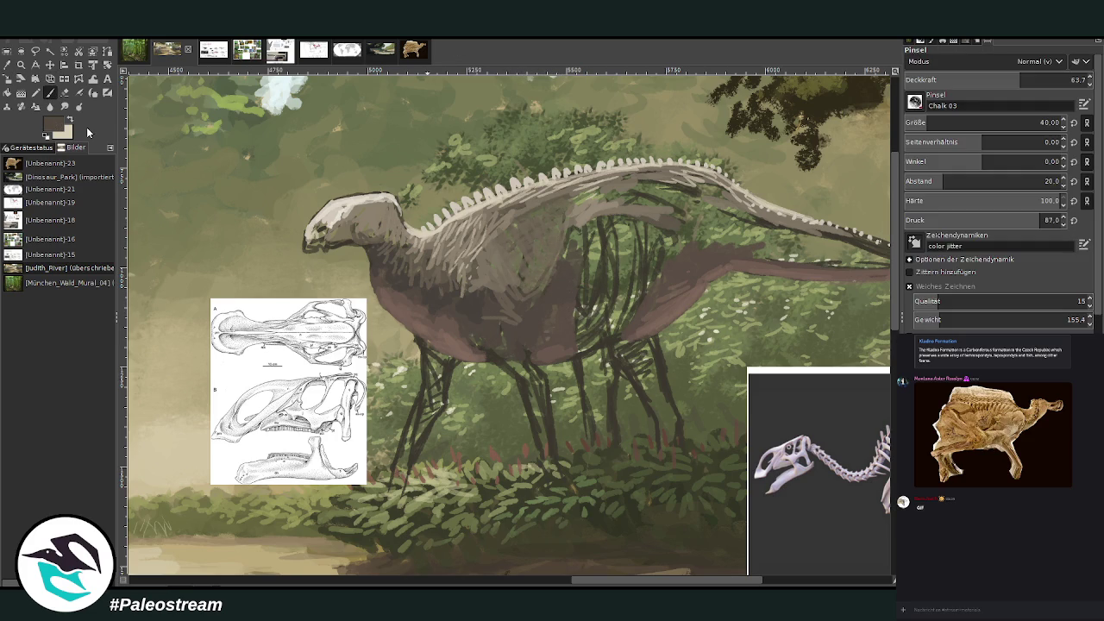
{"action": "left_click", "coordinate": [1038, 79]}
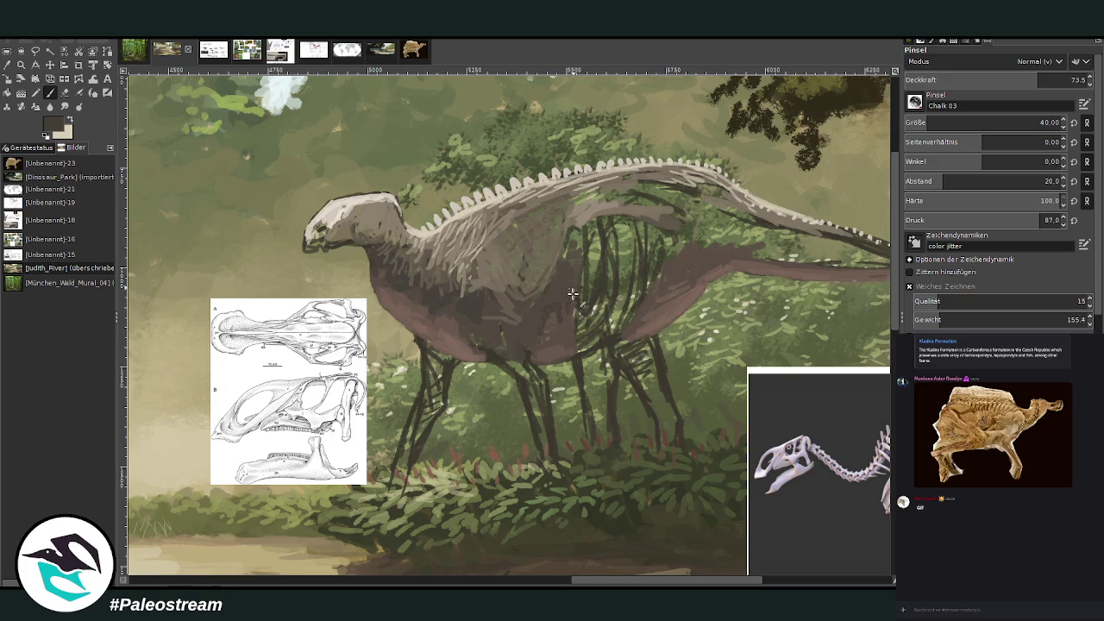
{"action": "left_click_drag", "start_coordinate": [593, 200], "coordinate": [564, 262]}
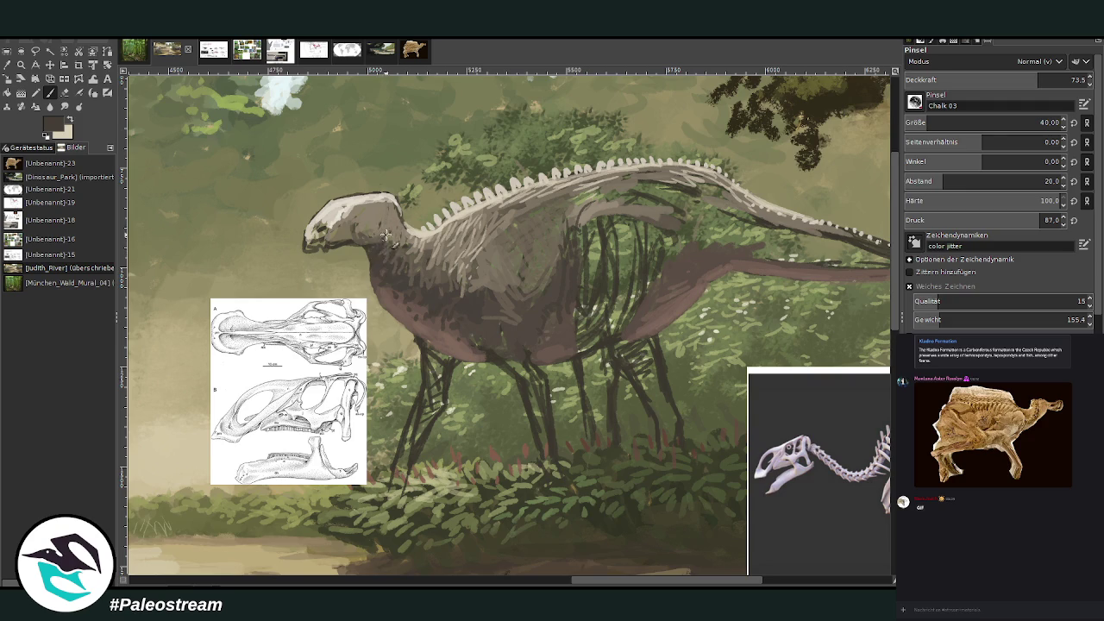
{"action": "left_click_drag", "start_coordinate": [385, 234], "coordinate": [385, 243]}
{"action": "left_click_drag", "start_coordinate": [314, 245], "coordinate": [369, 204]}
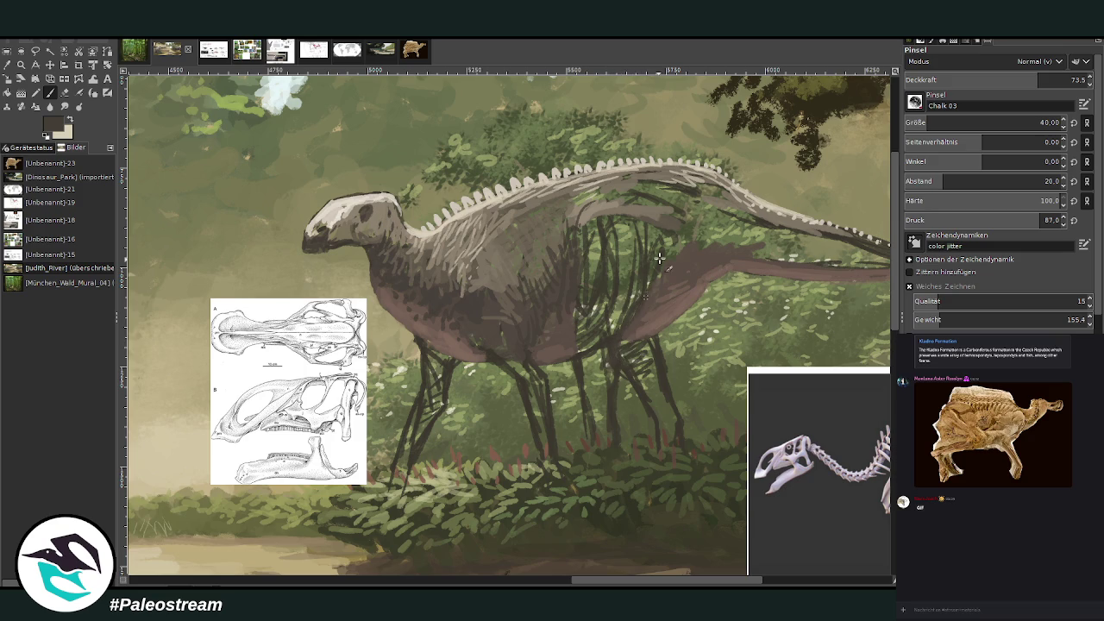
{"action": "mouse_move", "coordinate": [668, 272]}
{"action": "left_mouse_down"}
{"action": "mouse_move", "coordinate": [709, 242]}
{"action": "mouse_move", "coordinate": [865, 259]}
{"action": "left_mouse_up"}
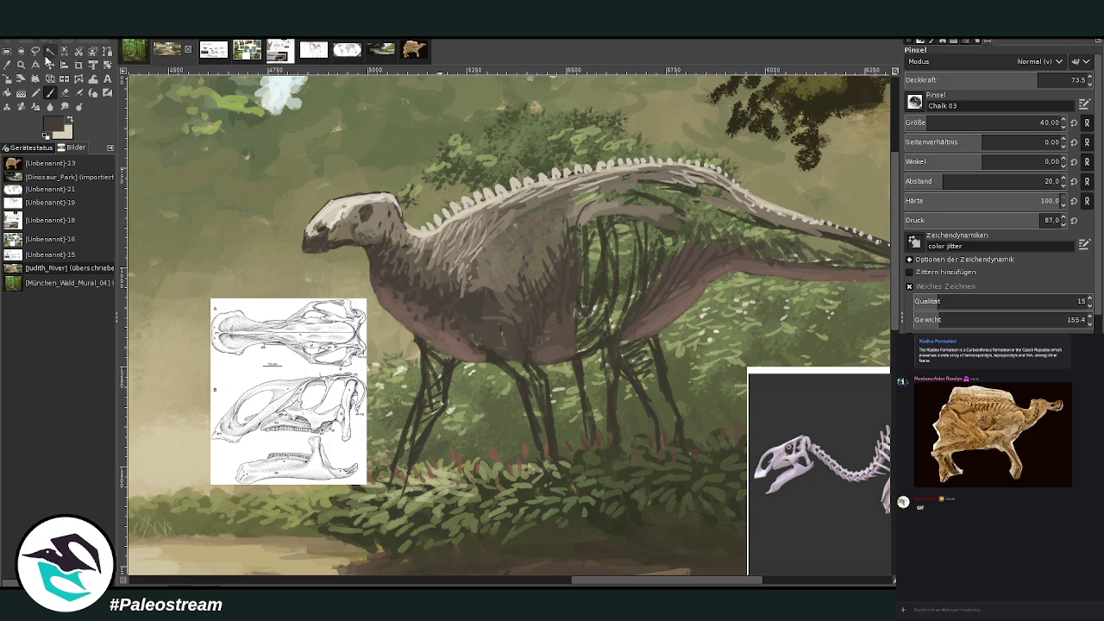
{"action": "left_click", "coordinate": [486, 181], "text": "ctrl"}
{"action": "left_click", "coordinate": [956, 123]}
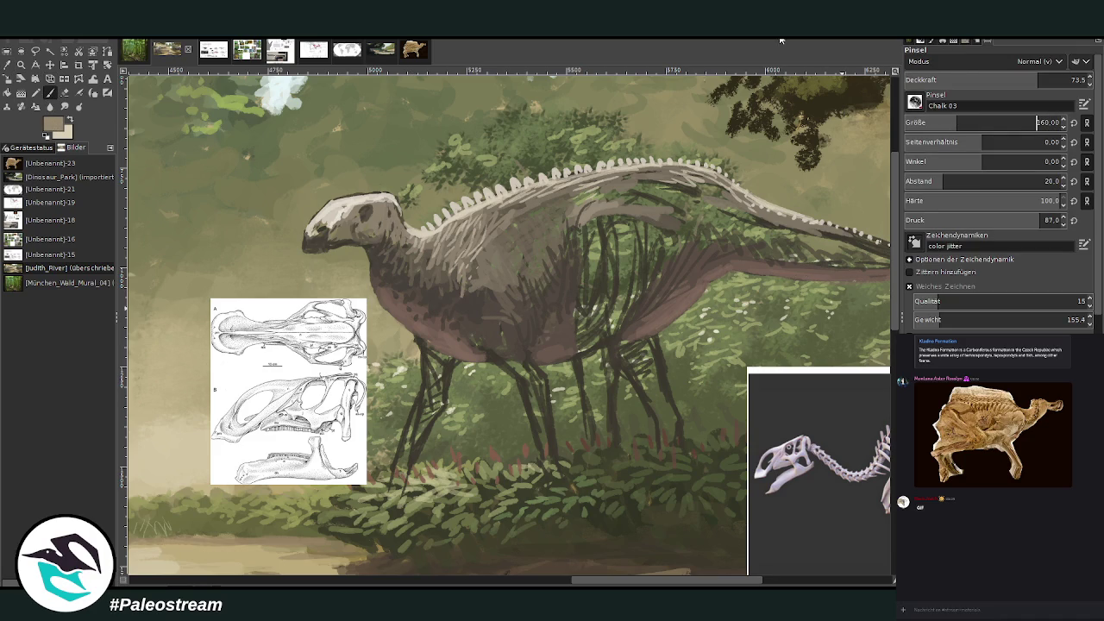
- With a size-160 brush, paint the back and tapered tail light beige, then darken the tail underside
{"action": "left_click_drag", "start_coordinate": [605, 216], "coordinate": [487, 246]}
{"action": "left_click_drag", "start_coordinate": [608, 192], "coordinate": [746, 231]}
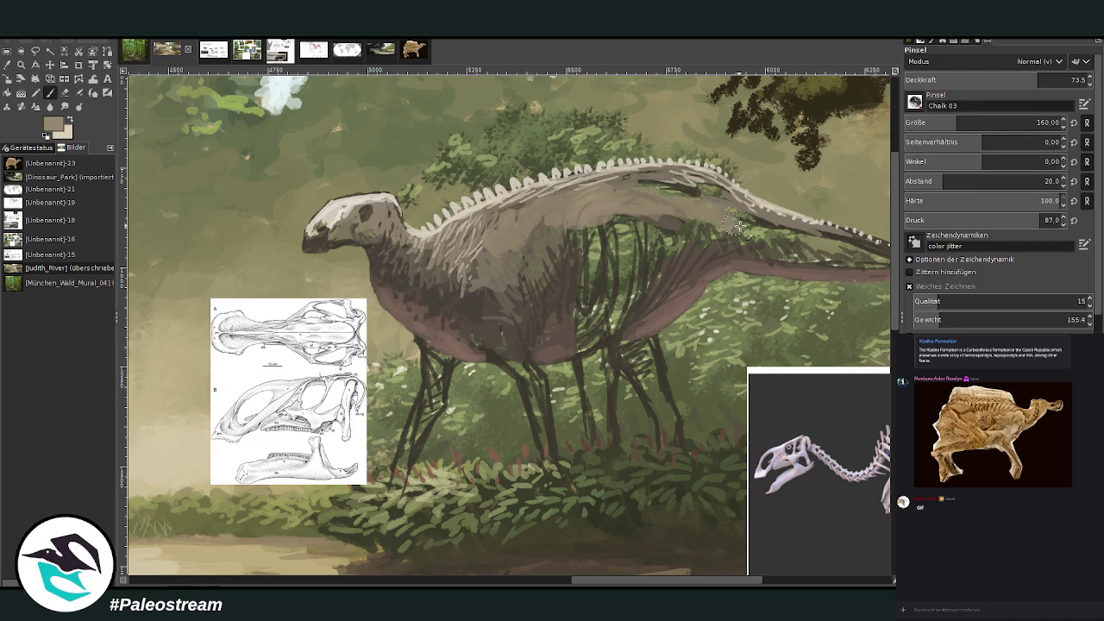
{"action": "mouse_move", "coordinate": [639, 183]}
{"action": "left_mouse_down"}
{"action": "mouse_move", "coordinate": [852, 248]}
{"action": "mouse_move", "coordinate": [707, 192]}
{"action": "mouse_move", "coordinate": [613, 172]}
{"action": "left_mouse_up"}
{"action": "left_click_drag", "start_coordinate": [588, 581], "coordinate": [637, 581]}
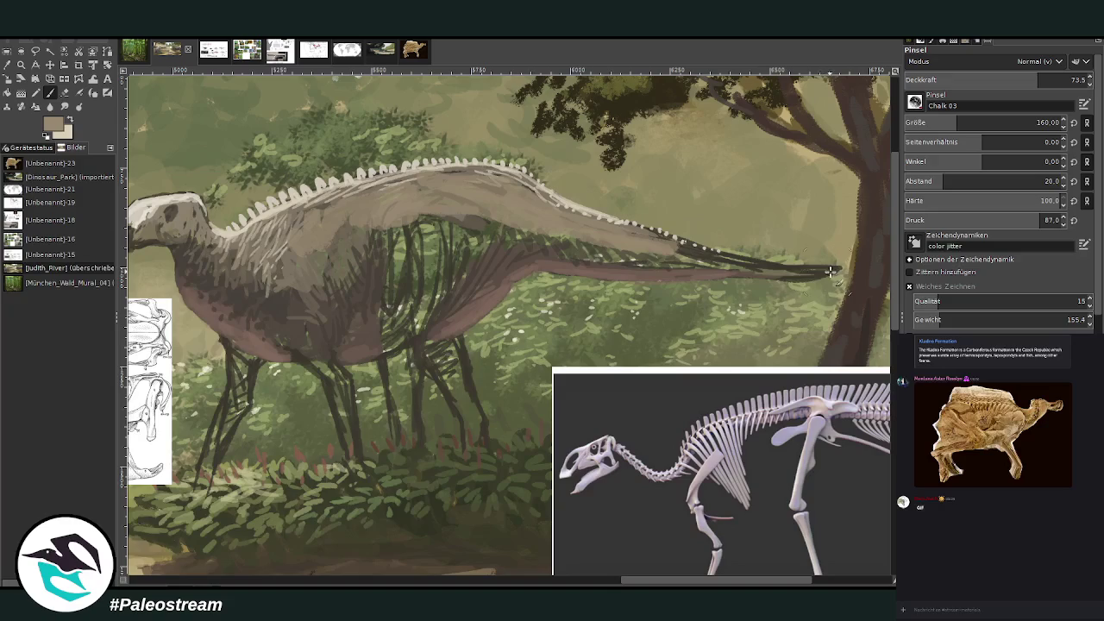
{"action": "left_click_drag", "start_coordinate": [830, 272], "coordinate": [627, 242]}
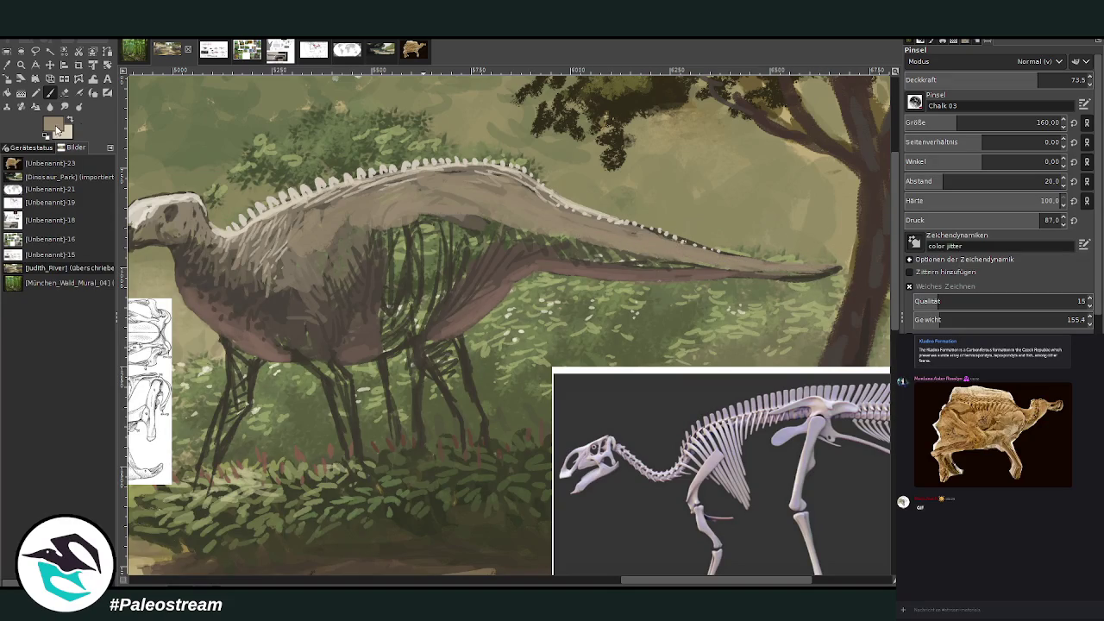
{"action": "left_click", "coordinate": [853, 263], "text": "ctrl"}
{"action": "left_click_drag", "start_coordinate": [580, 247], "coordinate": [638, 259]}
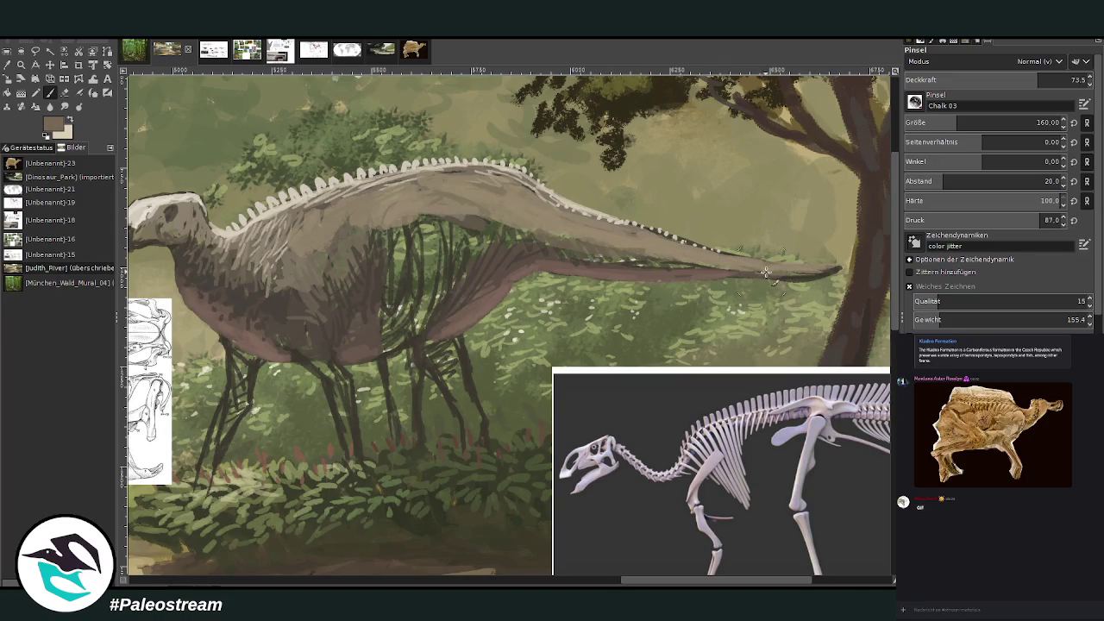
{"action": "mouse_move", "coordinate": [776, 273]}
{"action": "left_mouse_down"}
{"action": "mouse_move", "coordinate": [517, 222]}
{"action": "mouse_move", "coordinate": [471, 242]}
{"action": "left_mouse_up"}
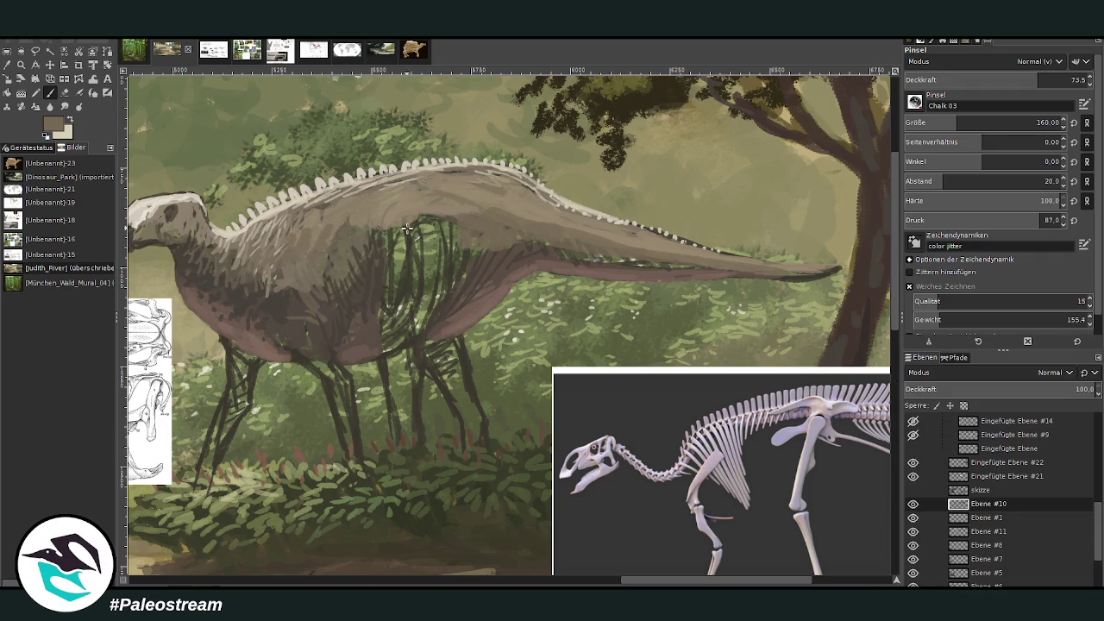
- Cover the leg sketch strokes with body colour and shade a foreleg and hind leg in tree-trunk brown
{"action": "mouse_move", "coordinate": [421, 224]}
{"action": "left_mouse_down"}
{"action": "mouse_move", "coordinate": [402, 260]}
{"action": "mouse_move", "coordinate": [401, 336]}
{"action": "mouse_move", "coordinate": [394, 285]}
{"action": "mouse_move", "coordinate": [391, 338]}
{"action": "left_mouse_up"}
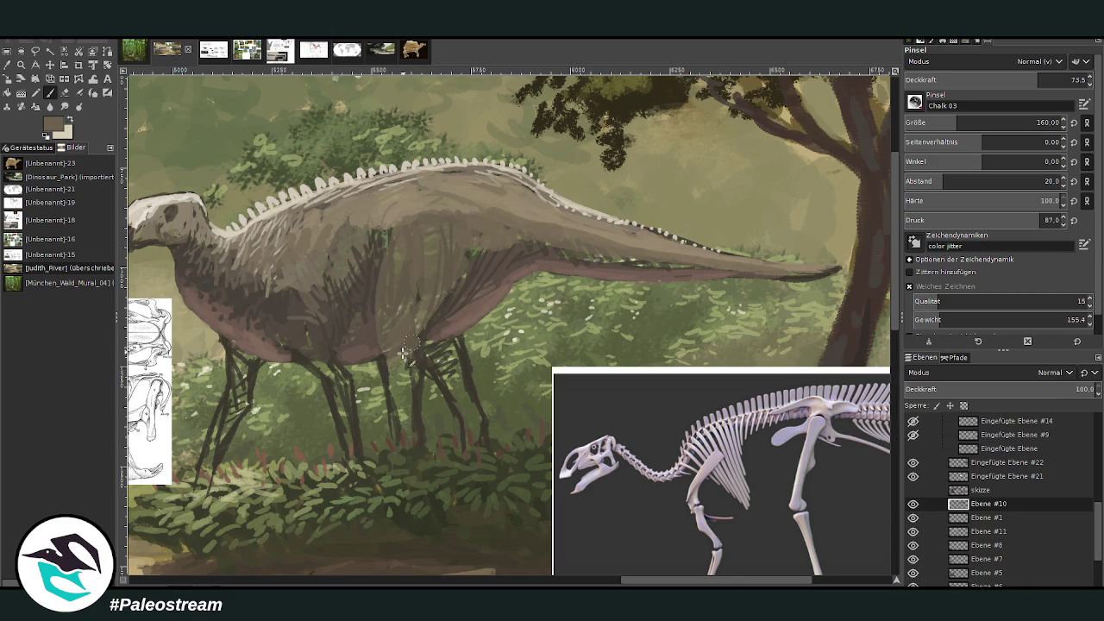
{"action": "left_click_drag", "start_coordinate": [407, 367], "coordinate": [392, 389]}
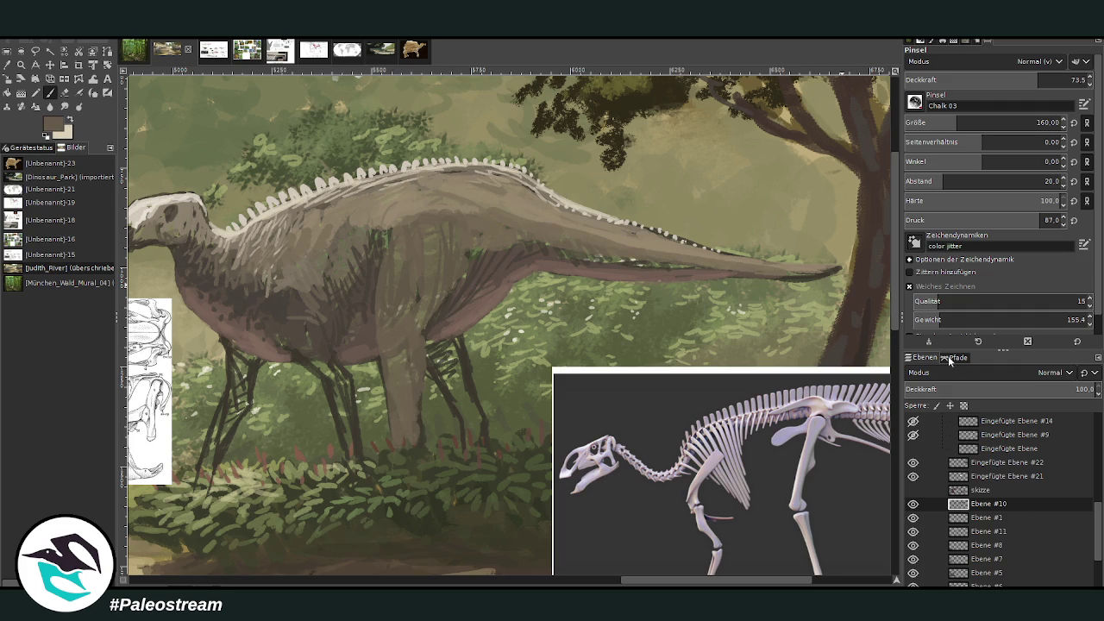
{"action": "left_click", "coordinate": [861, 338], "text": "ctrl"}
{"action": "mouse_move", "coordinate": [404, 405]}
{"action": "left_mouse_down"}
{"action": "mouse_move", "coordinate": [401, 429]}
{"action": "mouse_move", "coordinate": [421, 349]}
{"action": "left_mouse_up"}
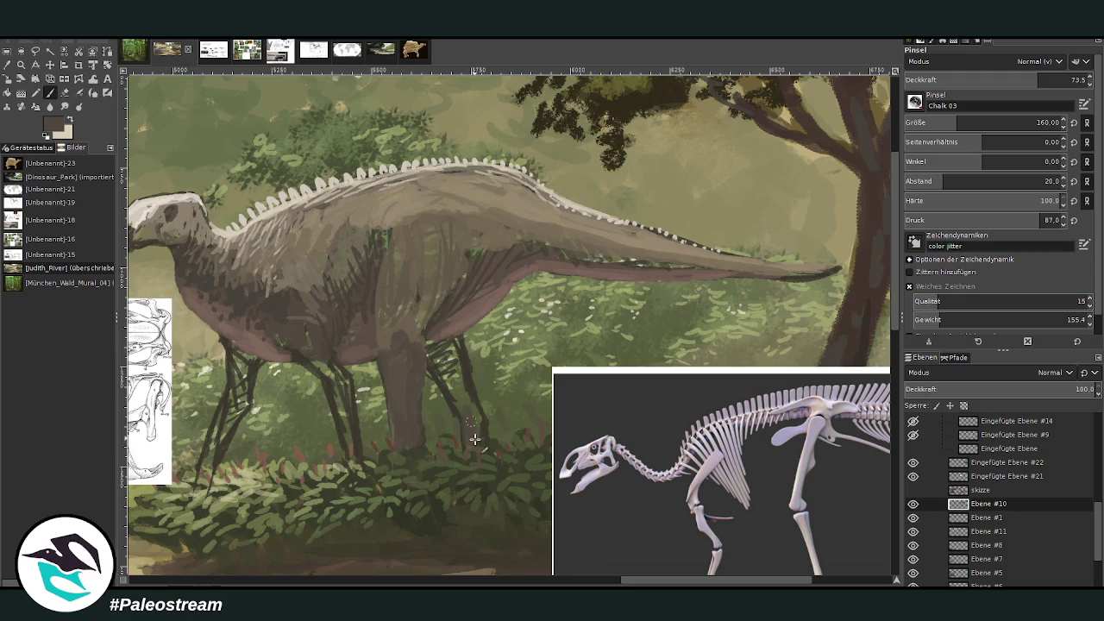
{"action": "mouse_move", "coordinate": [475, 440]}
{"action": "left_mouse_down"}
{"action": "mouse_move", "coordinate": [451, 382]}
{"action": "mouse_move", "coordinate": [455, 362]}
{"action": "left_mouse_up"}
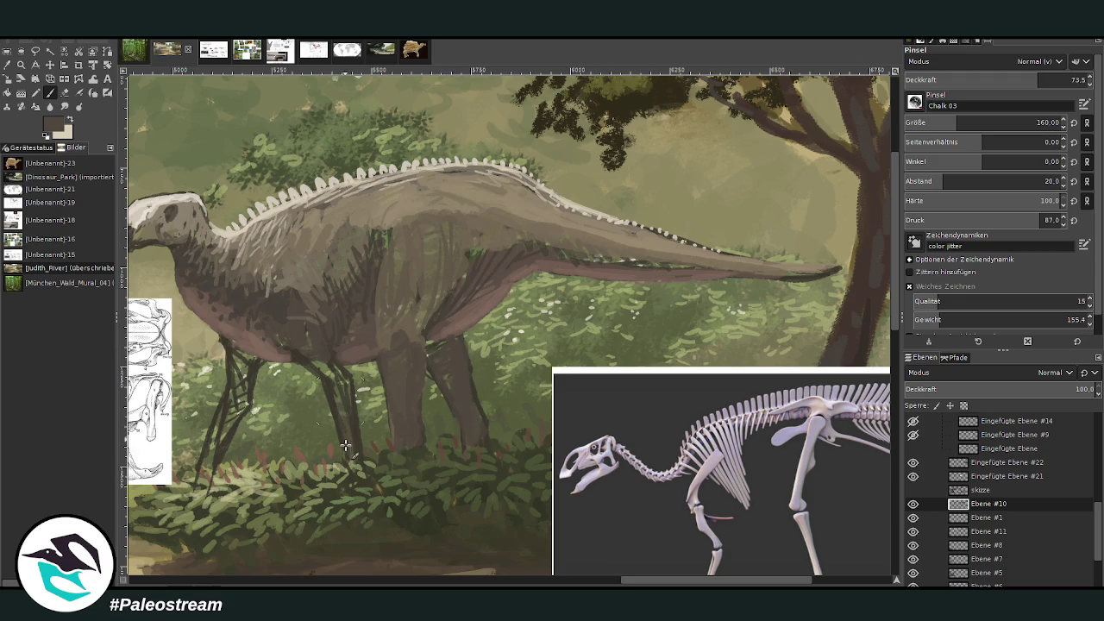
- Fill the front and middle legs solid dark and paint over sketch lines at the belly
{"action": "left_click_drag", "start_coordinate": [345, 445], "coordinate": [345, 384]}
{"action": "left_click_drag", "start_coordinate": [241, 366], "coordinate": [220, 444]}
{"action": "mouse_move", "coordinate": [222, 396]}
{"action": "left_mouse_down"}
{"action": "mouse_move", "coordinate": [204, 470]}
{"action": "mouse_move", "coordinate": [244, 379]}
{"action": "mouse_move", "coordinate": [233, 349]}
{"action": "left_mouse_up"}
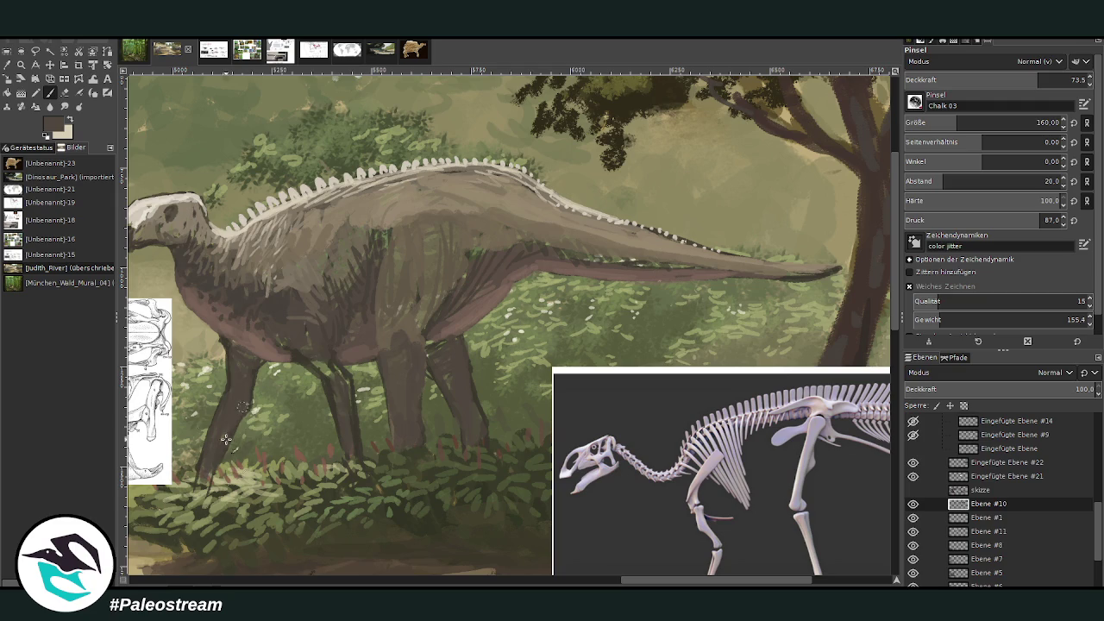
{"action": "left_click_drag", "start_coordinate": [336, 385], "coordinate": [288, 308]}
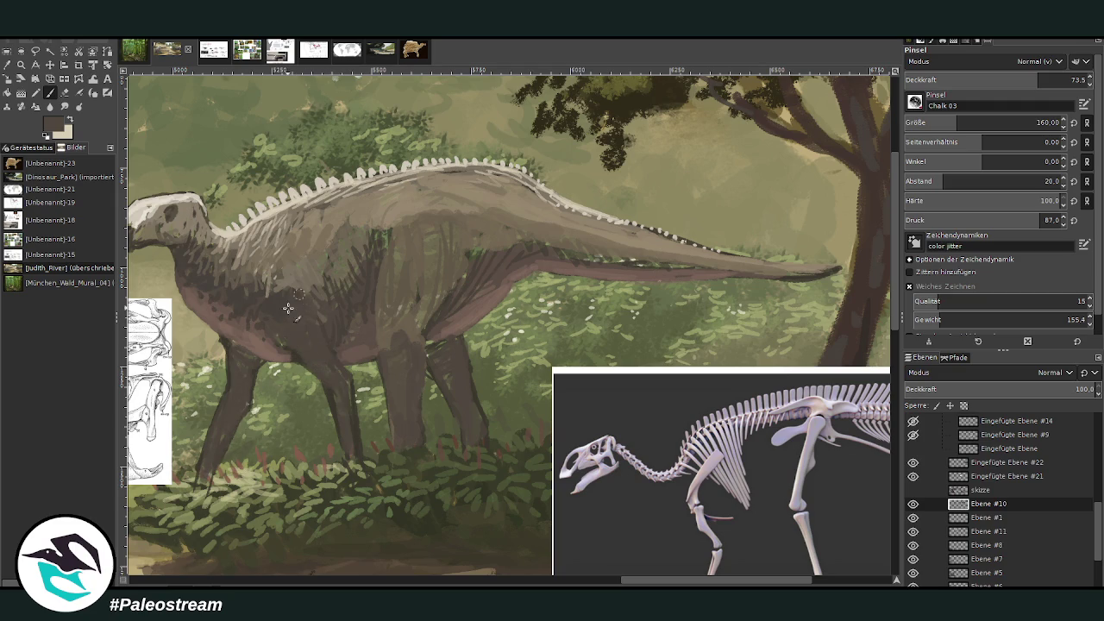
- Sample a dark grey-brown from the body, then a light tan from the back, and resume painting
{"action": "key", "text": "o"}
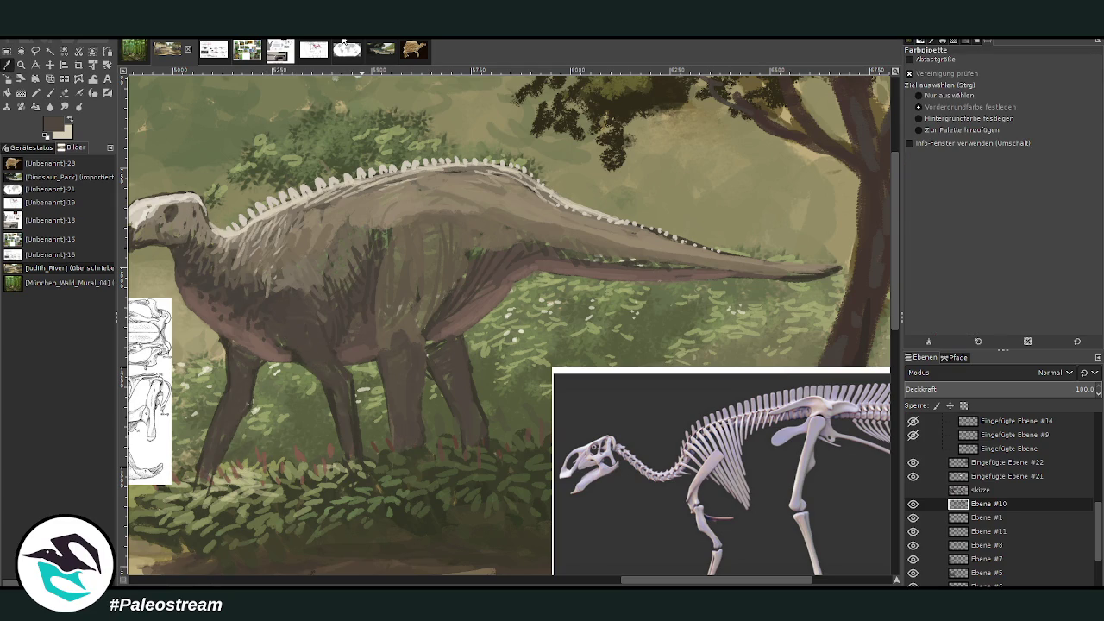
{"action": "key", "text": "p"}
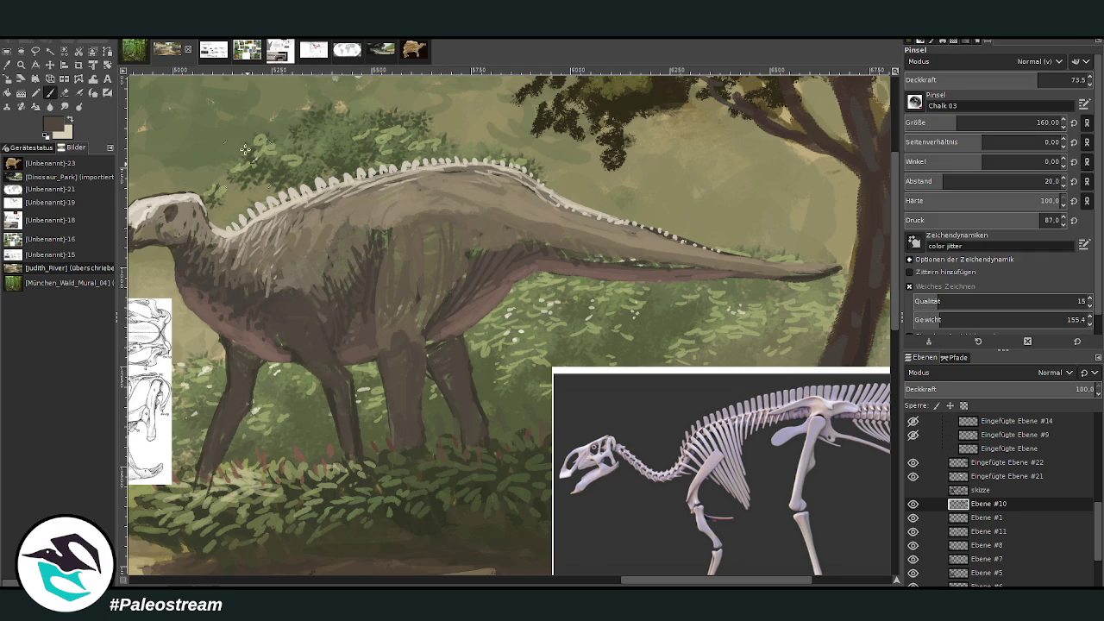
{"action": "key", "text": "o"}
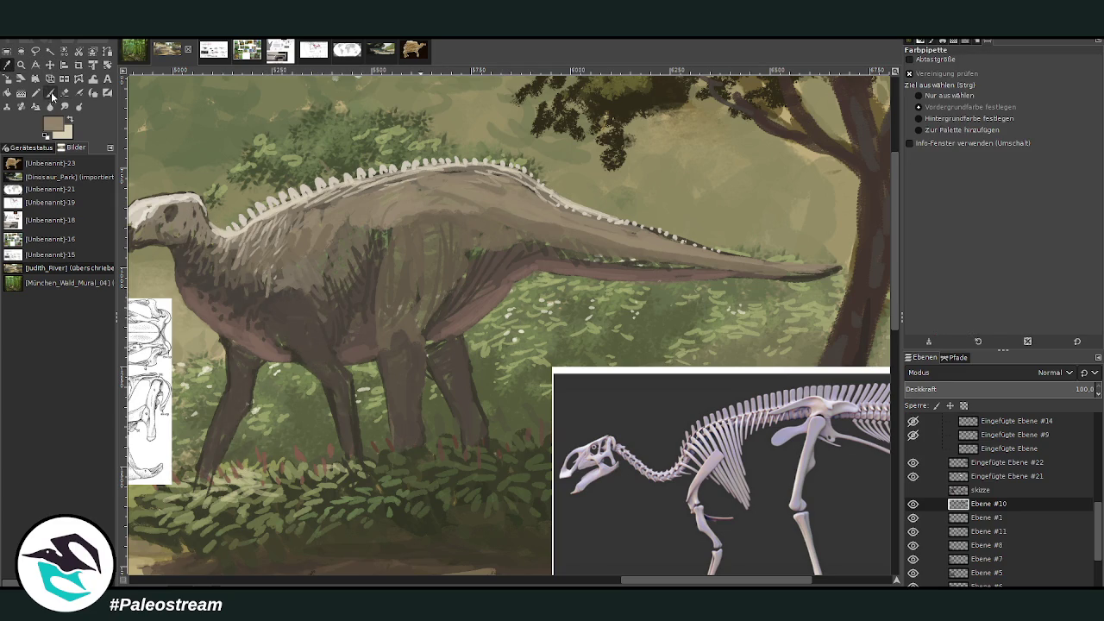
{"action": "left_click", "coordinate": [304, 290]}
{"action": "left_click", "coordinate": [50, 92]}
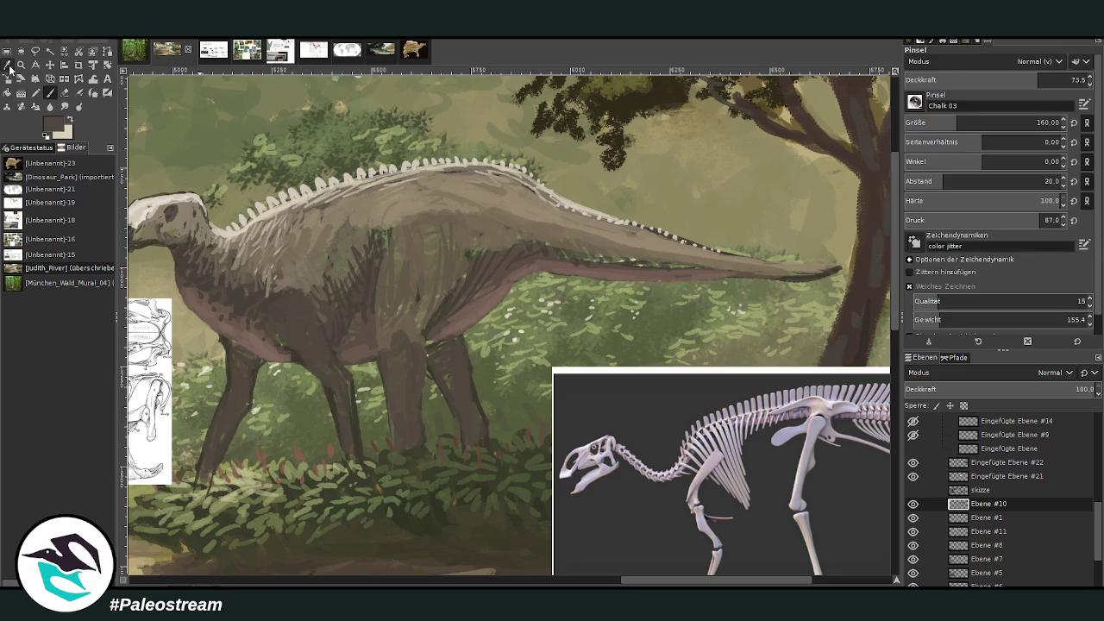
{"action": "key", "text": "o"}
{"action": "left_click", "coordinate": [405, 207]}
{"action": "left_click", "coordinate": [50, 95]}
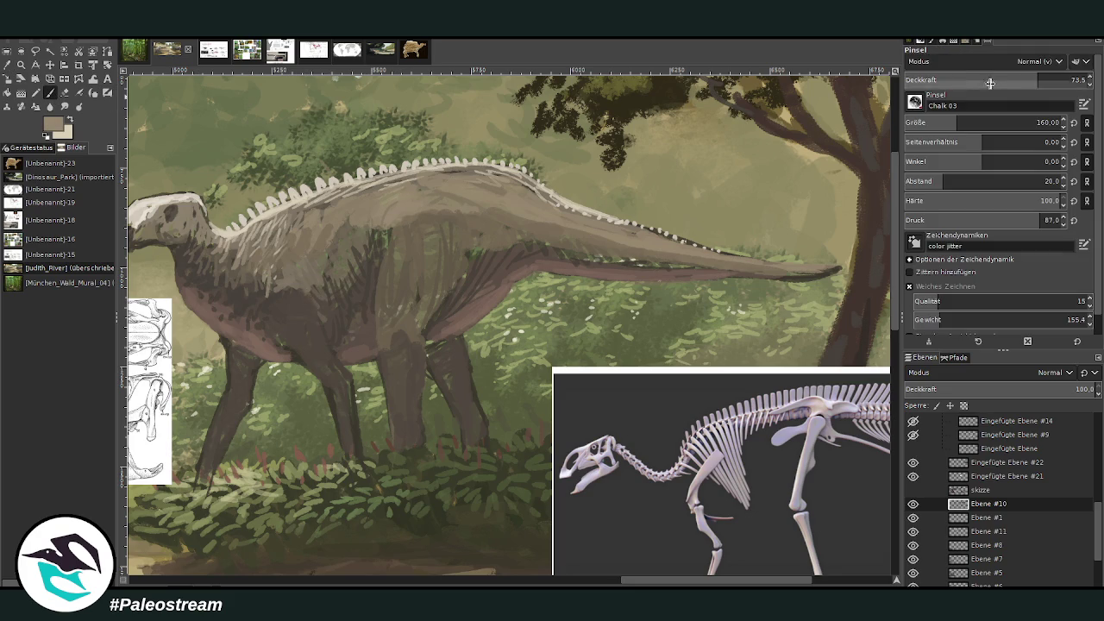